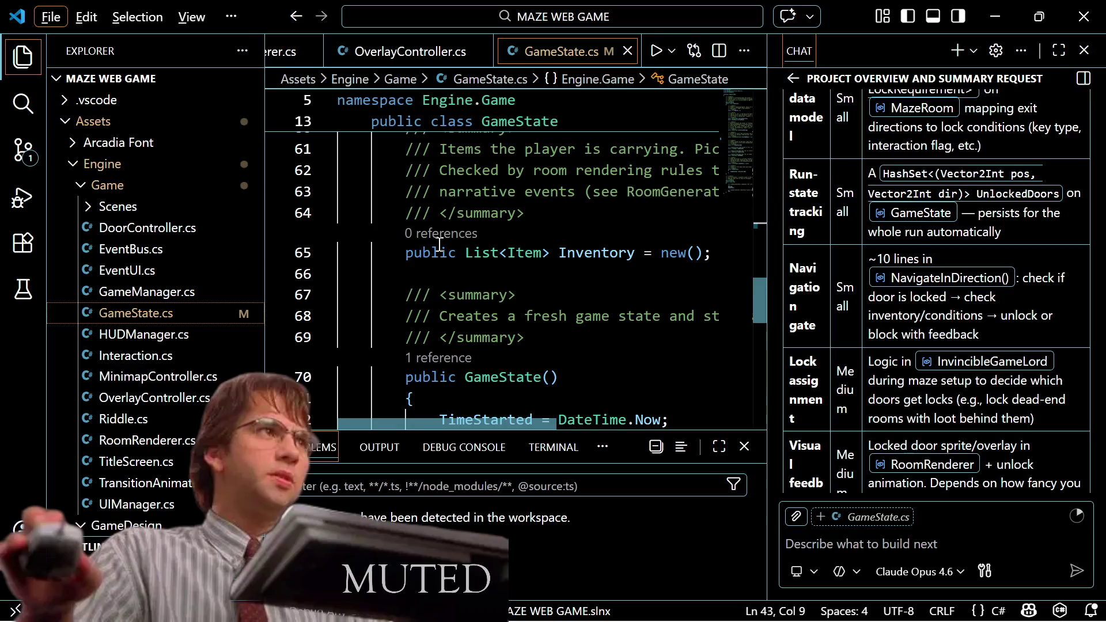
# Step: Close the open script tabs and open GameManager.cs through Quick Open
pyautogui.hotkey('ctrl', 'w')
pyautogui.hotkey('ctrl', 'w')
pyautogui.hotkey('ctrl', 'w')
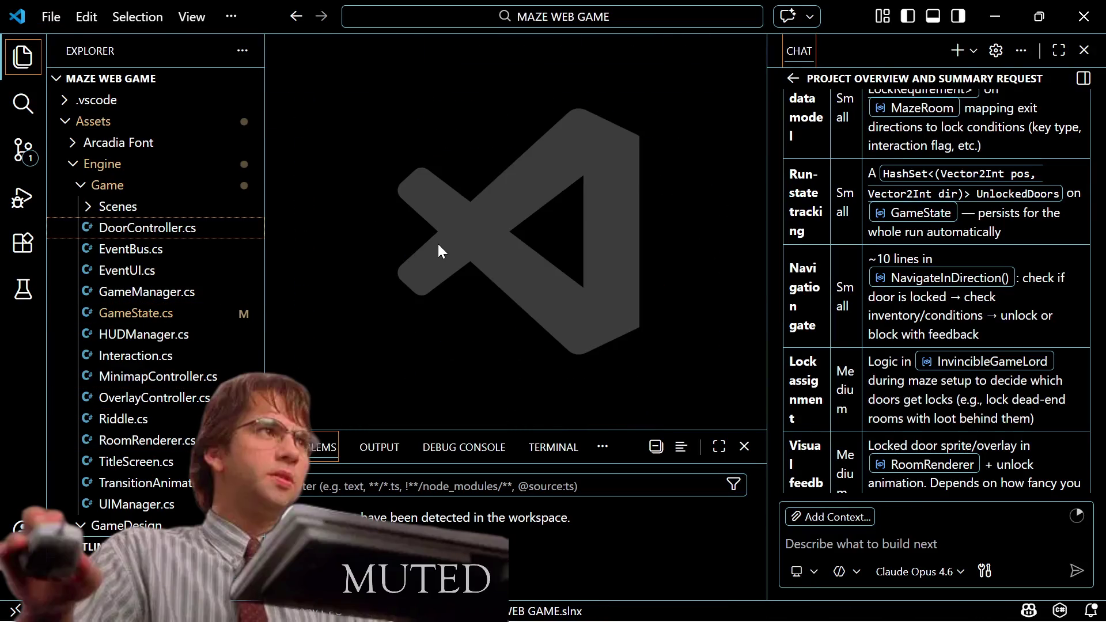
pyautogui.hotkey('ctrl', 'p')
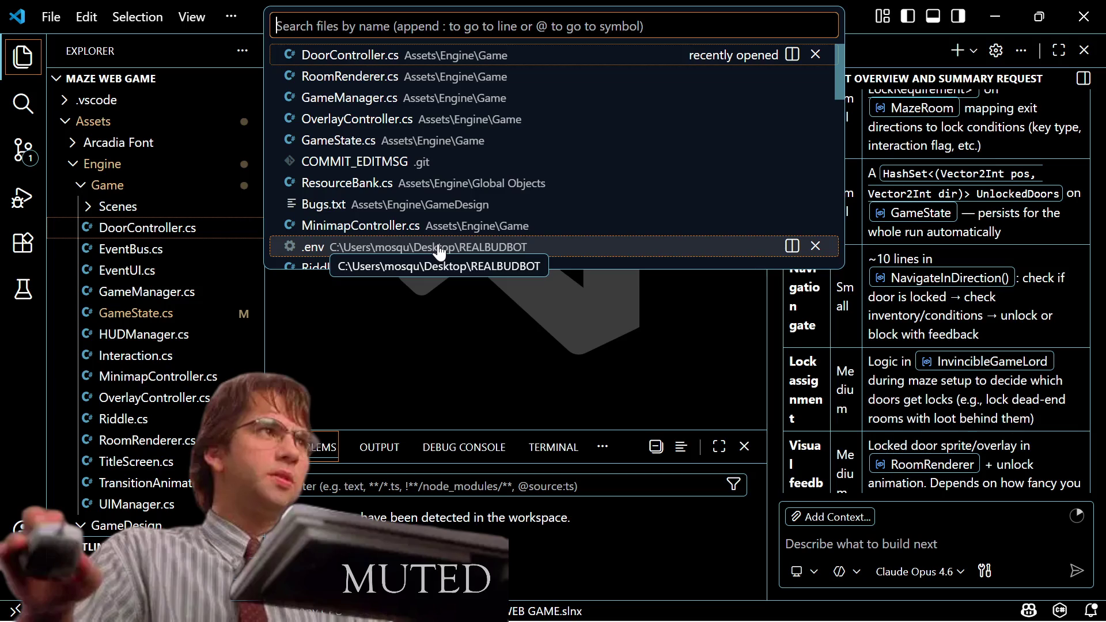
pyautogui.write('GameManager.')
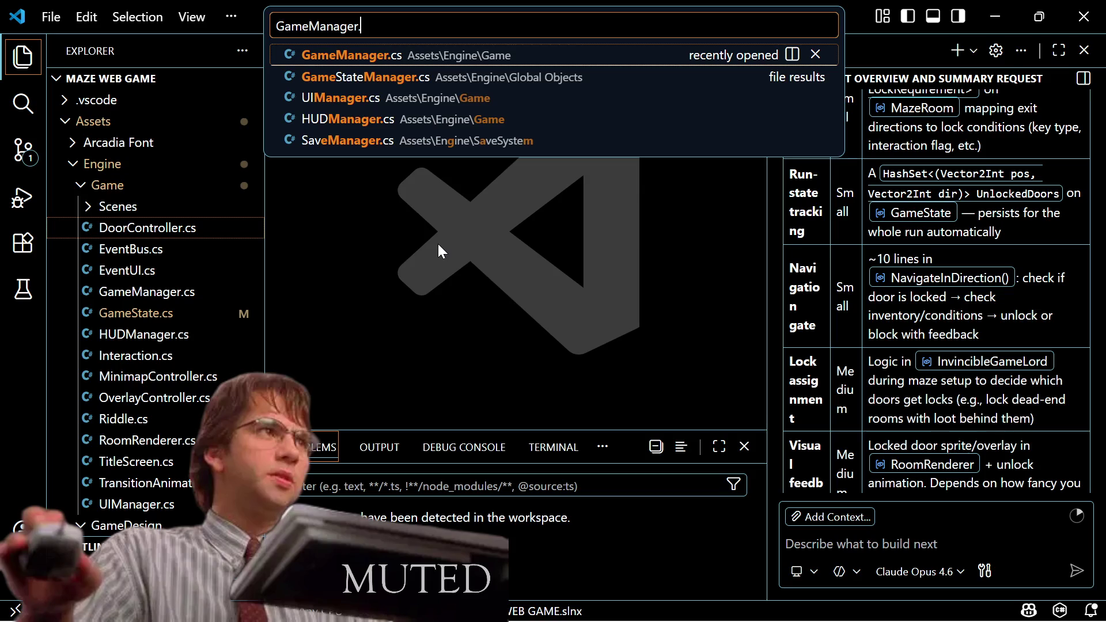
pyautogui.press('Return')
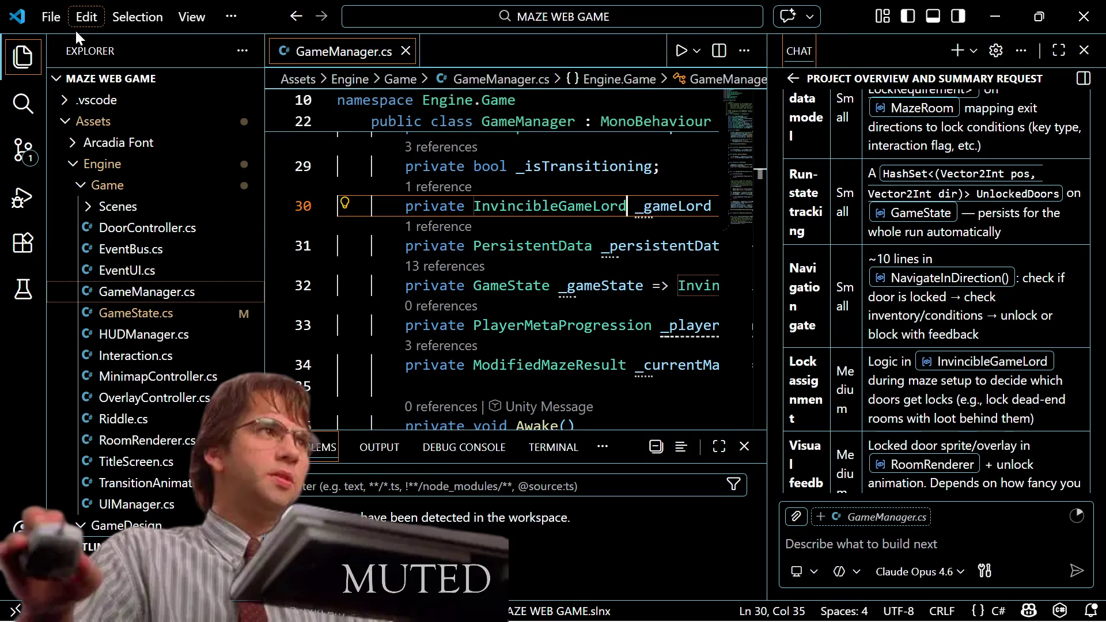
# Step: Close the Chat panel and hide the Explorer sidebar
pyautogui.click(1084, 50)
pyautogui.click(37, 59)
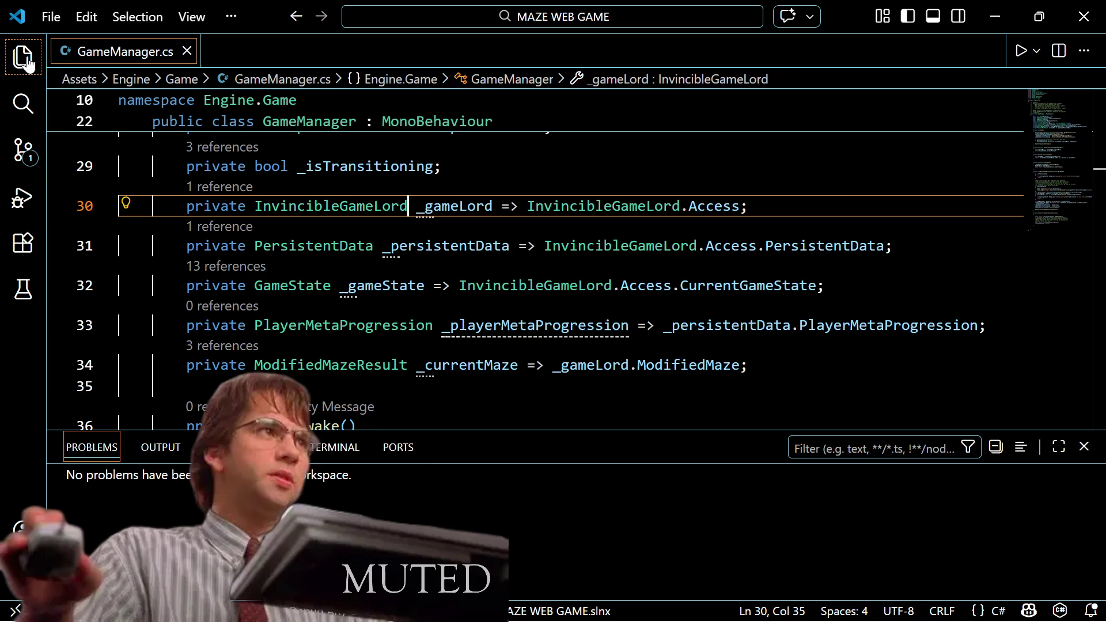
pyautogui.scroll(-3, 609, 272)
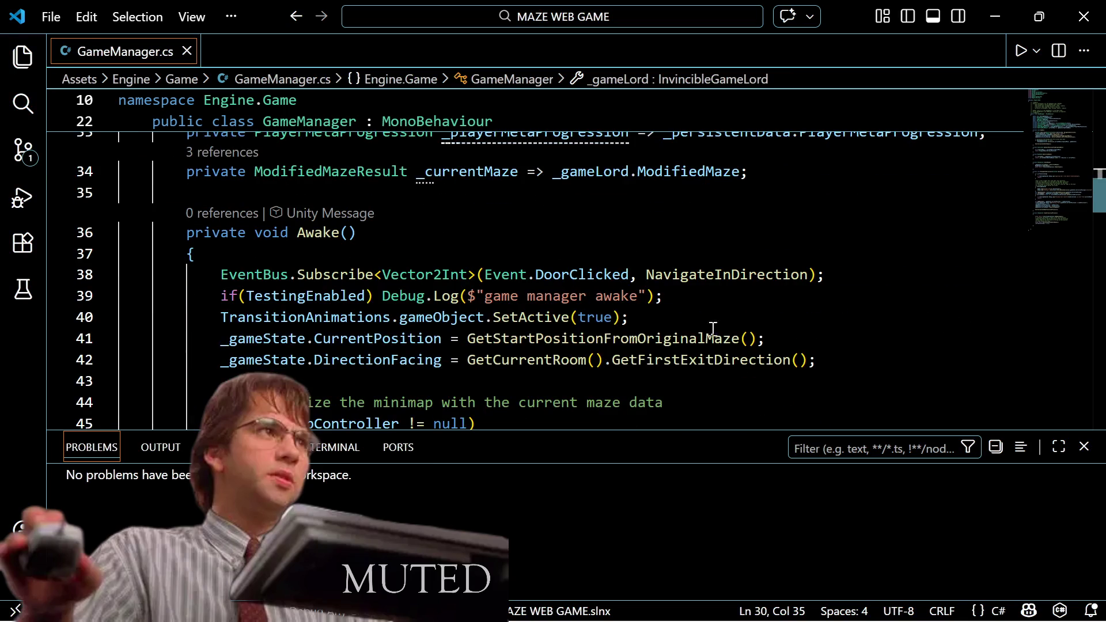
pyautogui.scroll(-1, 716, 333)
pyautogui.scroll(1, 716, 333)
pyautogui.moveTo(358, 417)
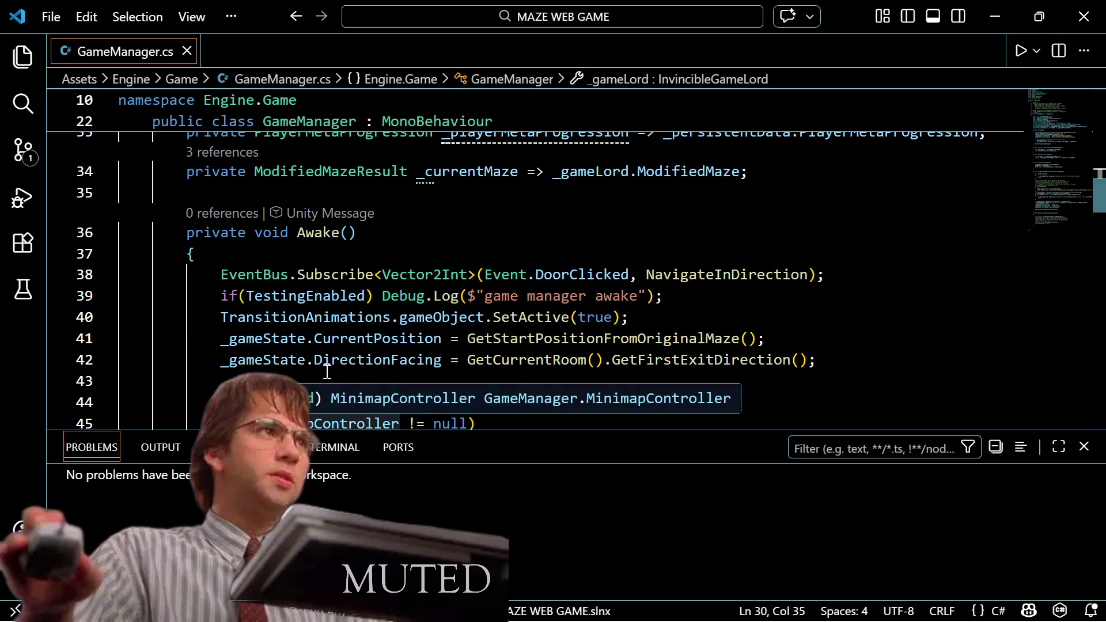
# Step: Zoom the editor interface out two steps to show more code
pyautogui.hotkey('ctrl', '-')
pyautogui.hotkey('ctrl', '-')
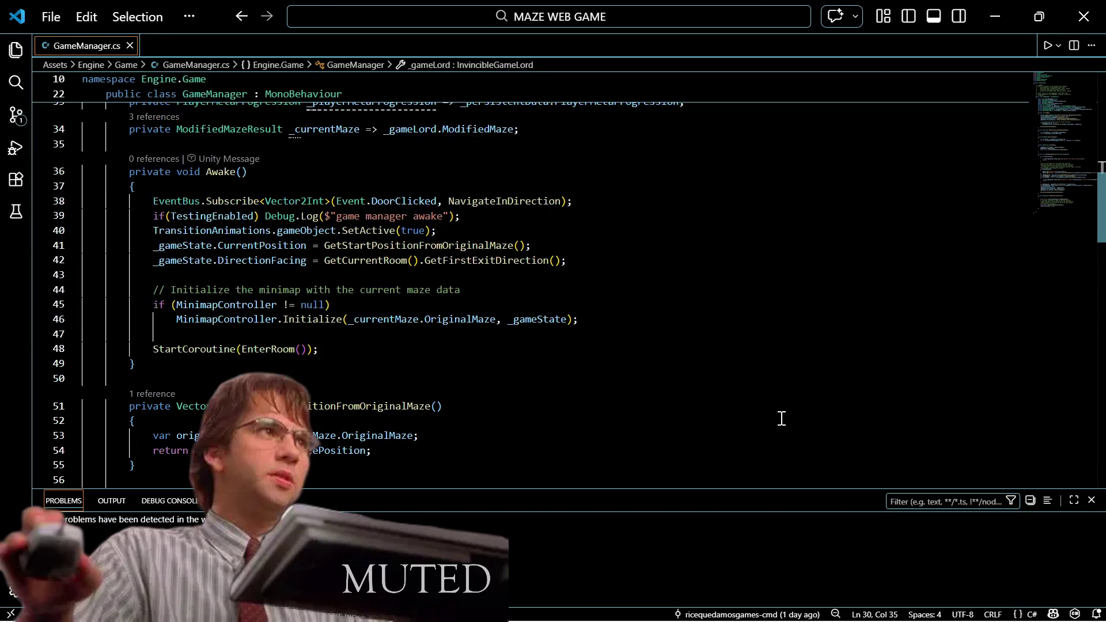
pyautogui.hotkey('ctrl', '-')
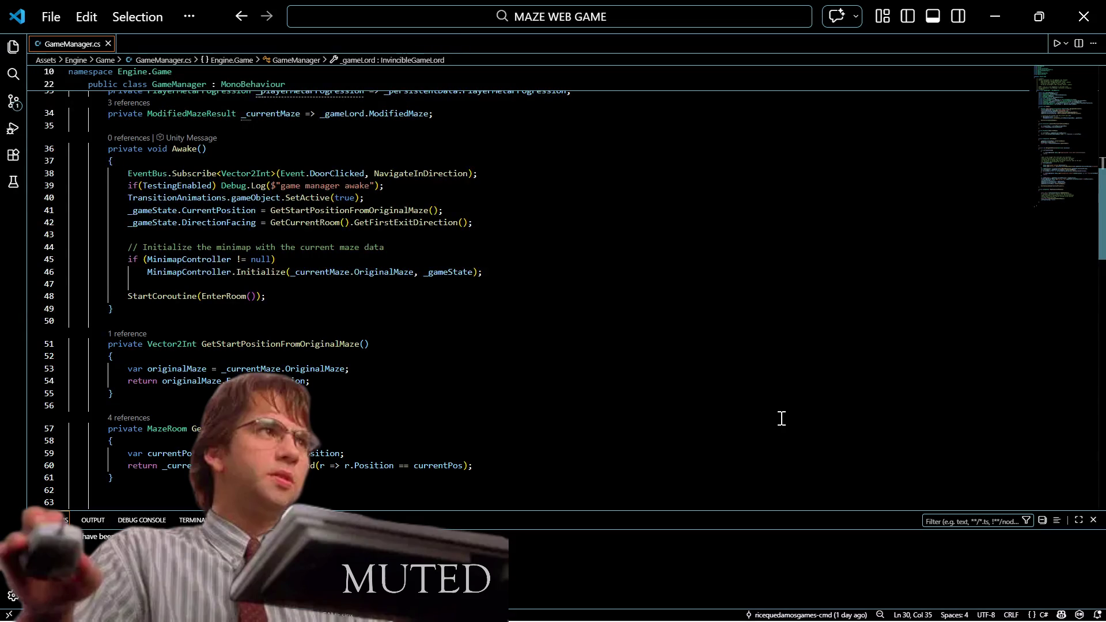
pyautogui.hotkey('ctrl', '+')
pyautogui.hotkey('ctrl', '+')
pyautogui.hotkey('ctrl', '-')
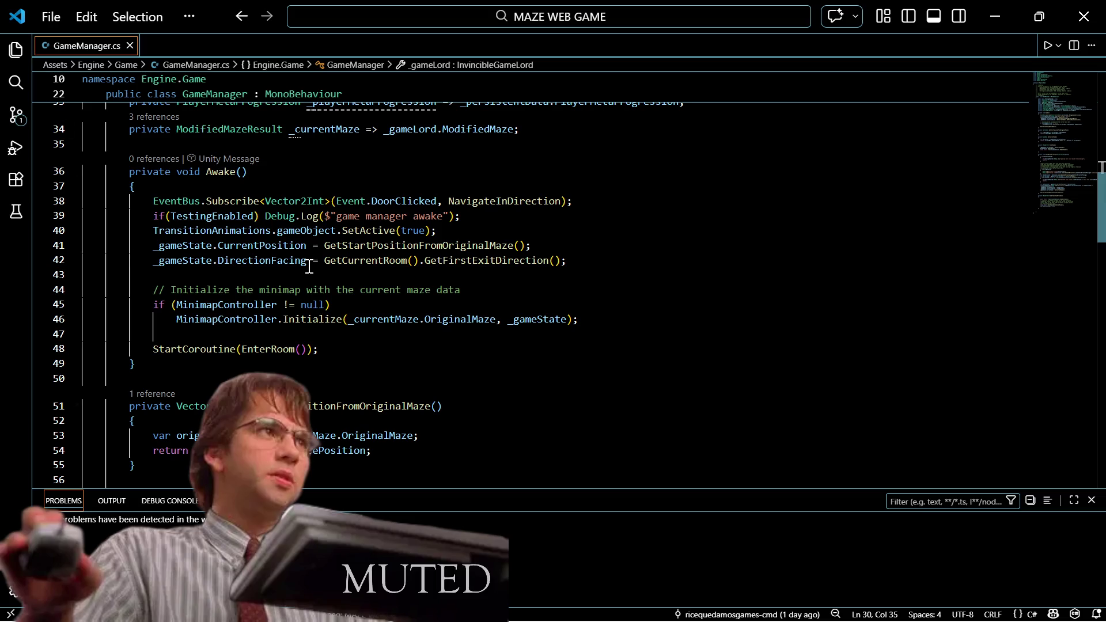
# Step: Scroll to EnterRoom() and place the cursor at the end of the current-room assignment
pyautogui.scroll(-2, 299, 324)
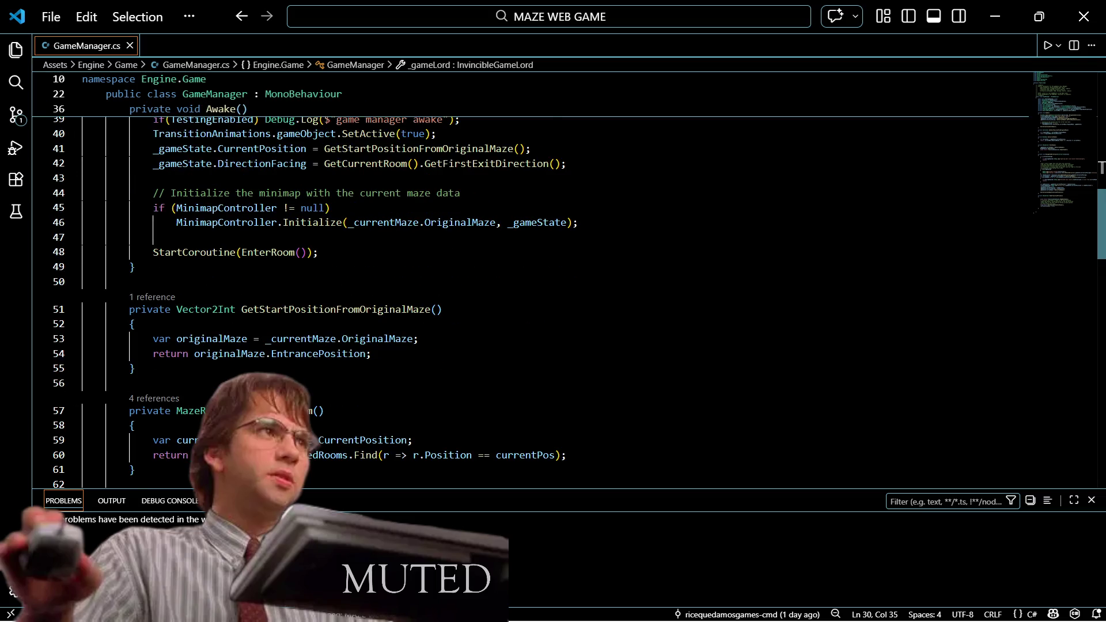
pyautogui.scroll(-1, 1101, 167)
pyautogui.scroll(-2, 1101, 167)
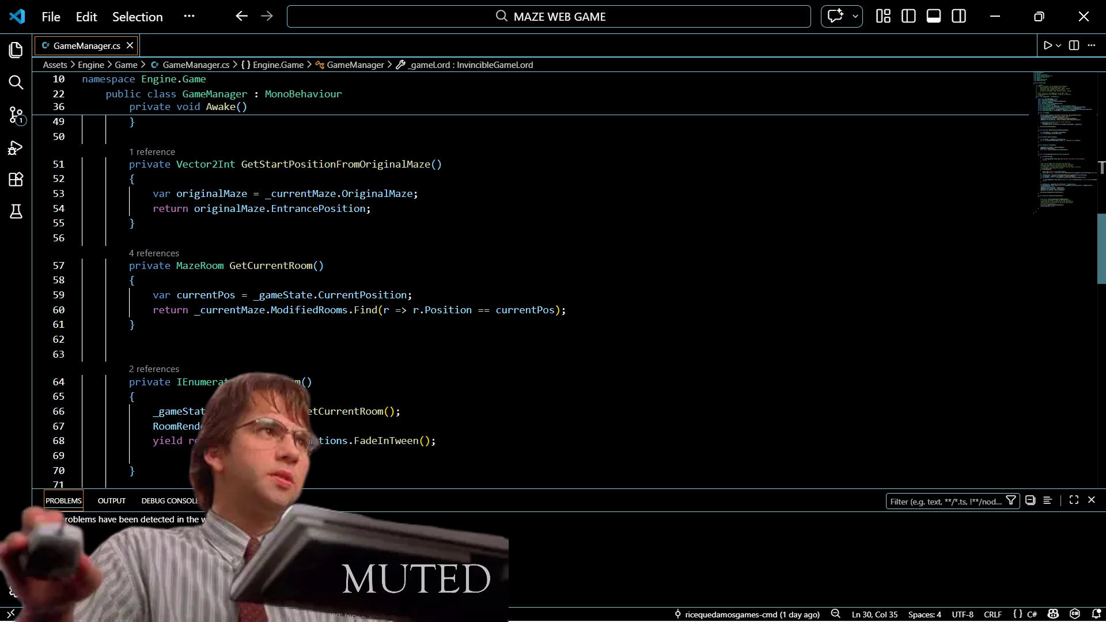
pyautogui.scroll(2, 1101, 167)
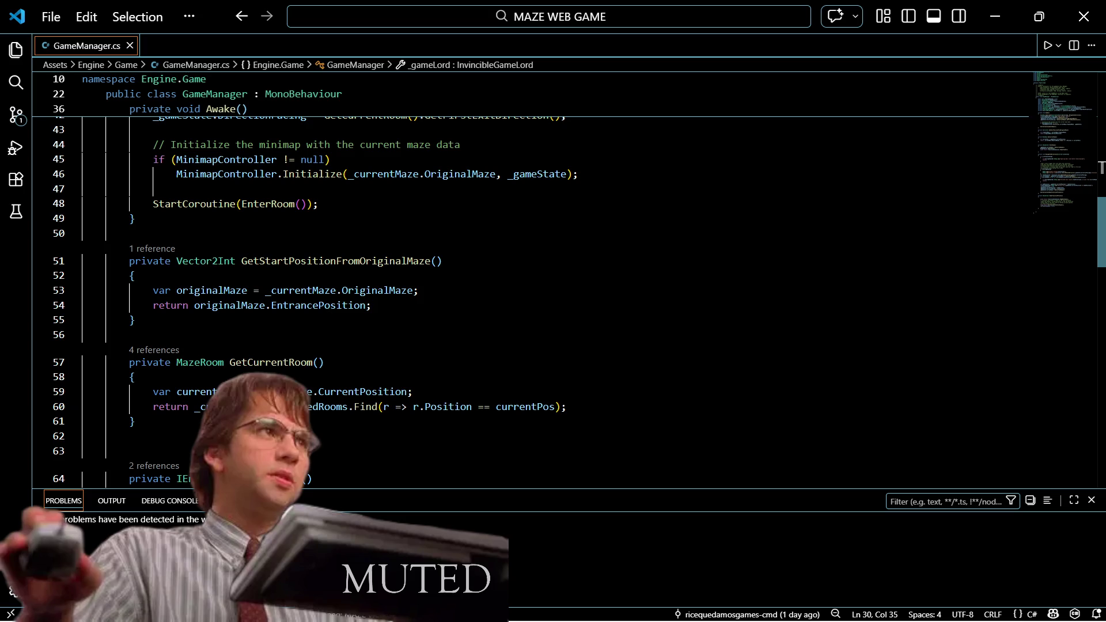
pyautogui.scroll(-2, 1101, 167)
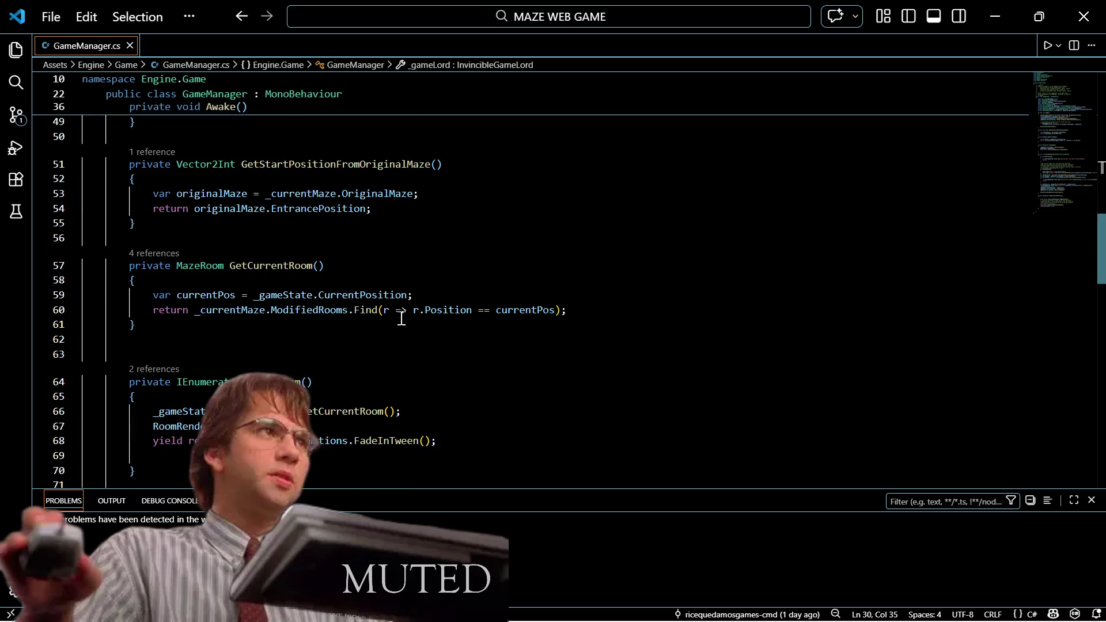
pyautogui.scroll(-1, 324, 383)
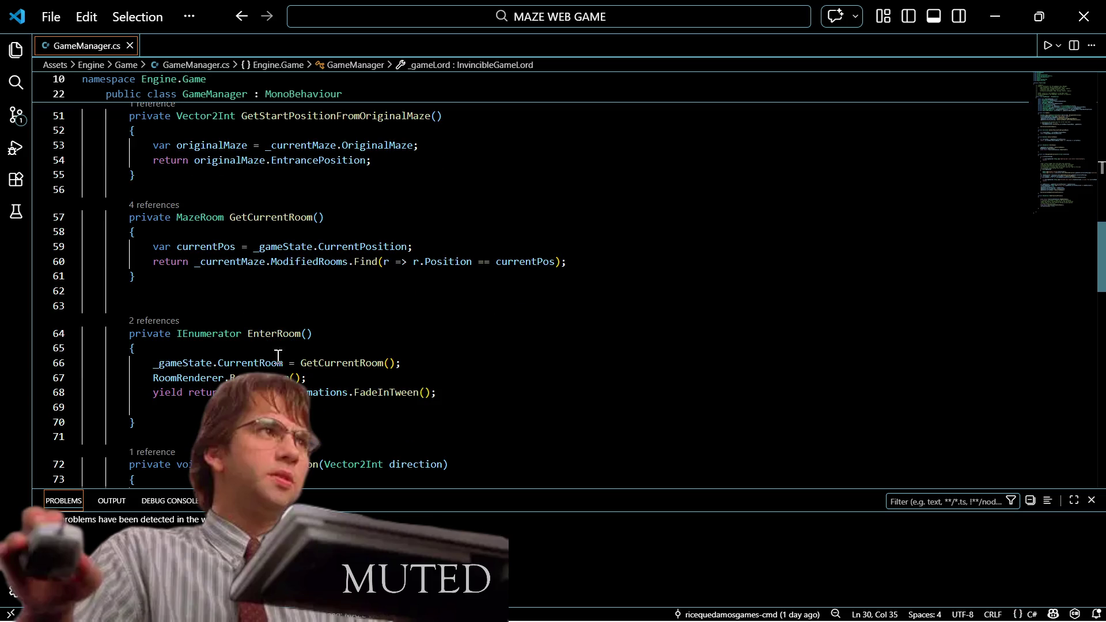
pyautogui.moveTo(347, 376)
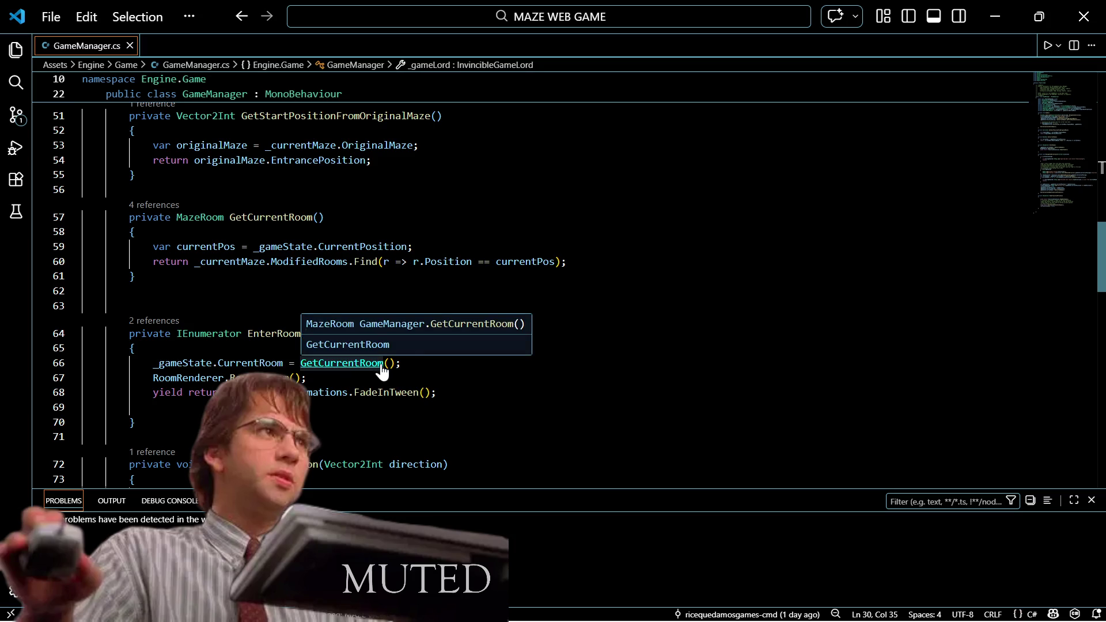
pyautogui.click(412, 368)
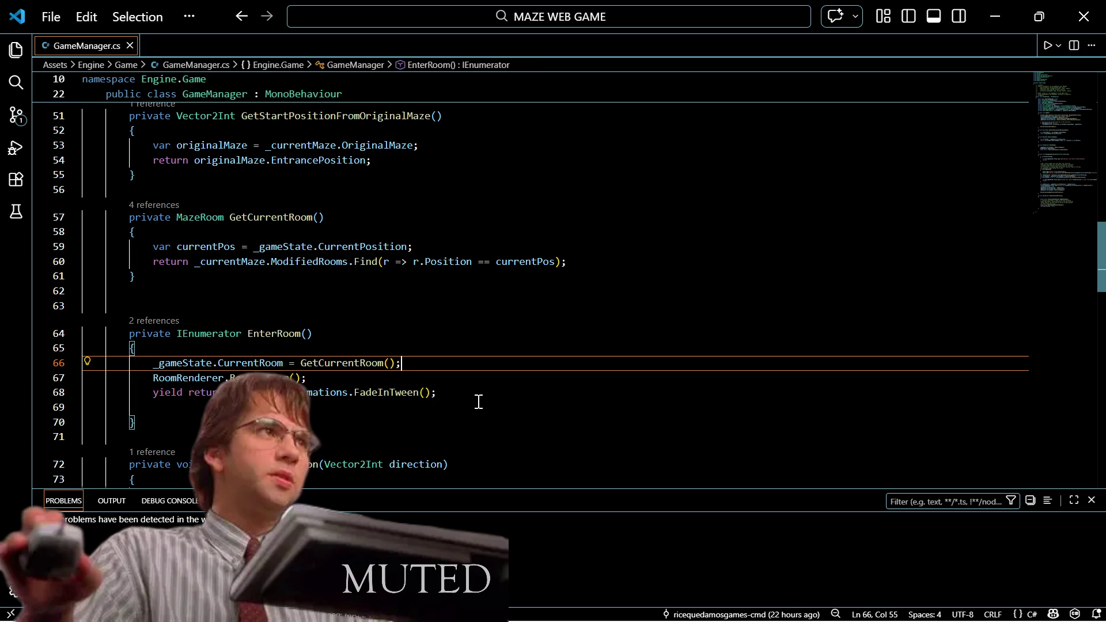
# Step: Insert a blank line after the current-room assignment and another at the top of EnterRoom
pyautogui.press('Return')
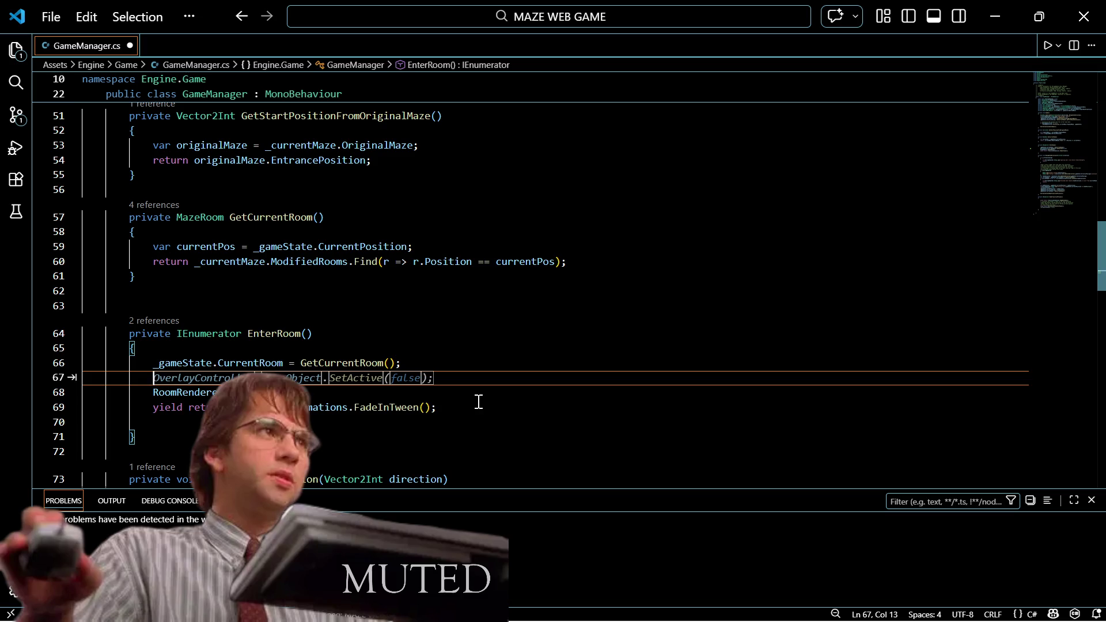
pyautogui.press('Escape')
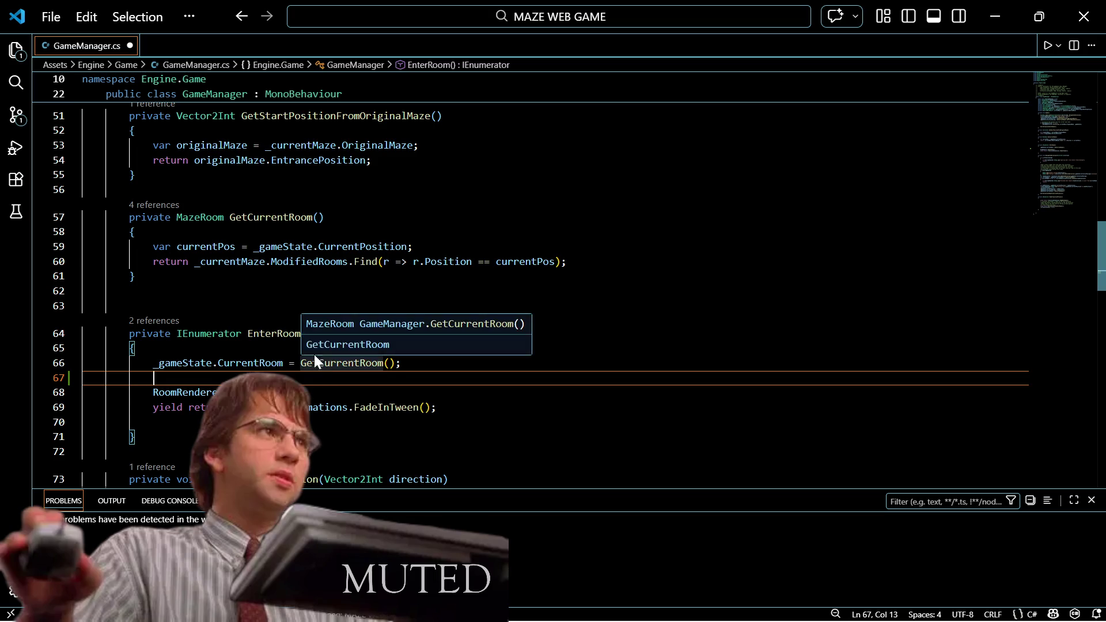
pyautogui.click(216, 344)
pyautogui.press('Return')
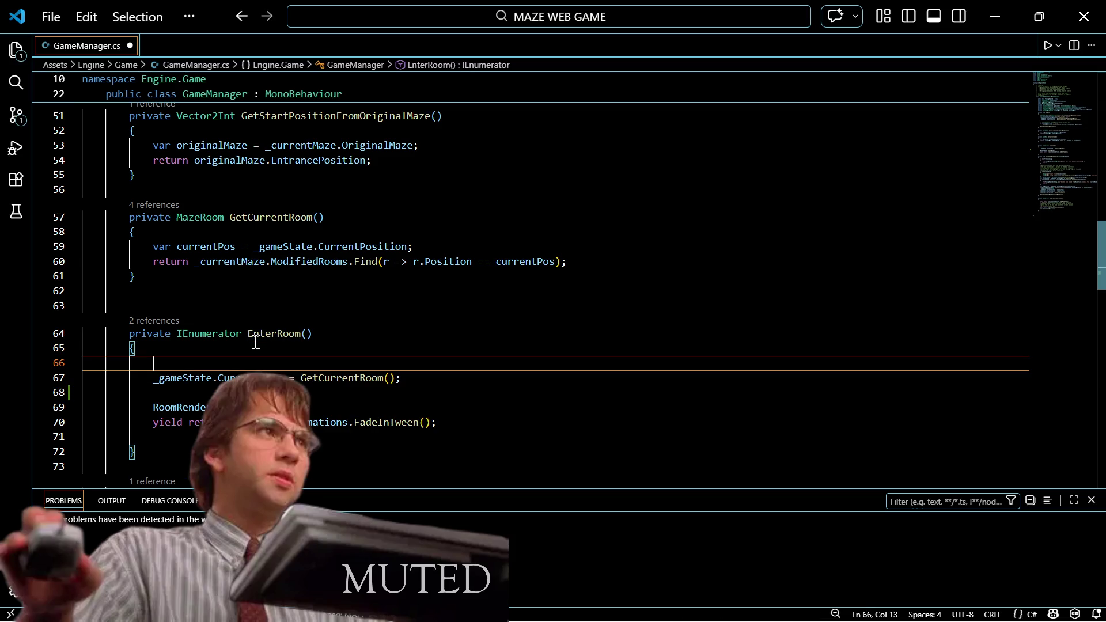
# Step: Add the comment '//not sure whyy even set to current room here.' in EnterRoom
pyautogui.write('//not sure whyy ')
pyautogui.write('even set to ')
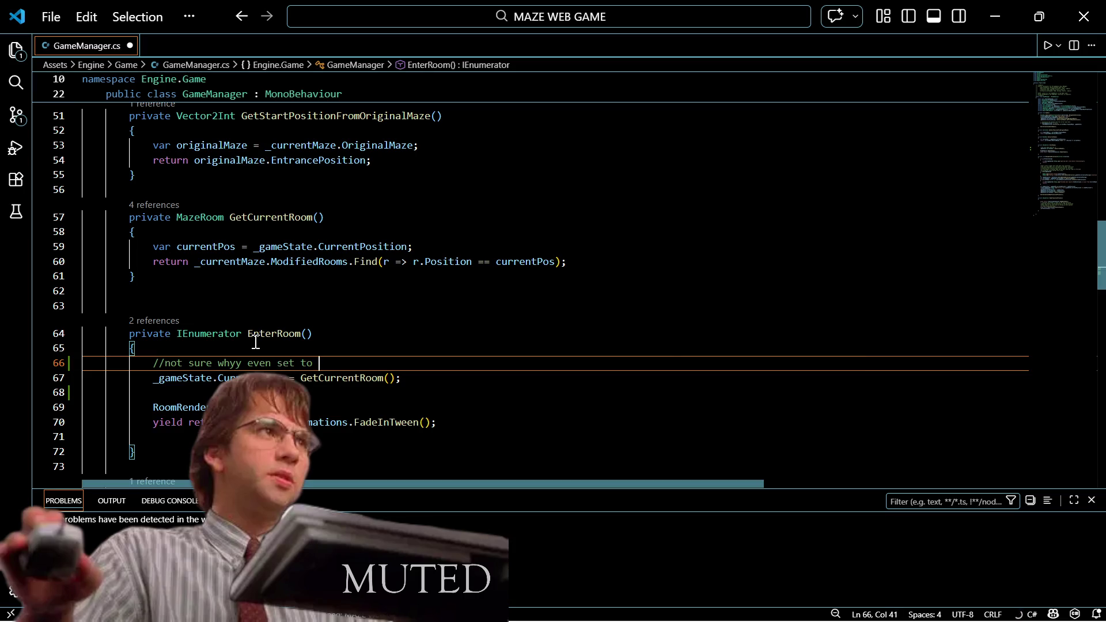
pyautogui.write('current ')
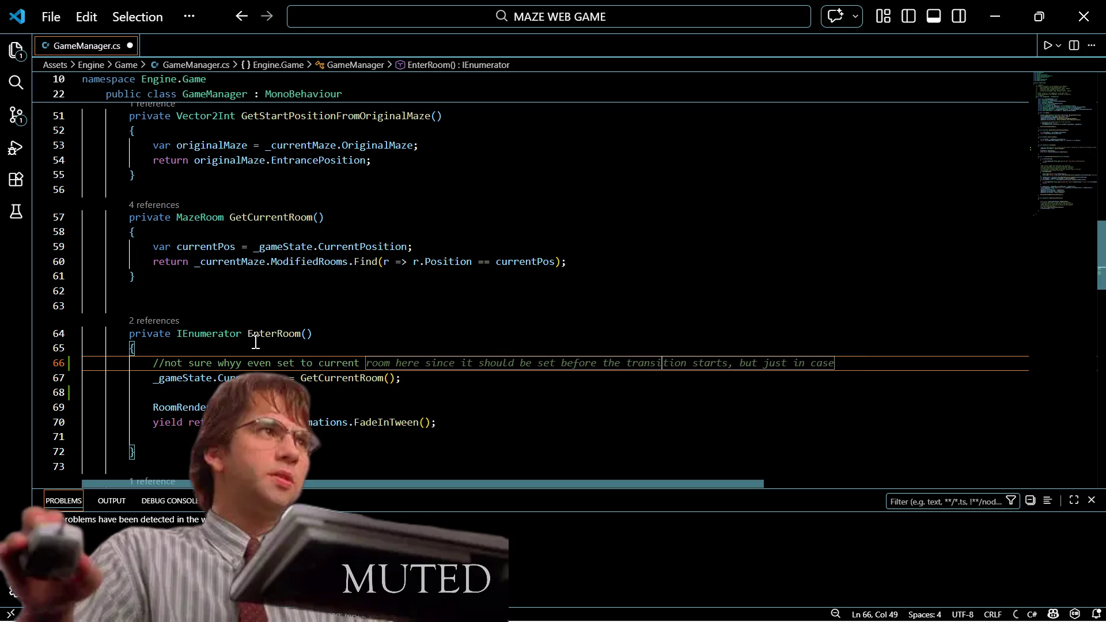
pyautogui.write('rooom he')
pyautogui.press('BackSpace')
pyautogui.press('BackSpace')
pyautogui.press('BackSpace')
pyautogui.write('m her')
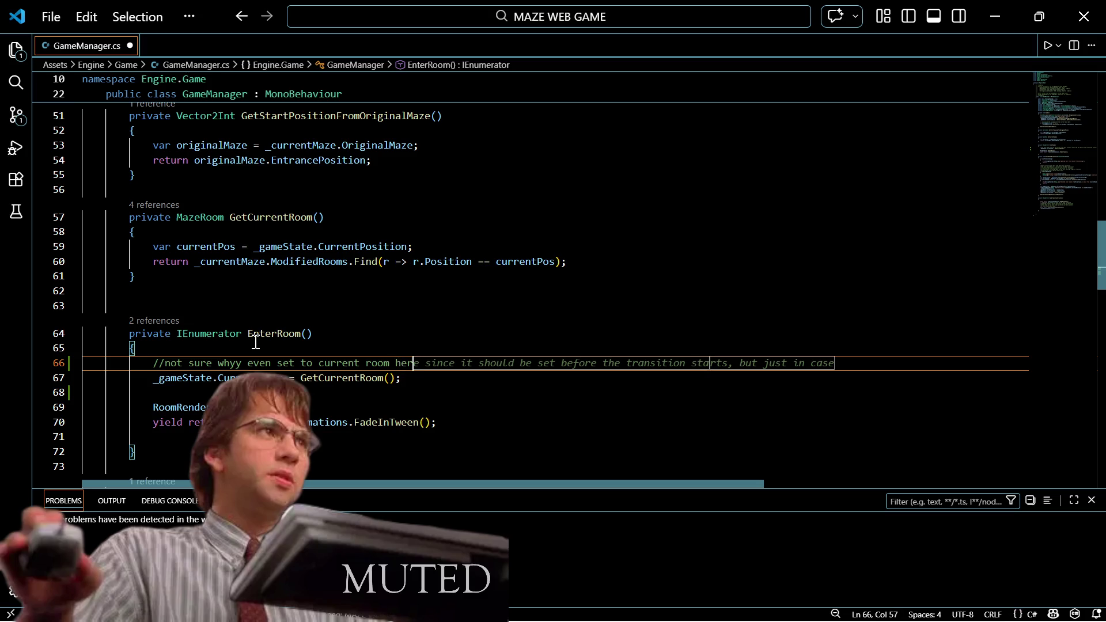
pyautogui.write('e.')
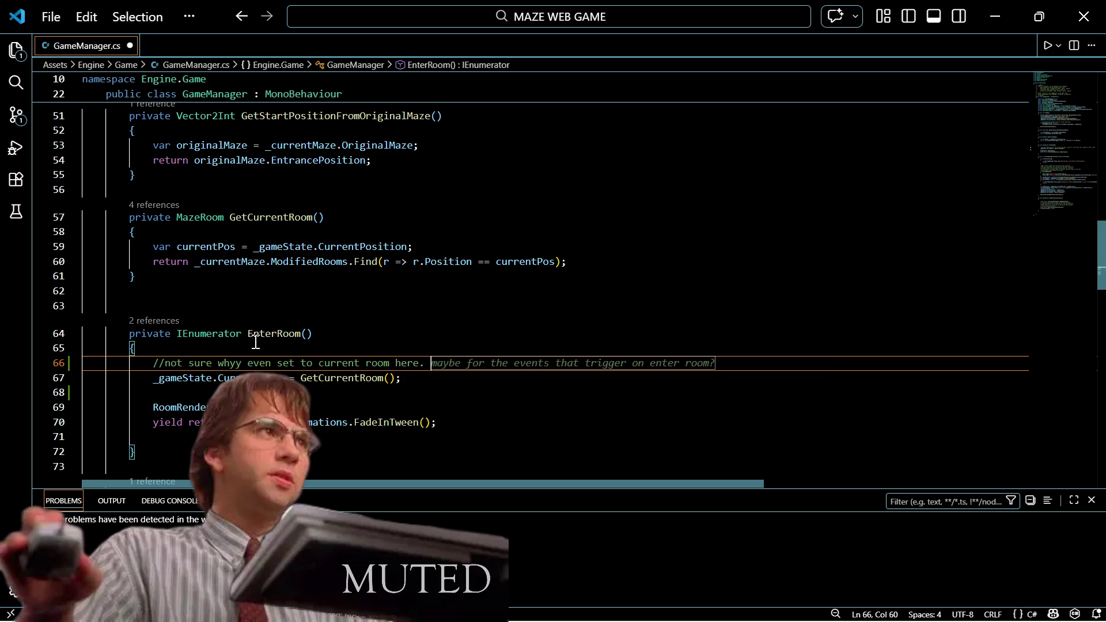
pyautogui.press('Return')
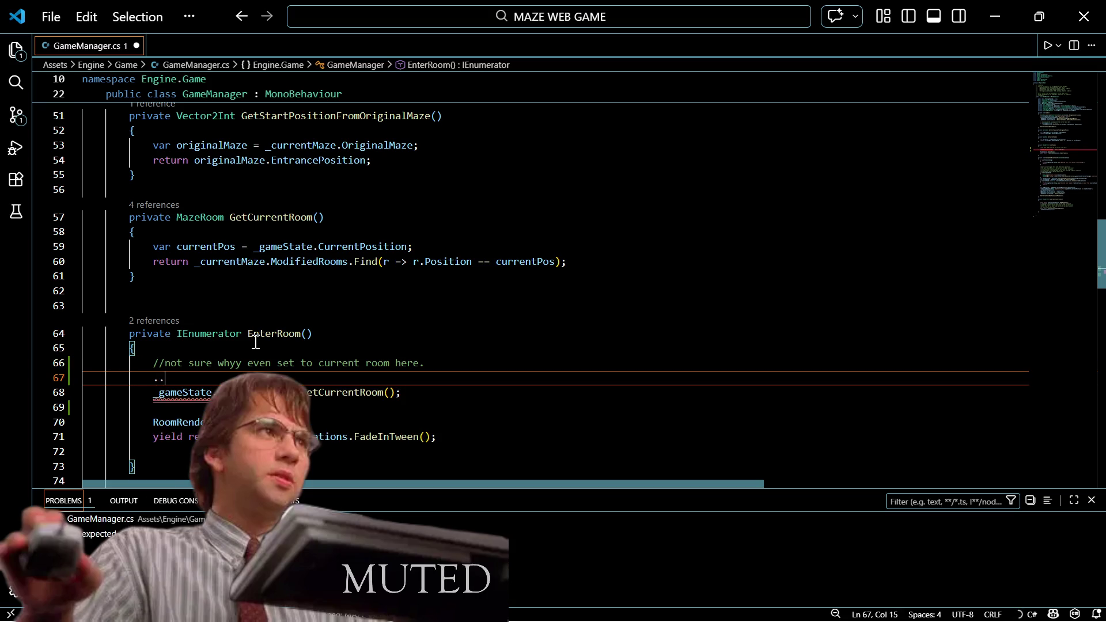
# Step: Add a second comment asking whether rendering the room seems to depend on it
pyautogui.write('//rendre')
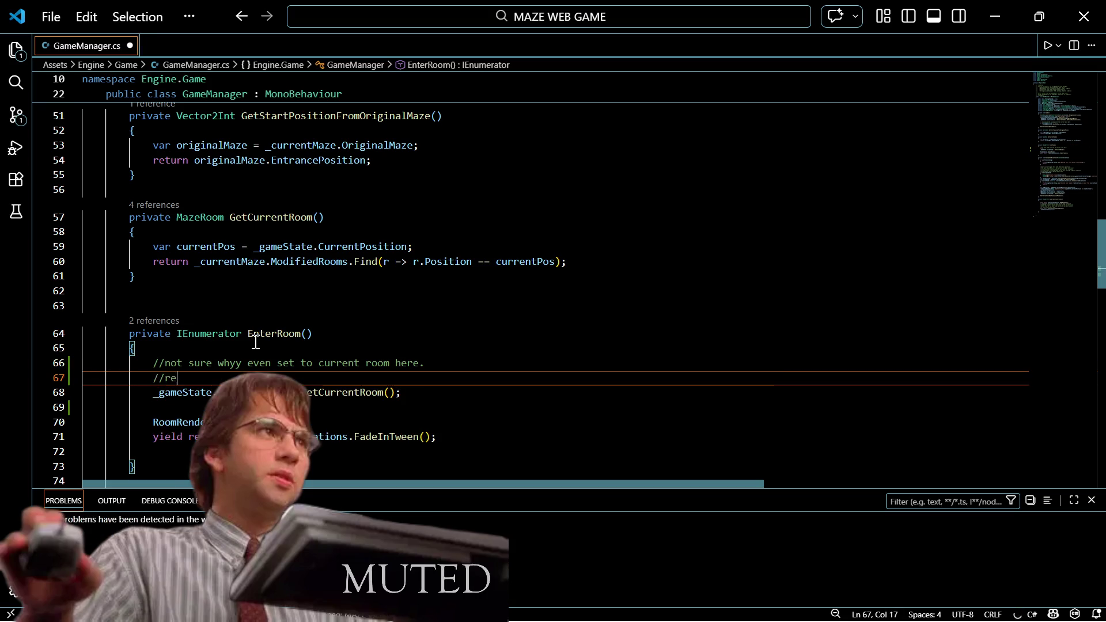
pyautogui.press('BackSpace')
pyautogui.press('BackSpace')
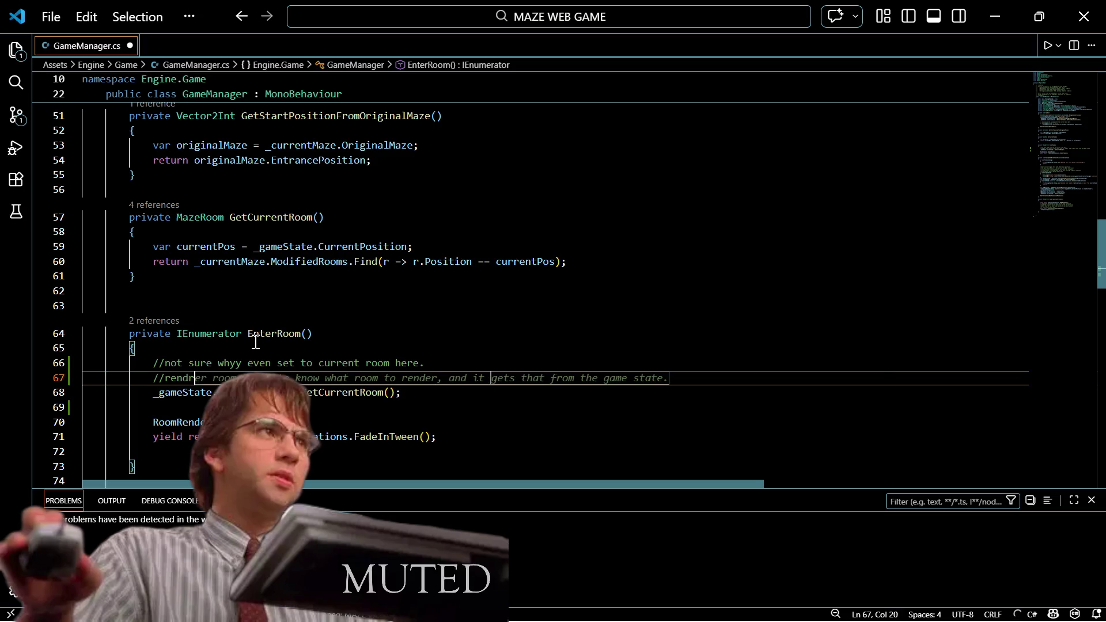
pyautogui.write('er ro')
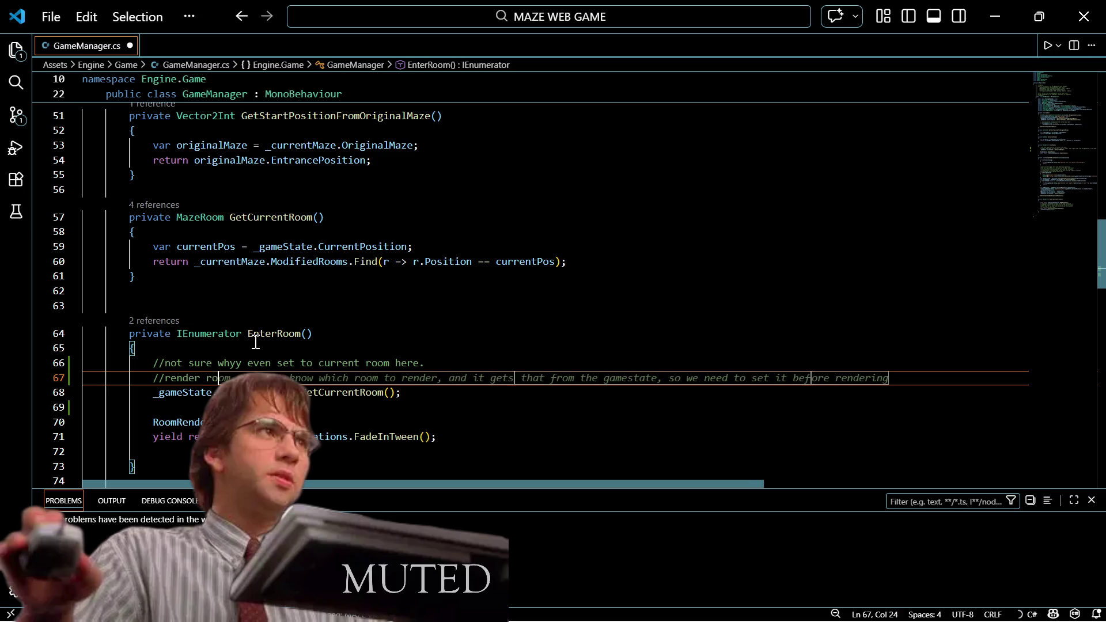
pyautogui.write('om to')
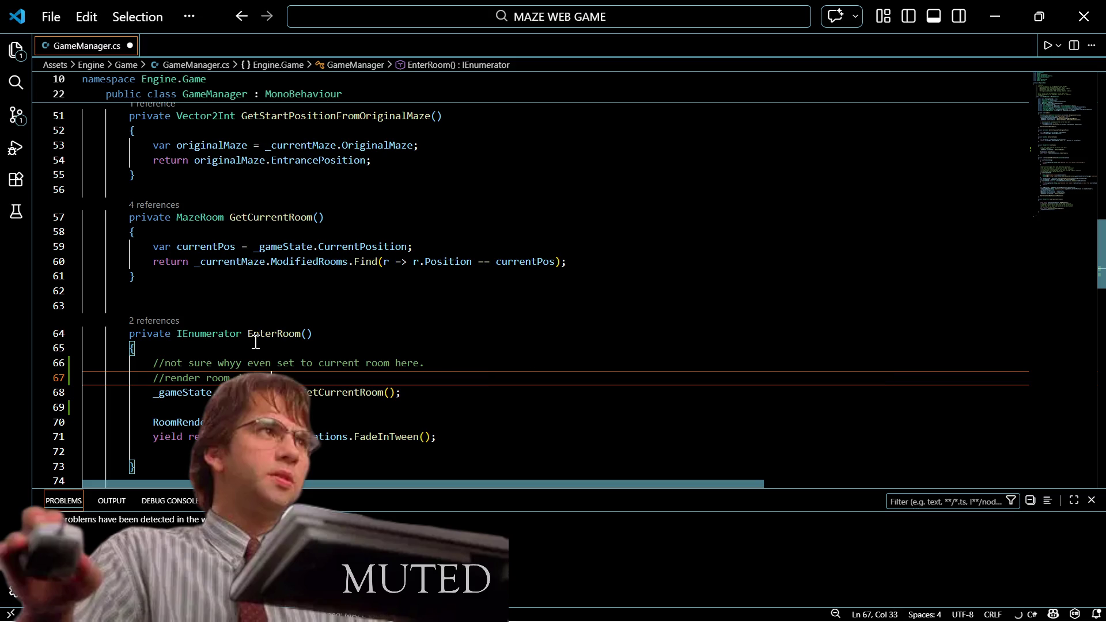
pyautogui.press('BackSpace')
pyautogui.press('BackSpace')
pyautogui.press('BackSpace')
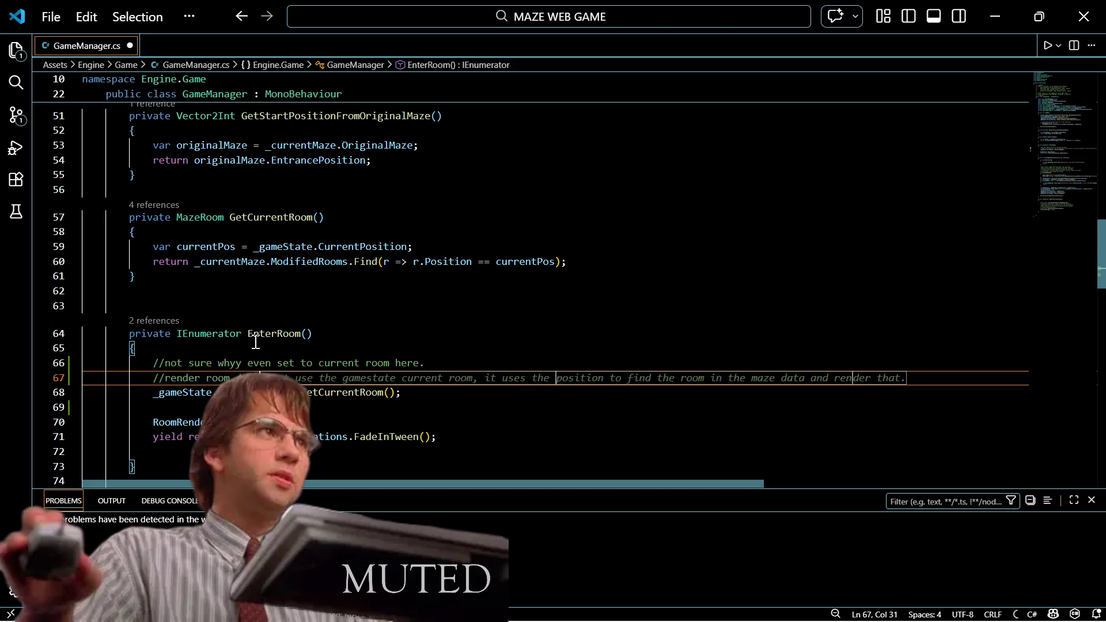
pyautogui.write('it')
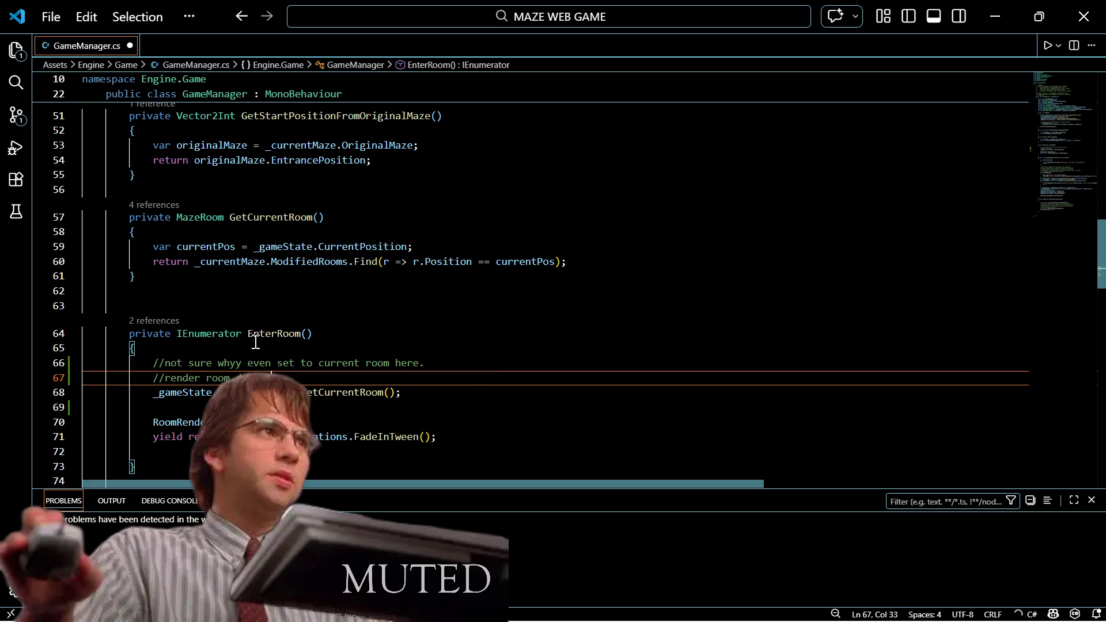
pyautogui.write('seem to ')
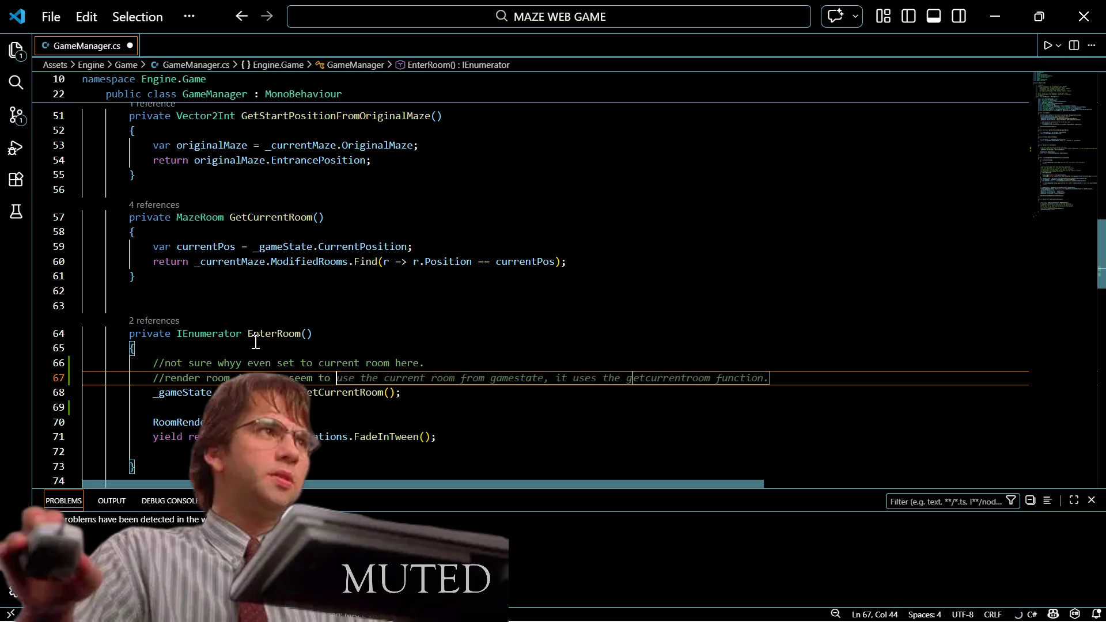
pyautogui.write('depend on it')
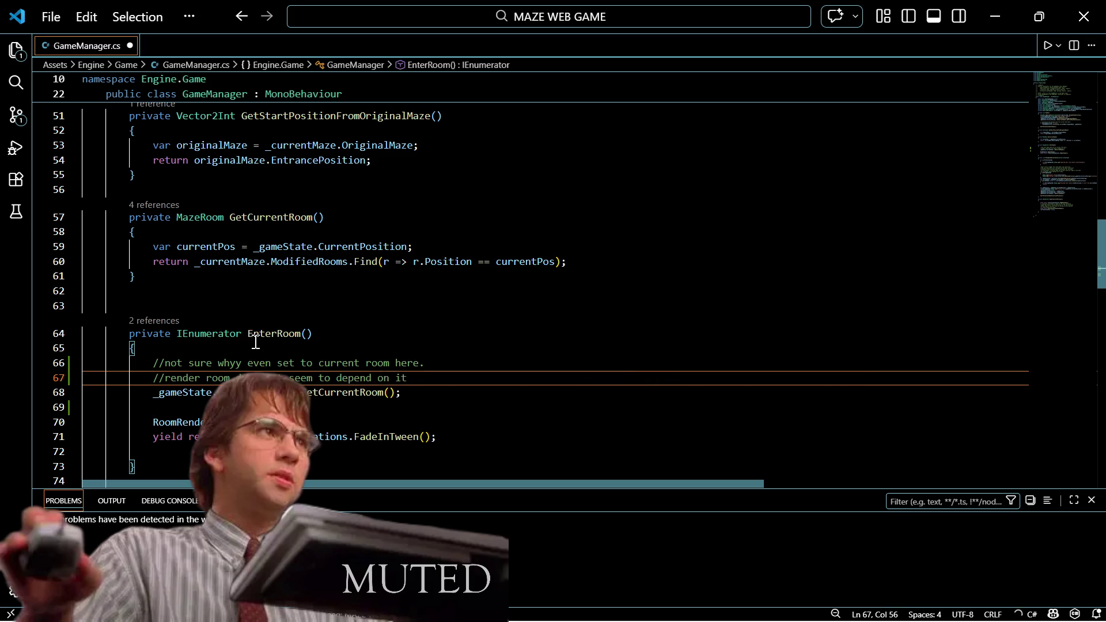
pyautogui.write('?')
pyautogui.press('Down')
pyautogui.press('Down')
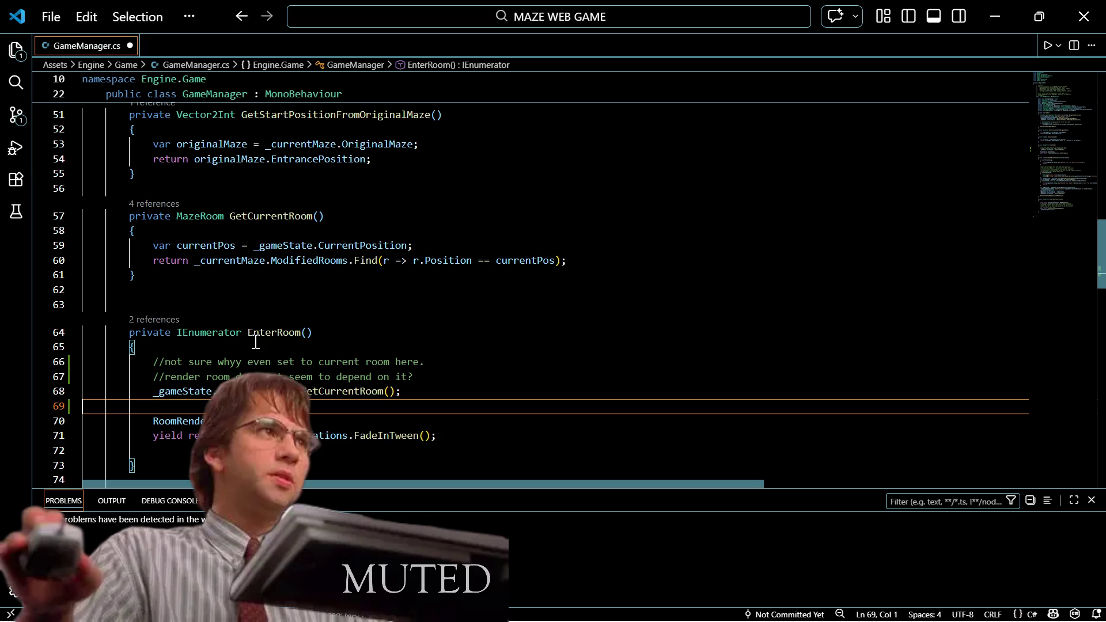
# Step: Add '_gameState.CurrentRoom.Visited = true;' after the room assignment, then open RenderRoom's definition
pyautogui.press('BackSpace')
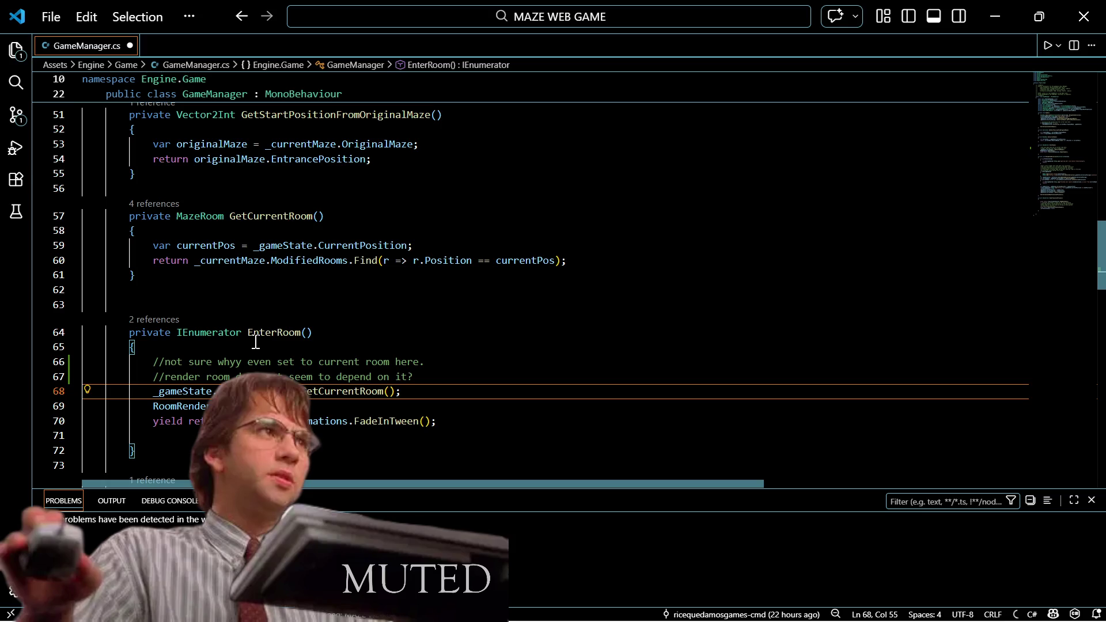
pyautogui.press('Return')
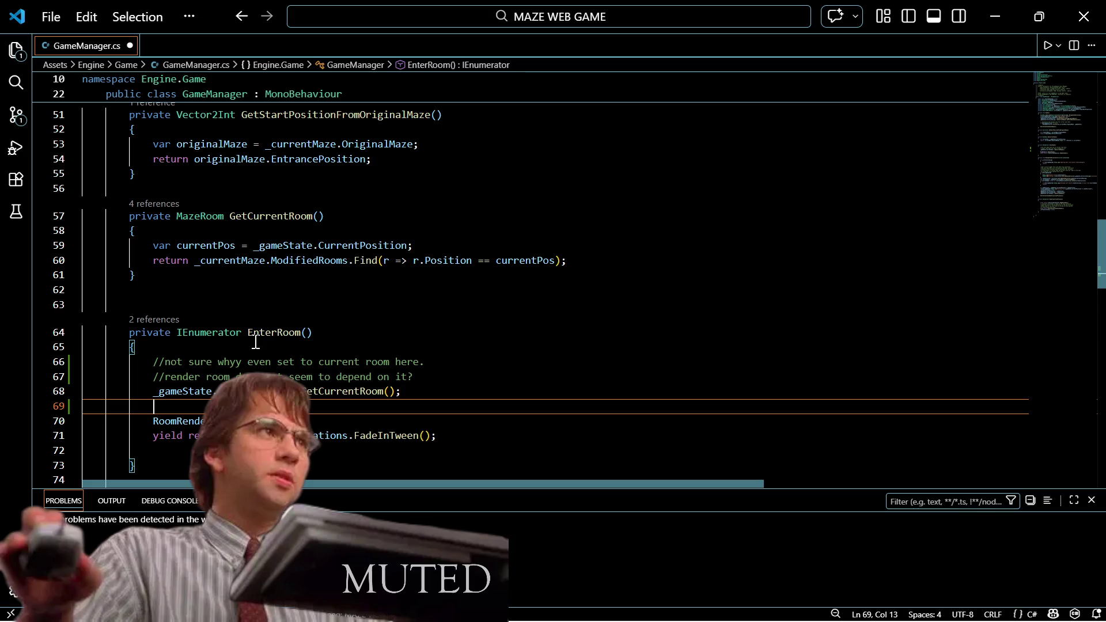
pyautogui.write('_')
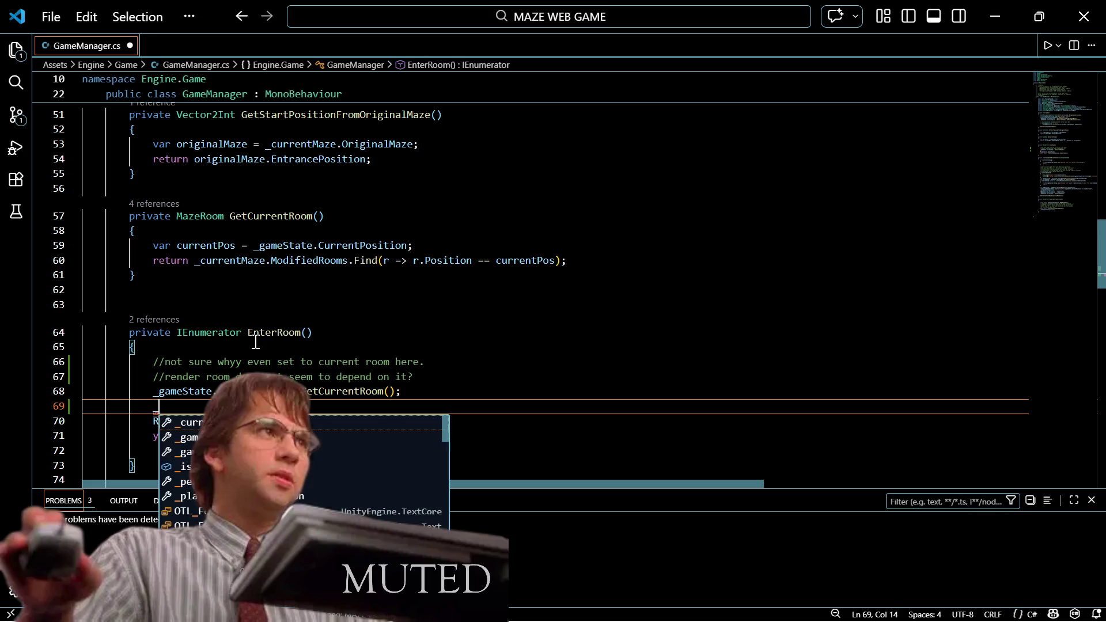
pyautogui.write('game')
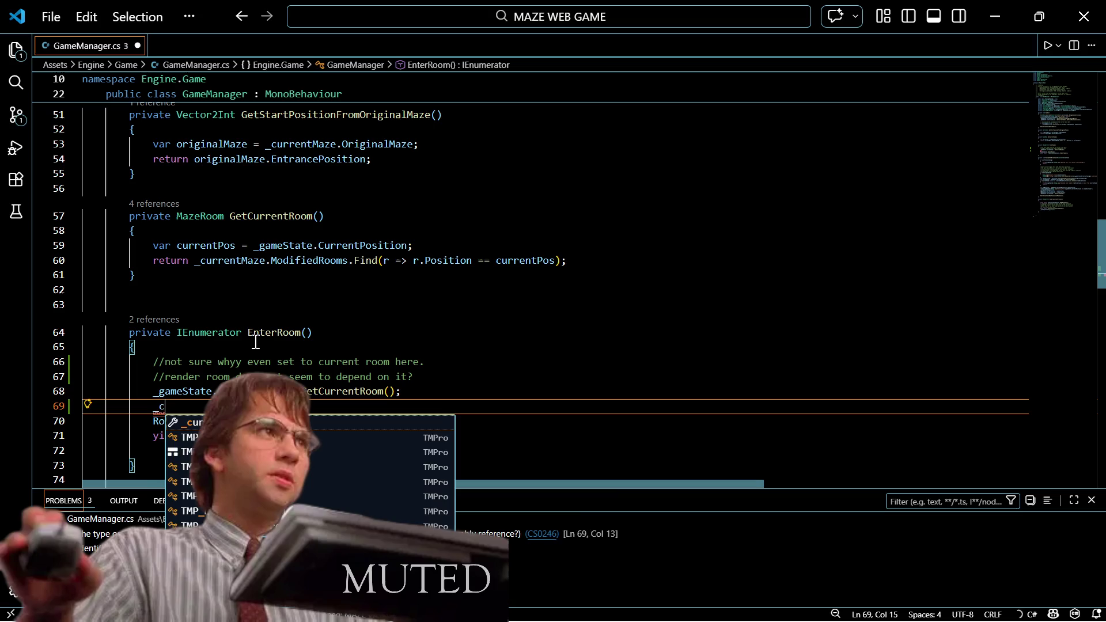
pyautogui.write('State')
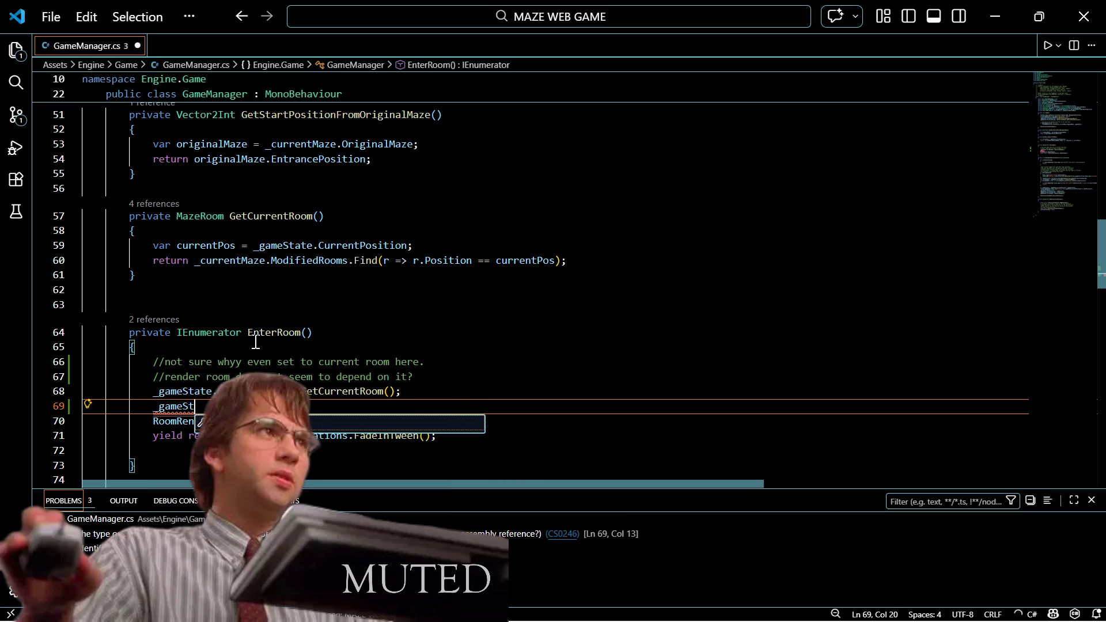
pyautogui.press('Escape')
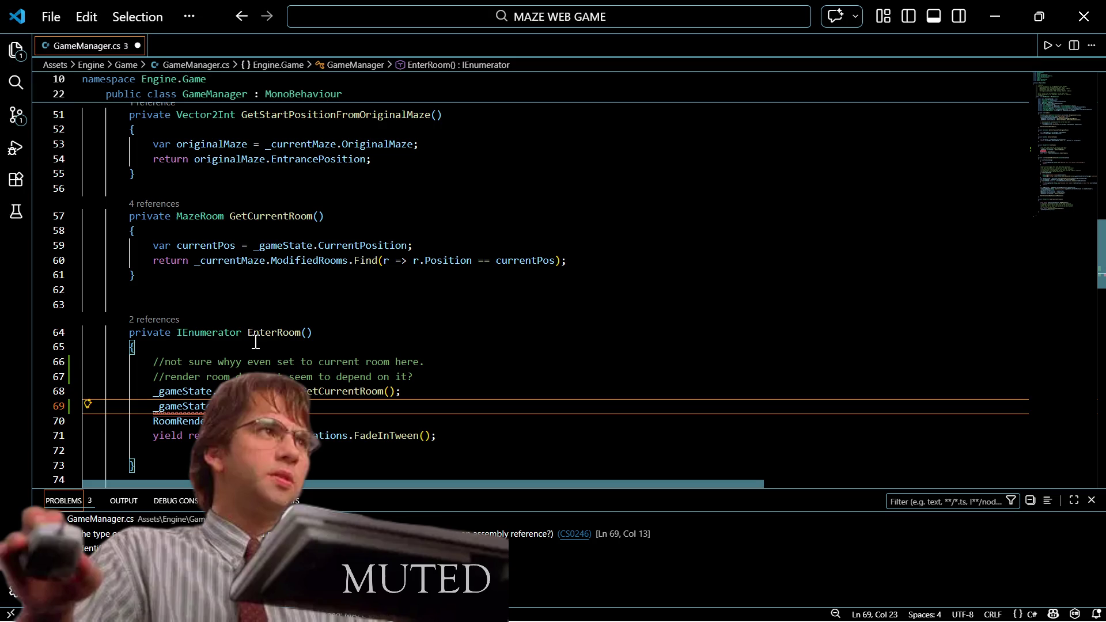
pyautogui.write('.Current')
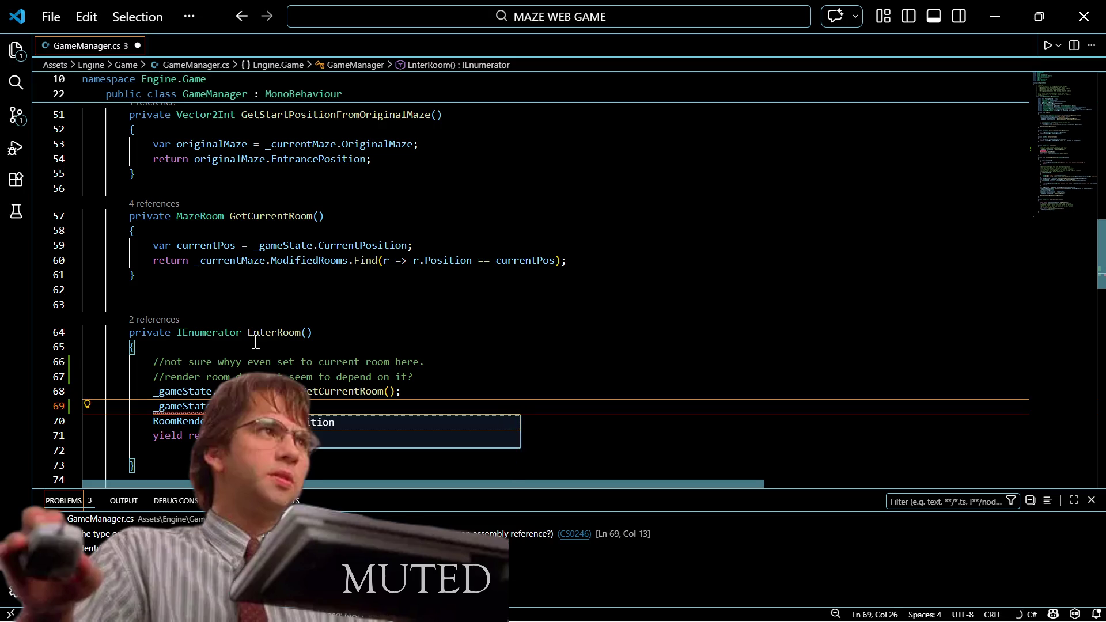
pyautogui.write('RoomE')
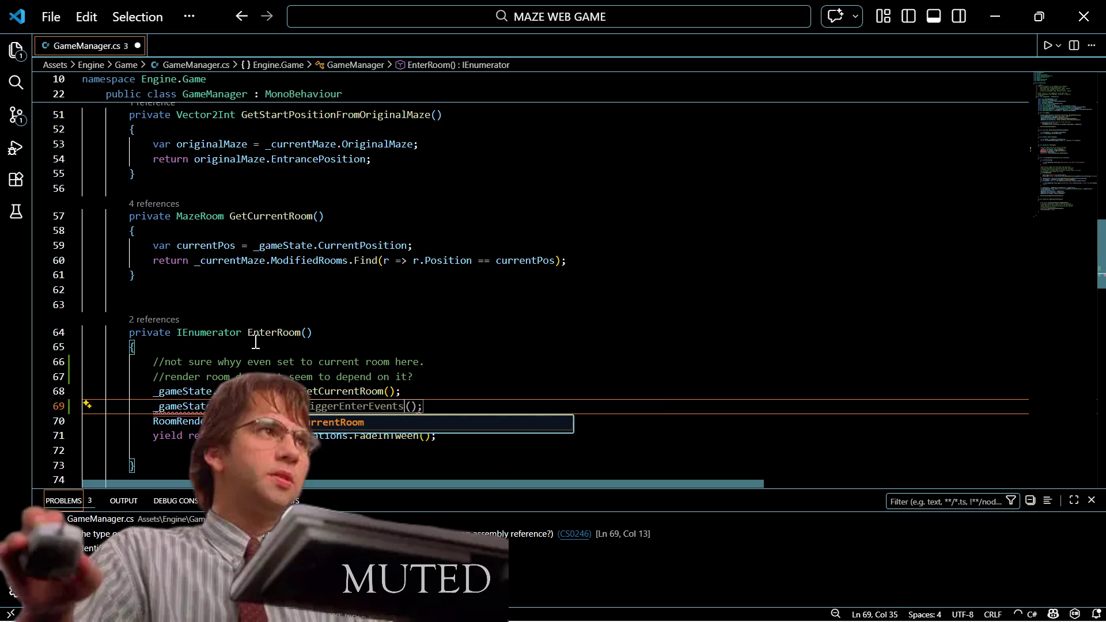
pyautogui.write('.Vi')
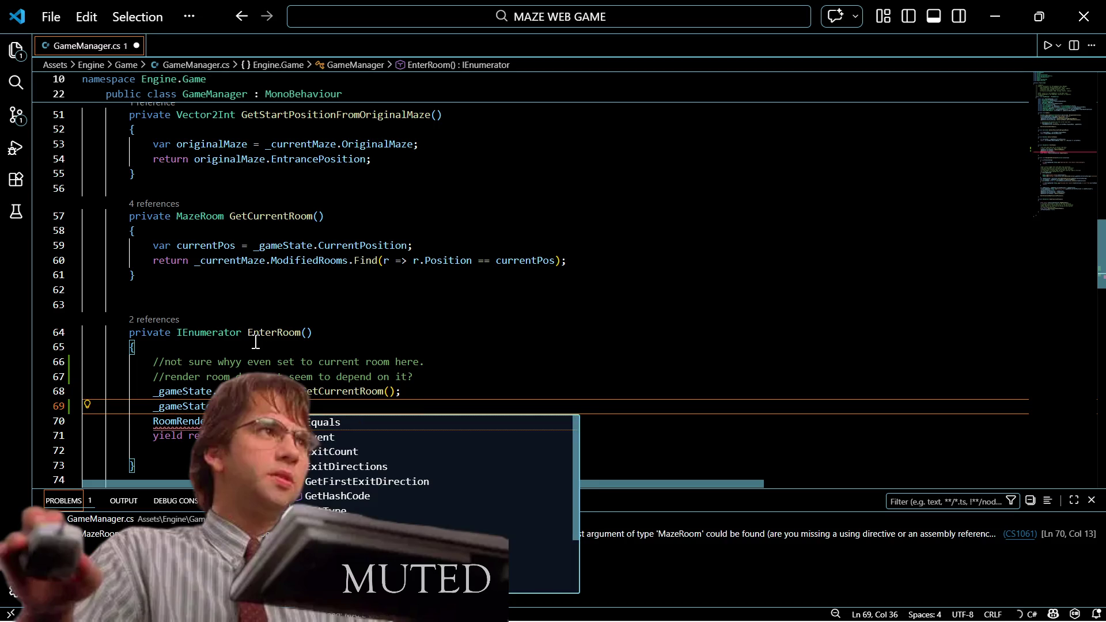
pyautogui.press('Tab')
pyautogui.press('Tab')
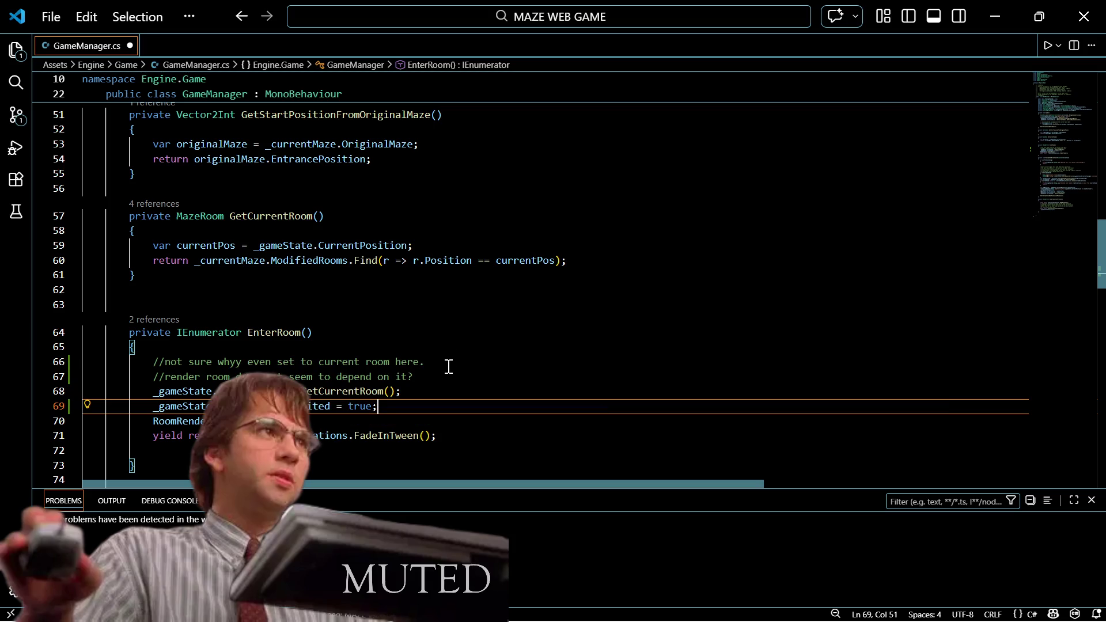
pyautogui.keyDown('ctrl'); pyautogui.click(179, 421); pyautogui.keyUp('ctrl')
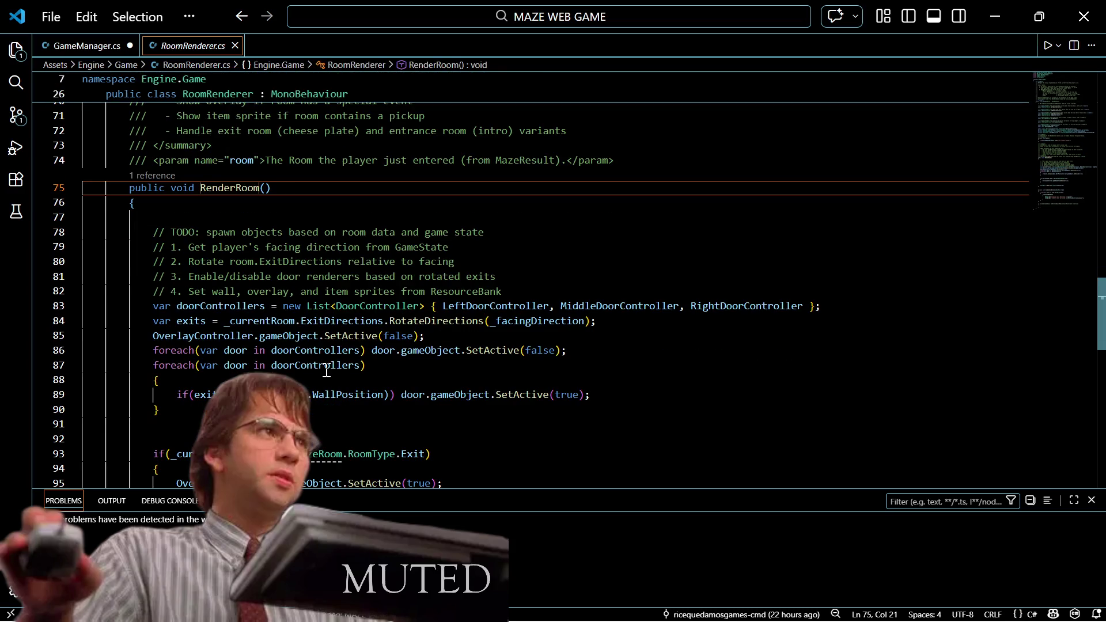
# Step: Pin RoomRenderer.cs as a permanent tab, then switch back and save GameManager.cs
pyautogui.moveTo(406, 440)
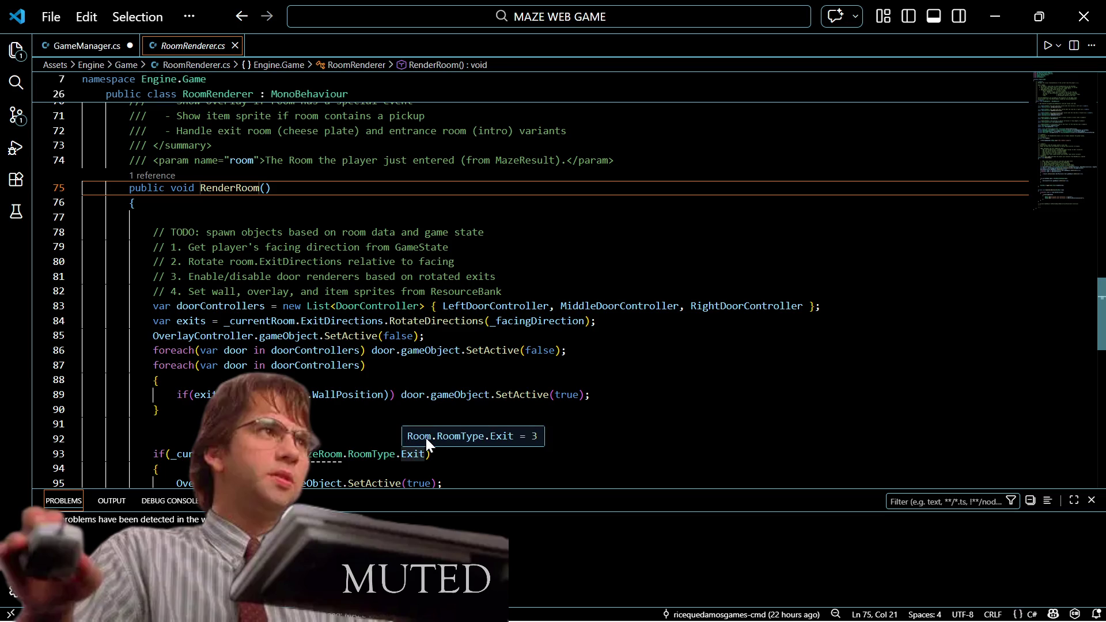
pyautogui.hotkey('ctrl', 'k')
pyautogui.press('Return')
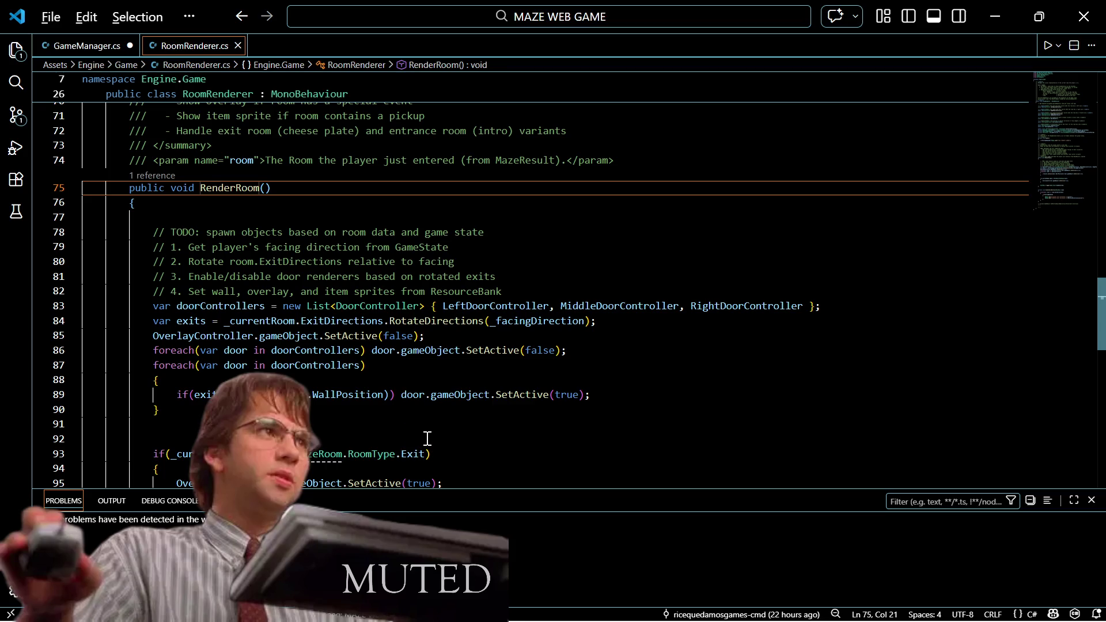
pyautogui.hotkey('ctrl', 'Tab')
pyautogui.hotkey('ctrl', 's')
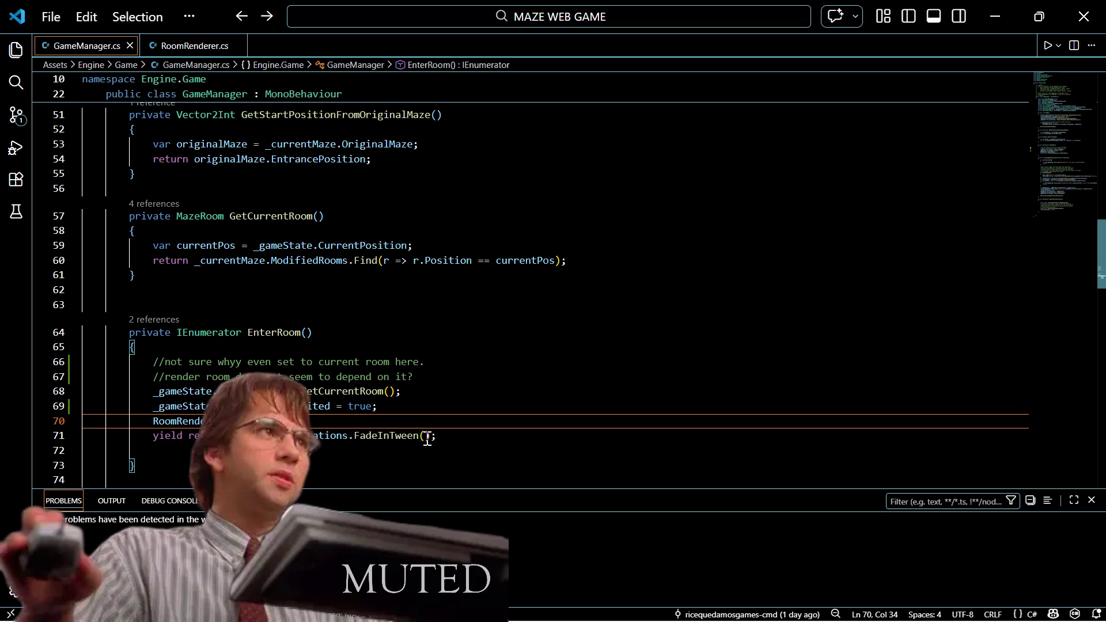
pyautogui.press('Up')
pyautogui.press('Up')
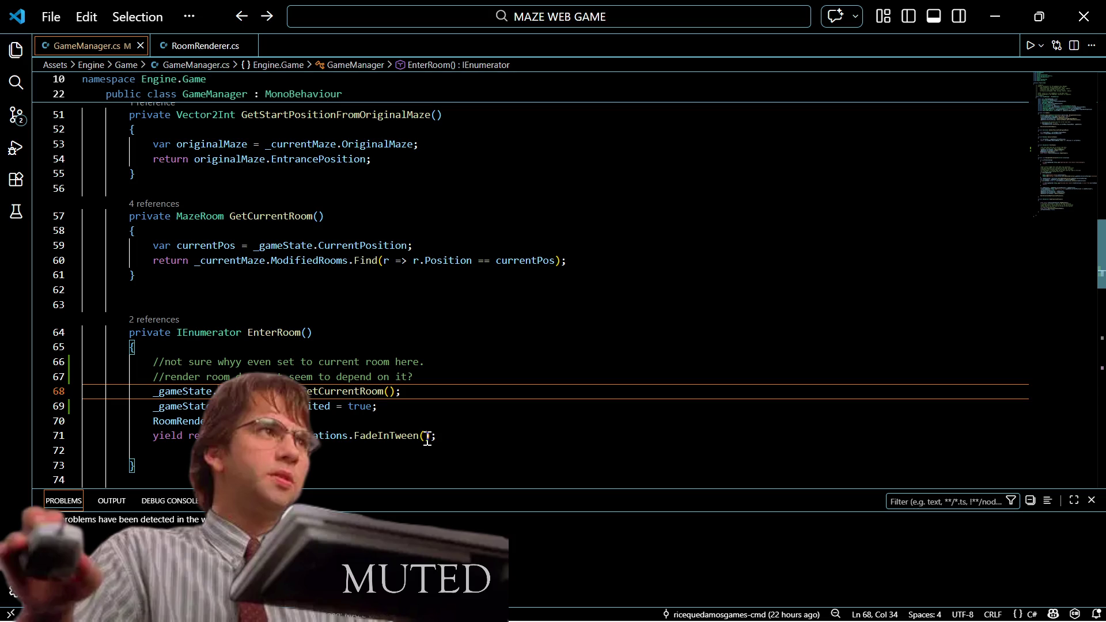
pyautogui.scroll(-3, 345, 282)
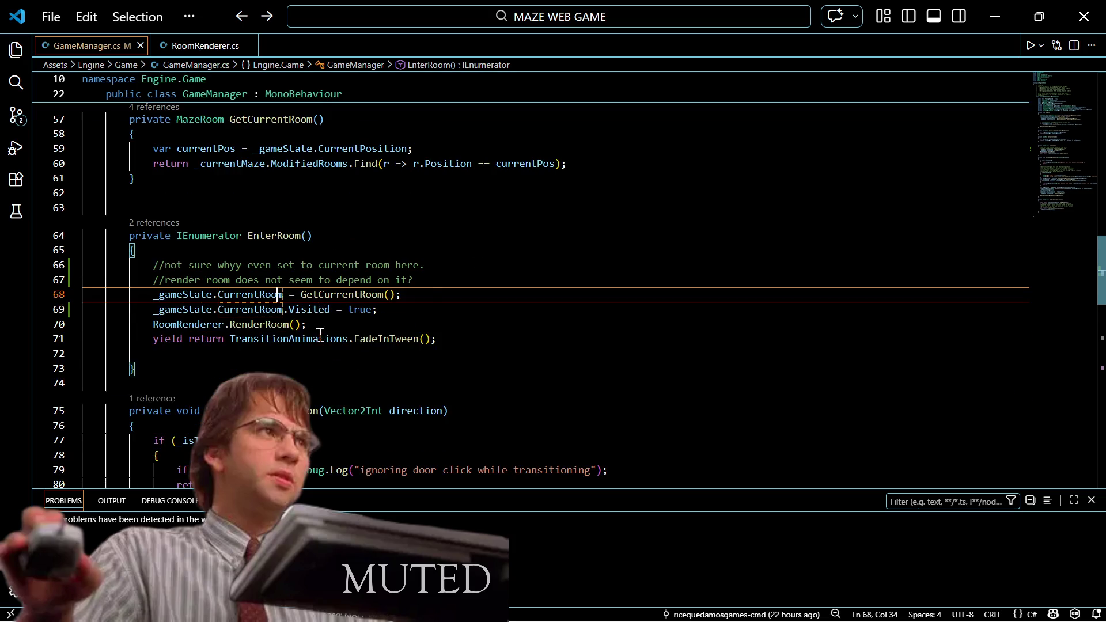
pyautogui.scroll(-1, 319, 334)
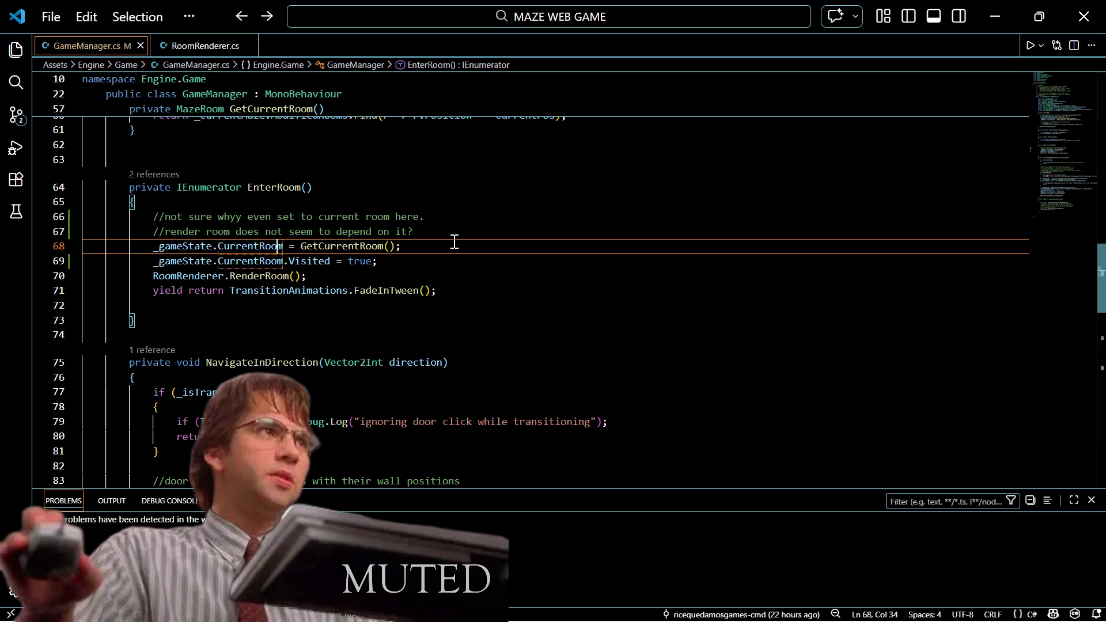
pyautogui.moveTo(272, 280)
pyautogui.keyDown('ctrl'); pyautogui.click(346, 247); pyautogui.keyUp('ctrl')
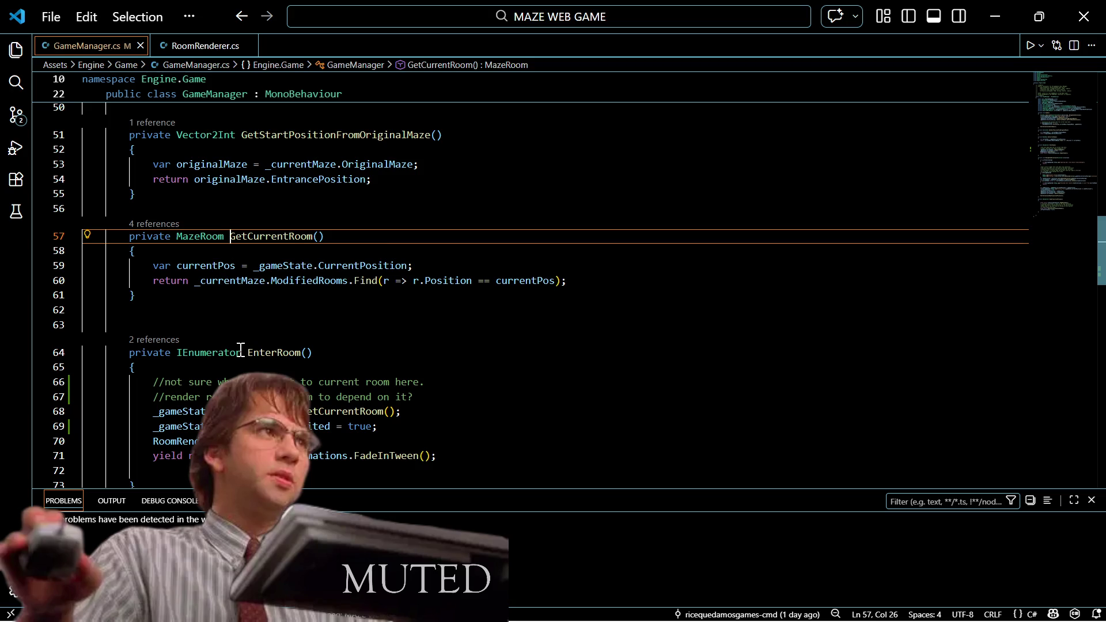
pyautogui.moveTo(240, 349)
pyautogui.keyDown('ctrl'); pyautogui.click(239, 236); pyautogui.keyUp('ctrl')
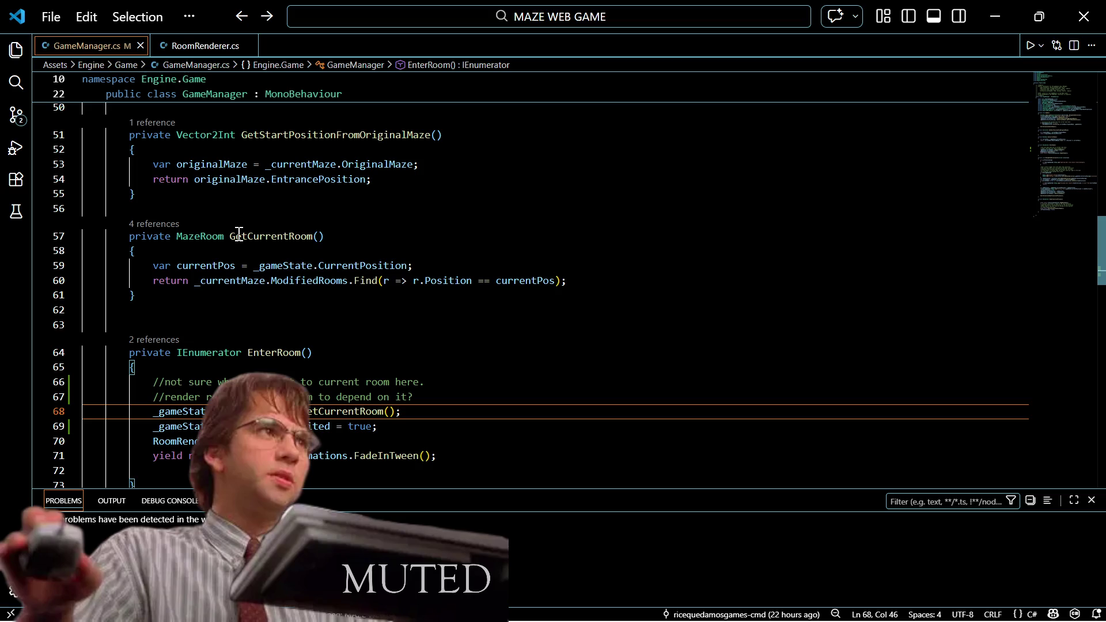
pyautogui.scroll(-1, 239, 234)
pyautogui.press('Left')
pyautogui.press('Left')
pyautogui.press('Left')
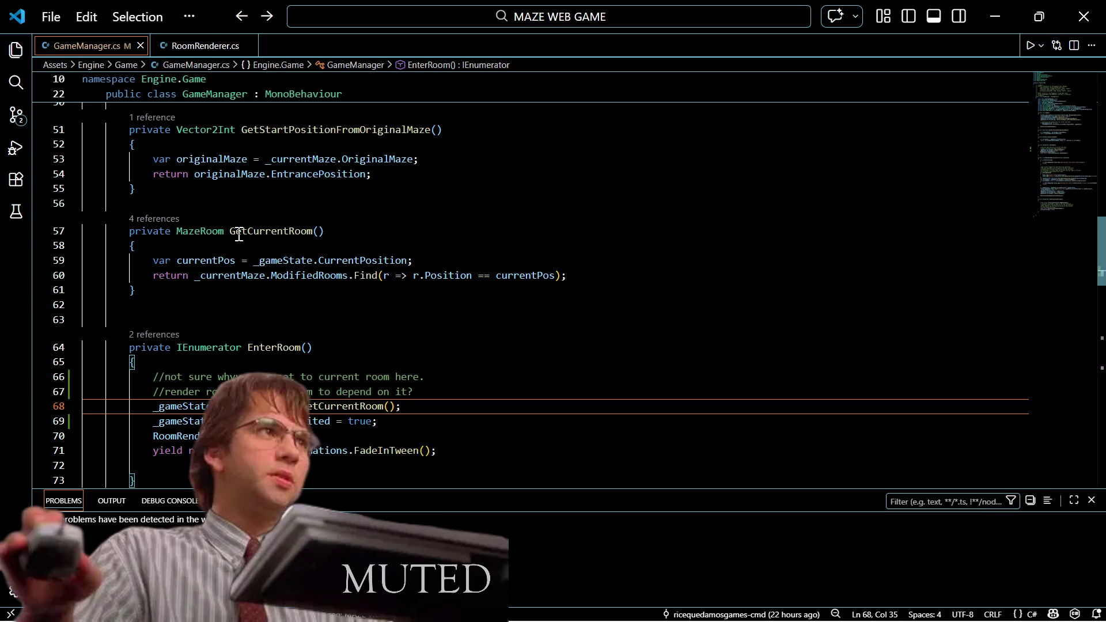
pyautogui.press('Up')
pyautogui.press('Up')
pyautogui.press('Up')
pyautogui.press('Up')
pyautogui.press('Up')
pyautogui.press('Up')
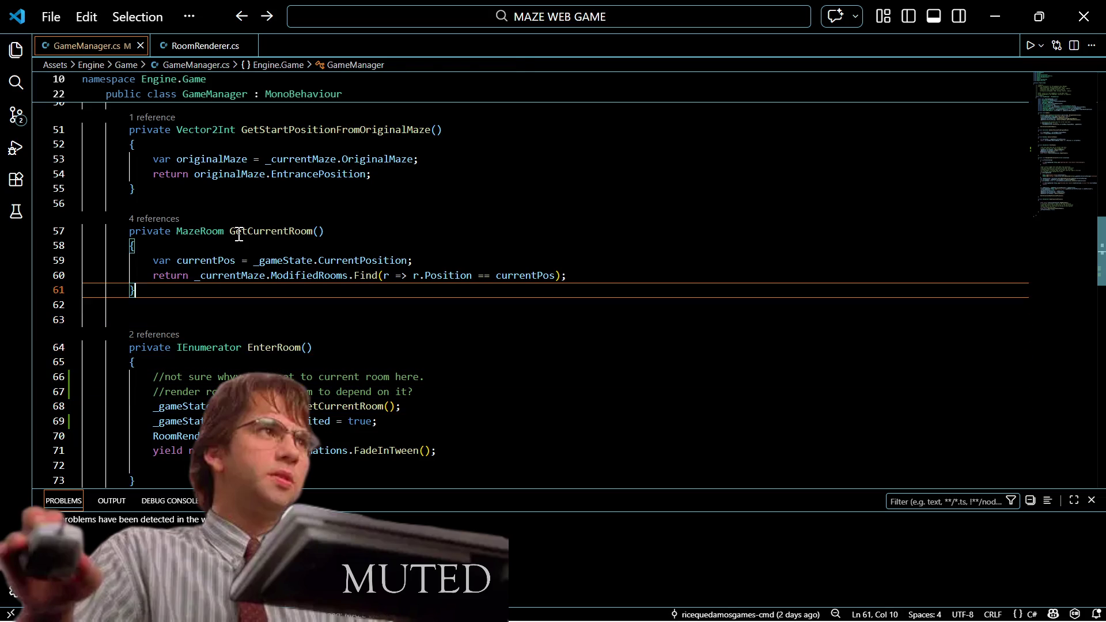
pyautogui.press('Down')
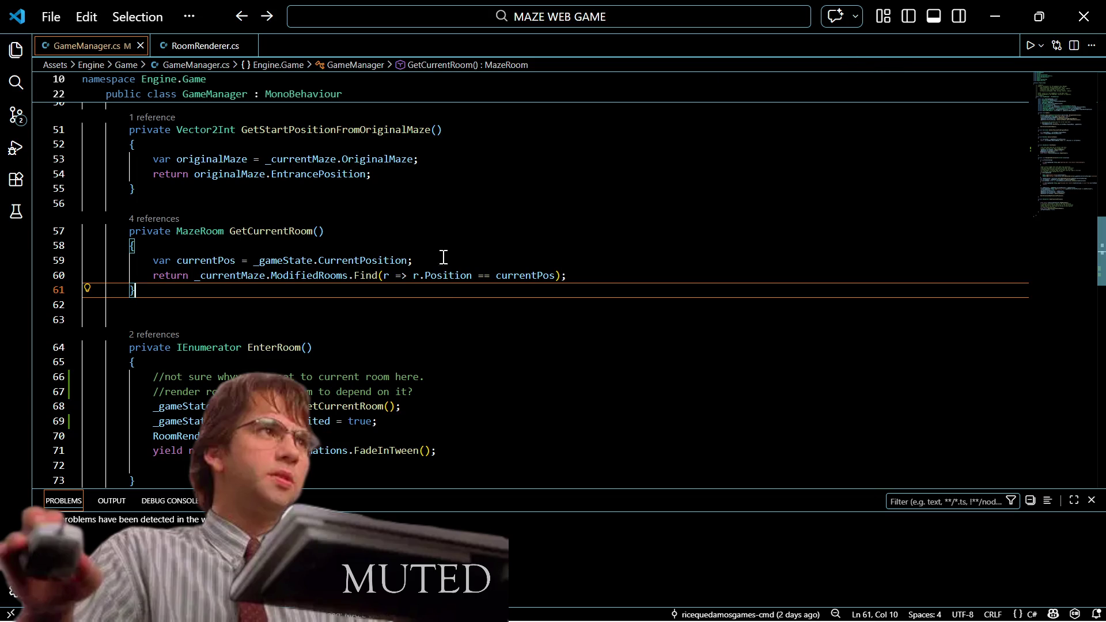
pyautogui.scroll(-2, 420, 333)
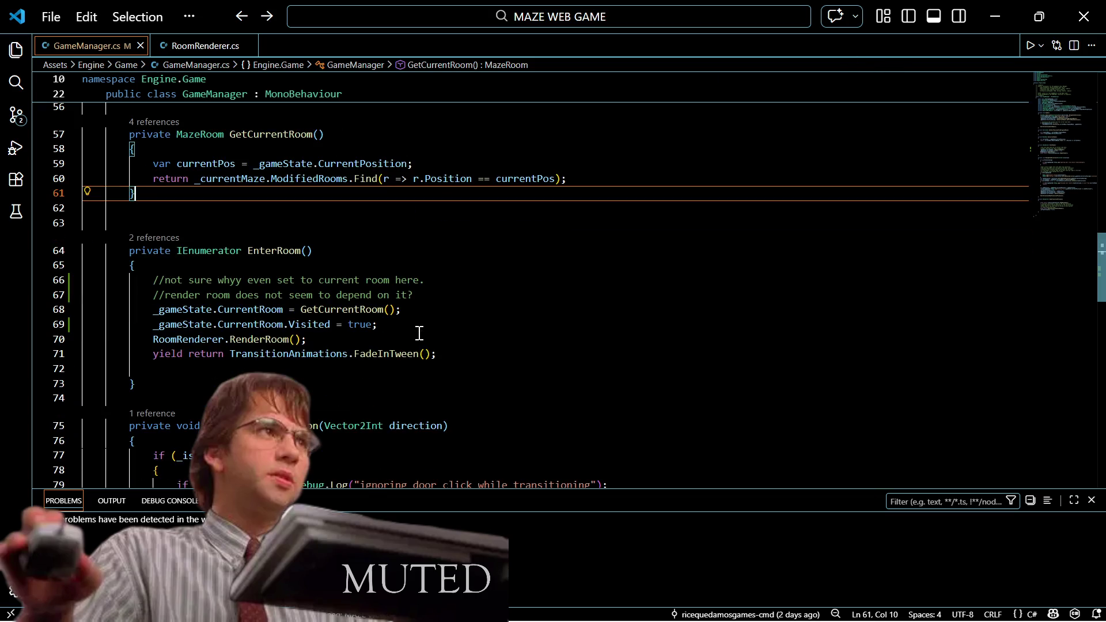
pyautogui.scroll(1, 419, 333)
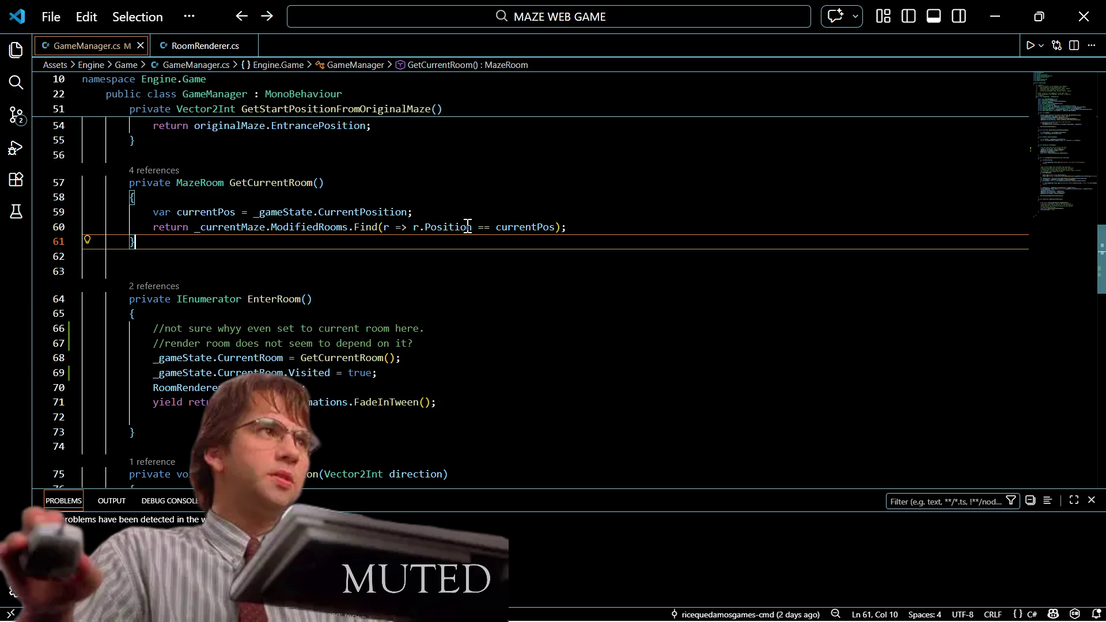
pyautogui.moveTo(467, 227)
pyautogui.click(494, 388)
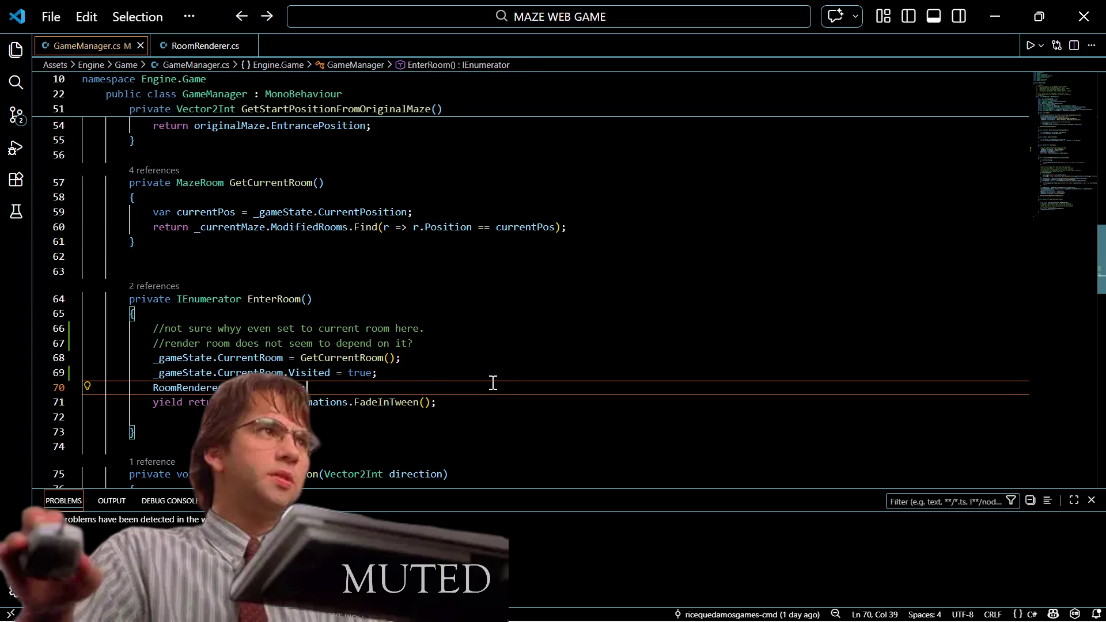
pyautogui.scroll(-1, 311, 354)
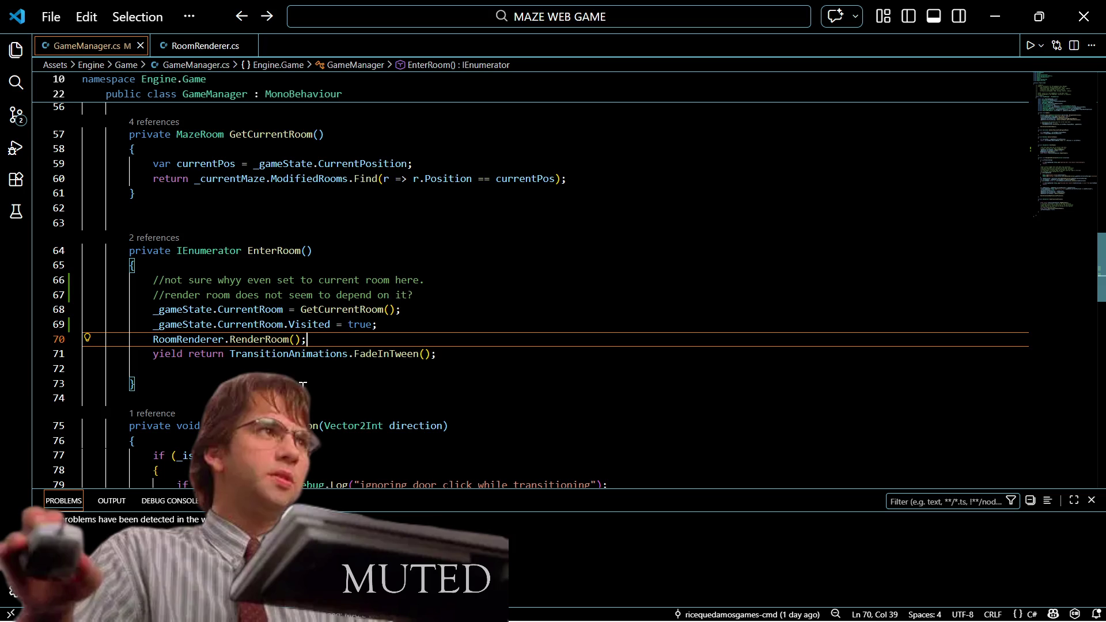
pyautogui.scroll(-1, 329, 323)
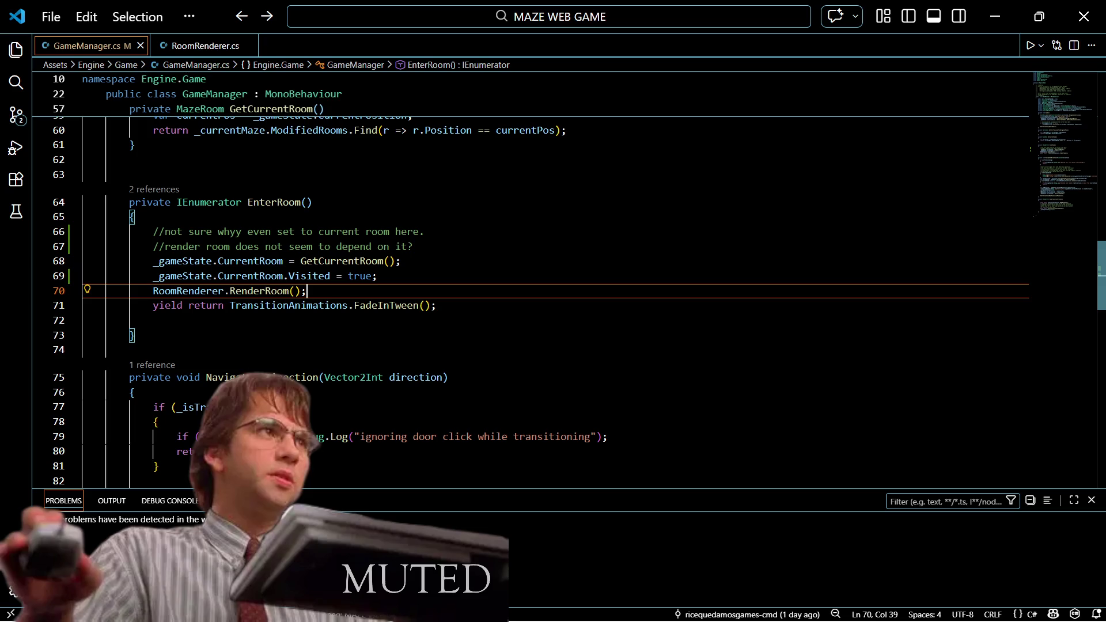
pyautogui.scroll(-1, 311, 334)
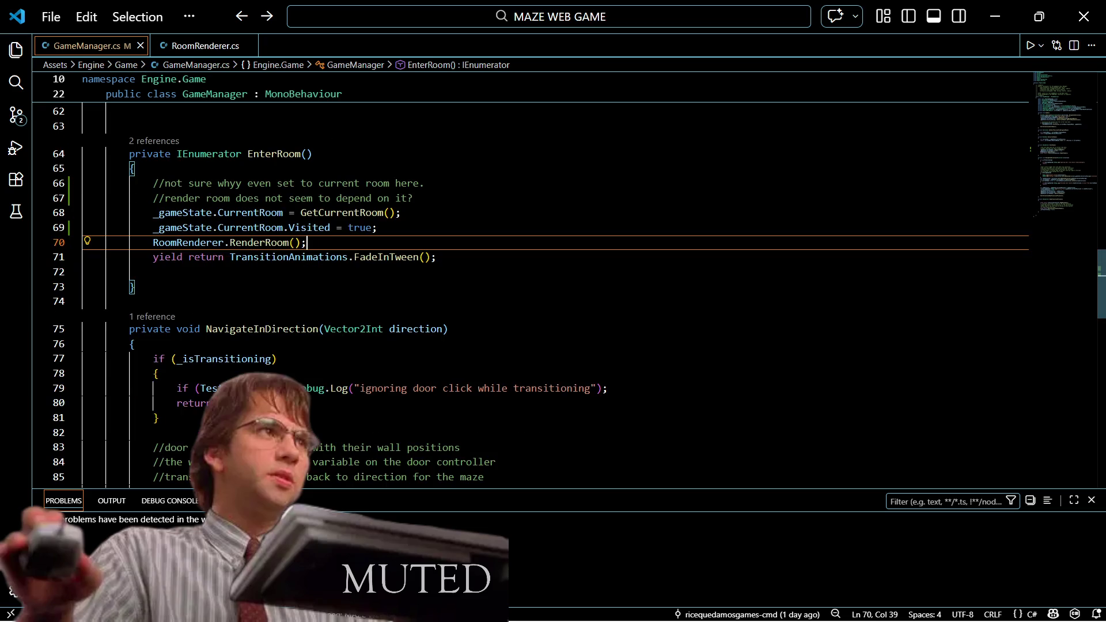
pyautogui.moveTo(637, 611)
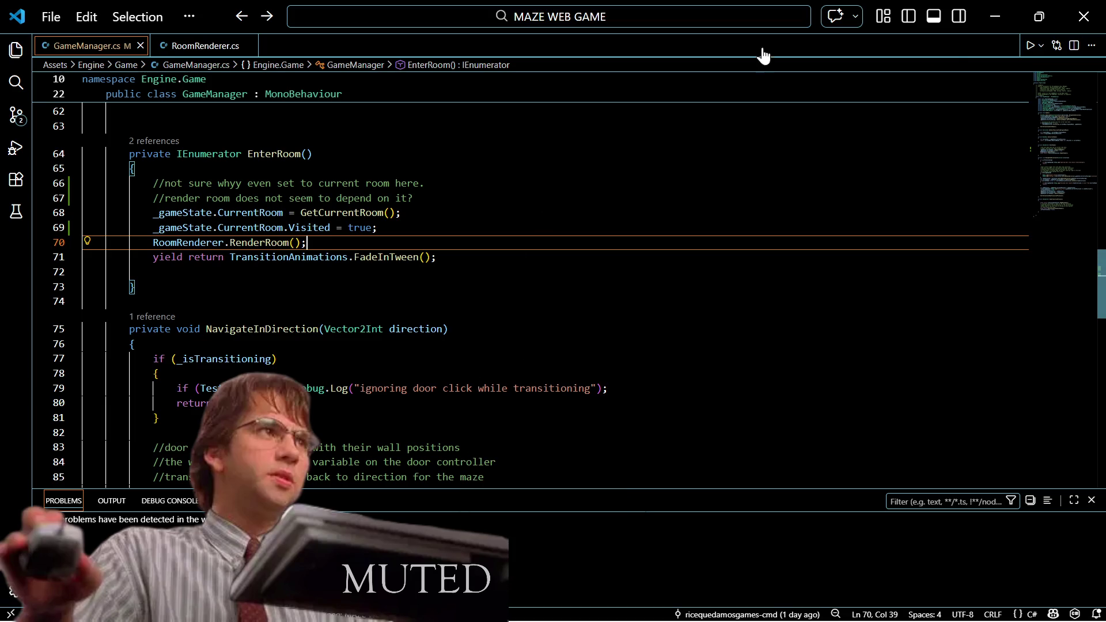
pyautogui.click(846, 32)
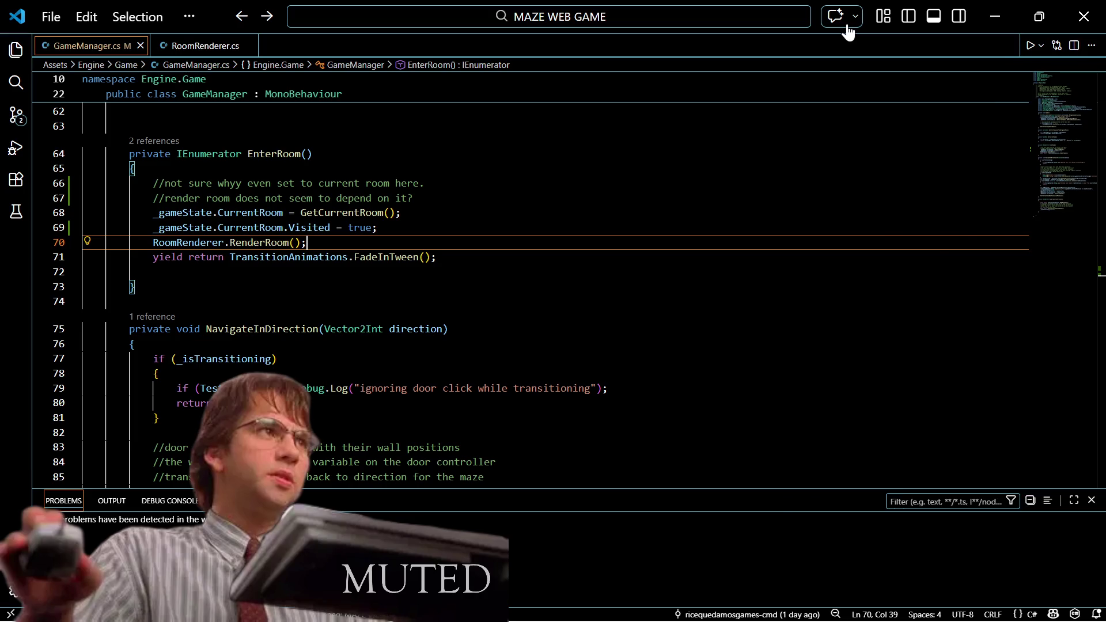
# Step: Widen the chat panel and read through its locked-door design table and LockType/DoorLock sketch
pyautogui.scroll(10, 1023, 342)
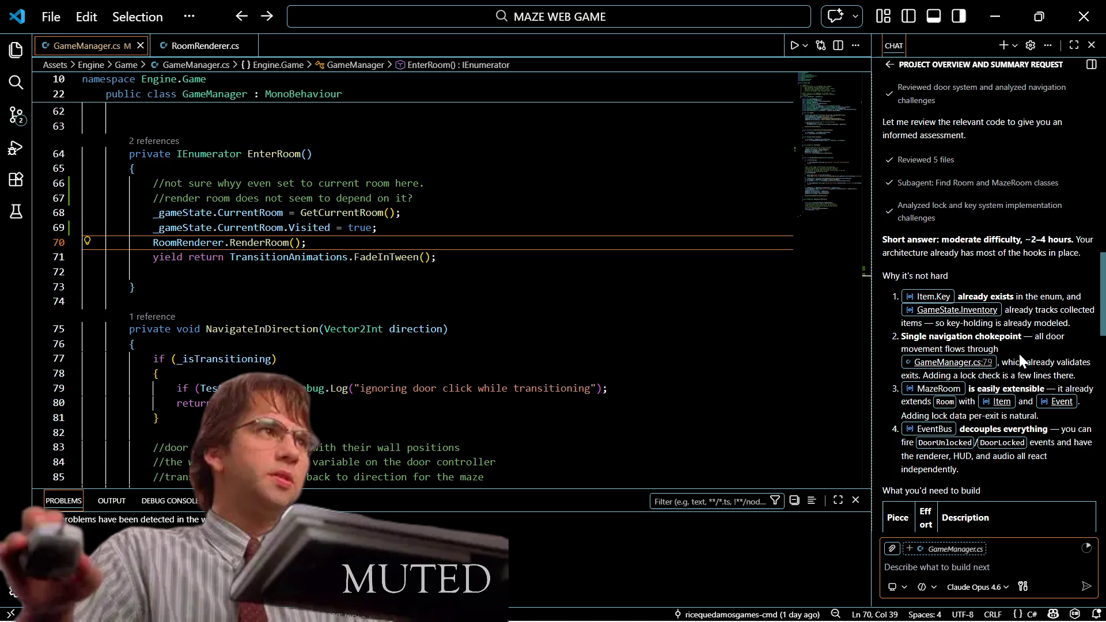
pyautogui.scroll(-2, 1000, 379)
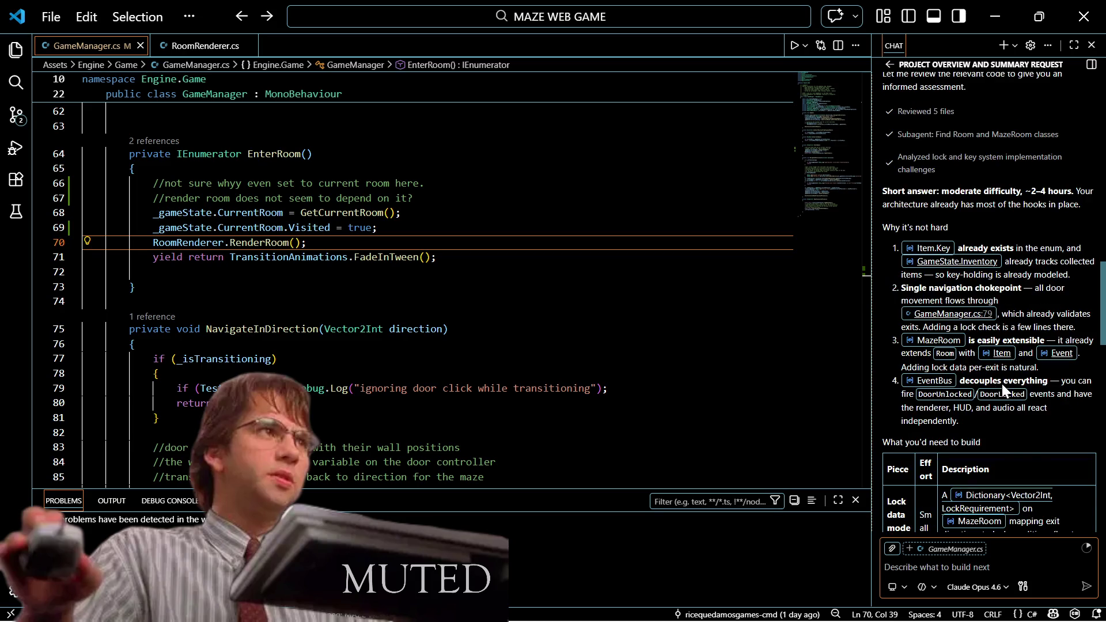
pyautogui.scroll(-8, 1001, 384)
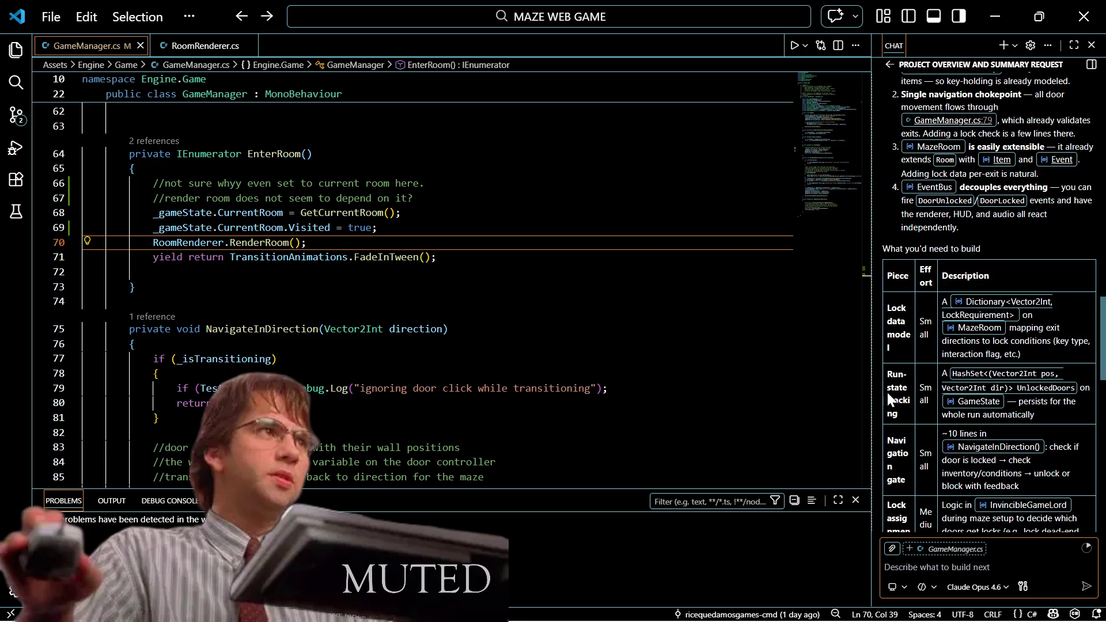
pyautogui.moveTo(871, 396); pyautogui.dragTo(378, 356)
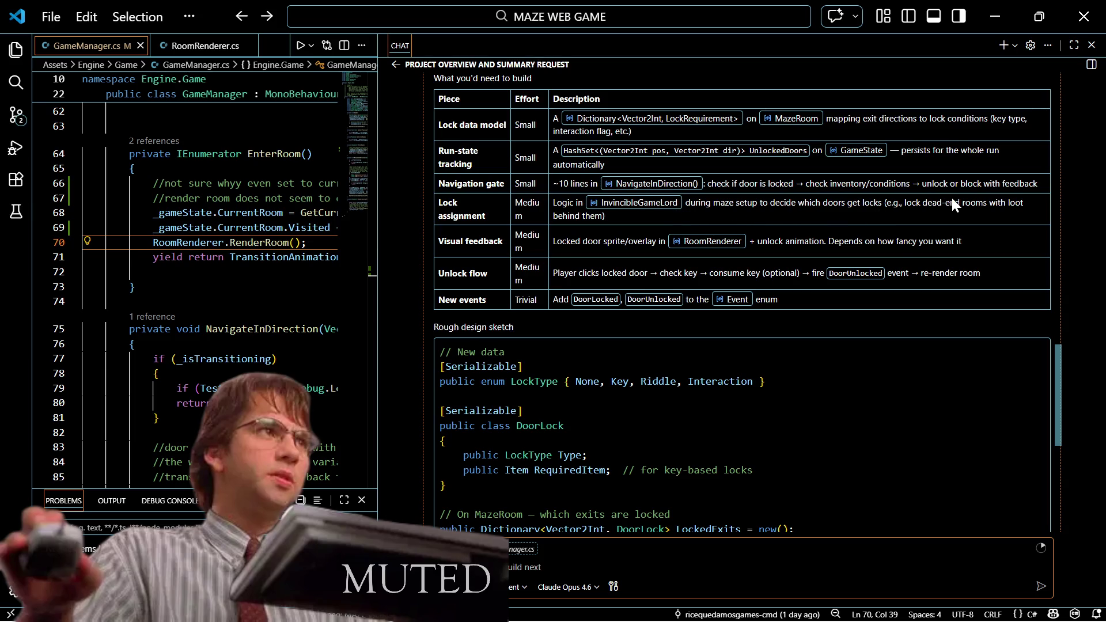
pyautogui.scroll(-3, 775, 454)
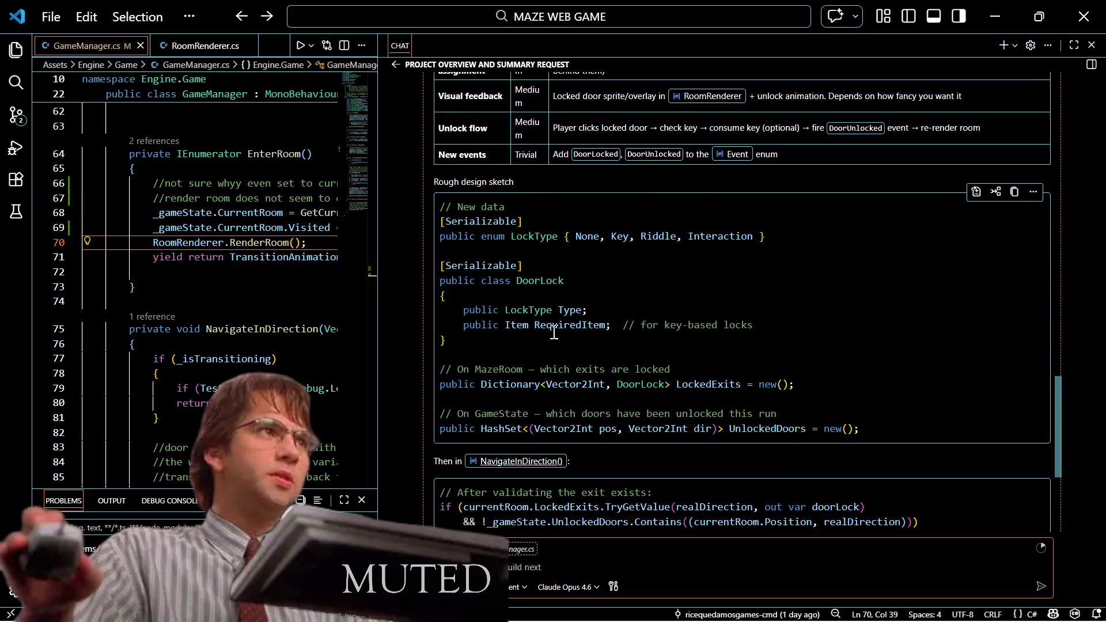
pyautogui.scroll(-2, 549, 340)
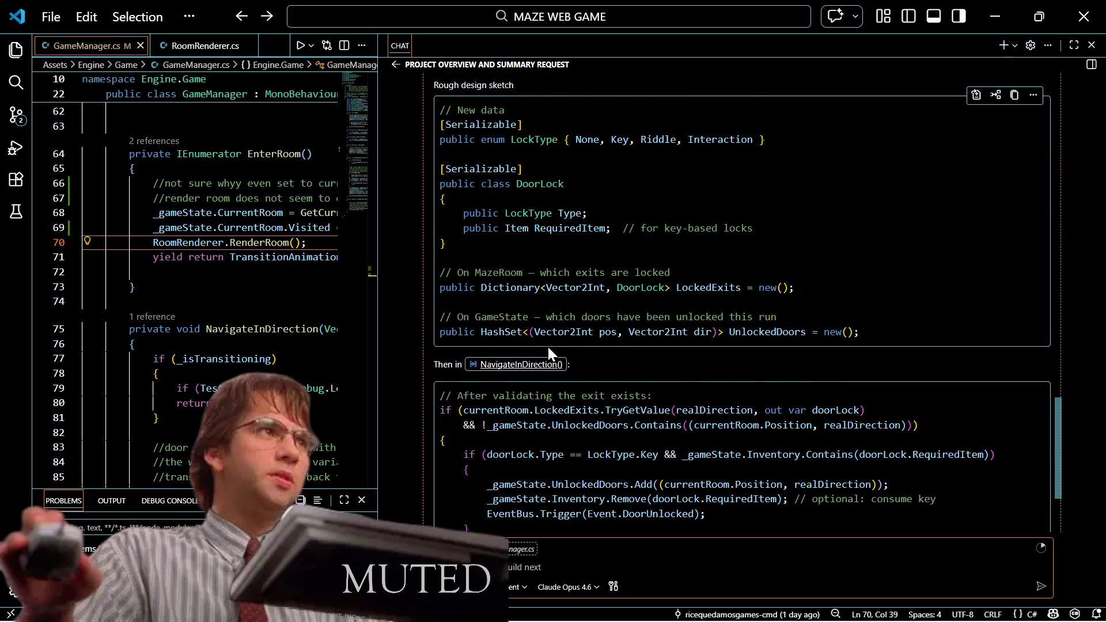
pyautogui.scroll(-2, 547, 349)
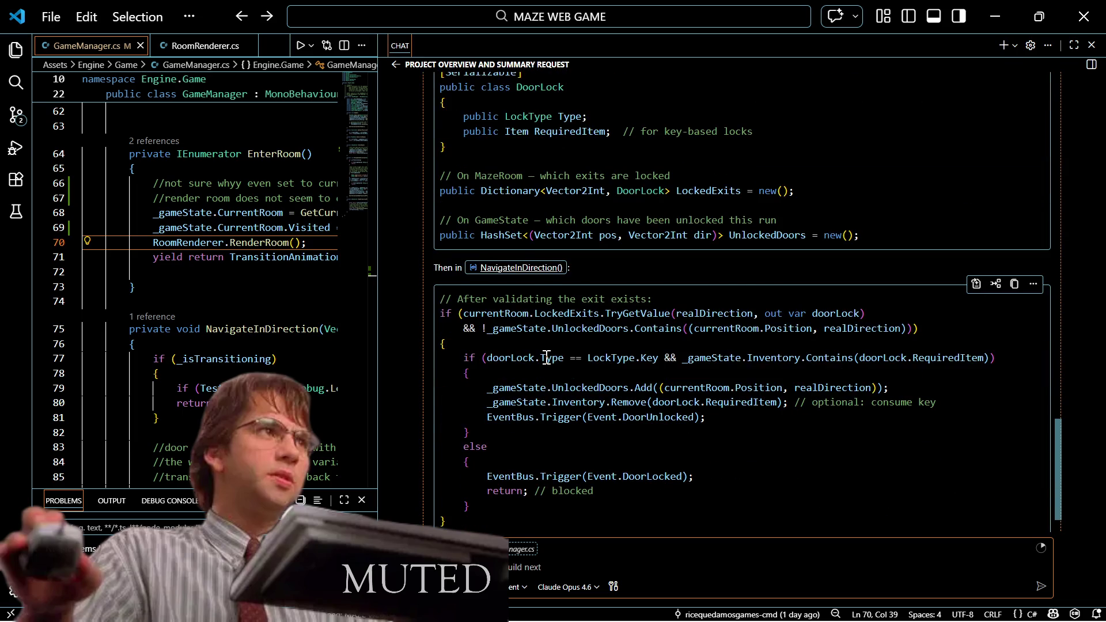
pyautogui.scroll(3, 546, 358)
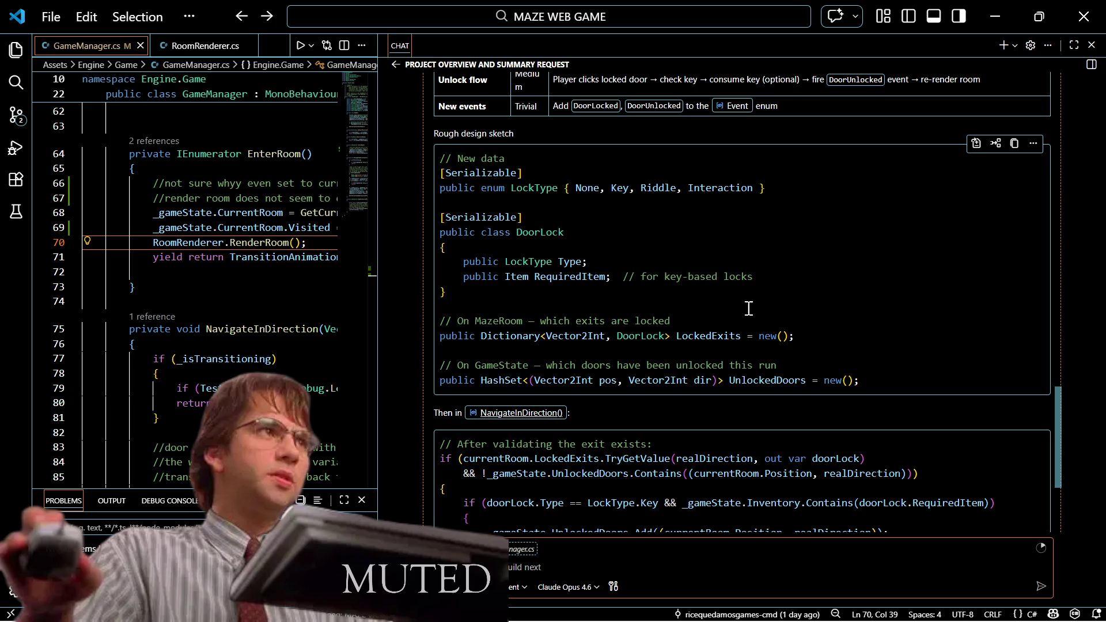
pyautogui.scroll(-2, 777, 335)
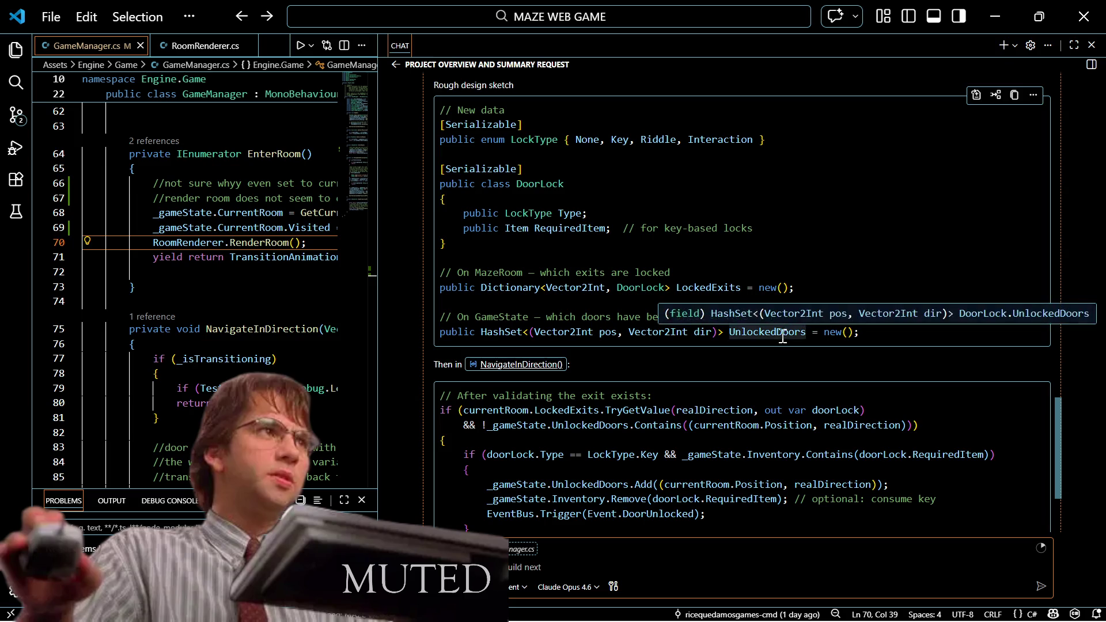
pyautogui.scroll(-2, 689, 433)
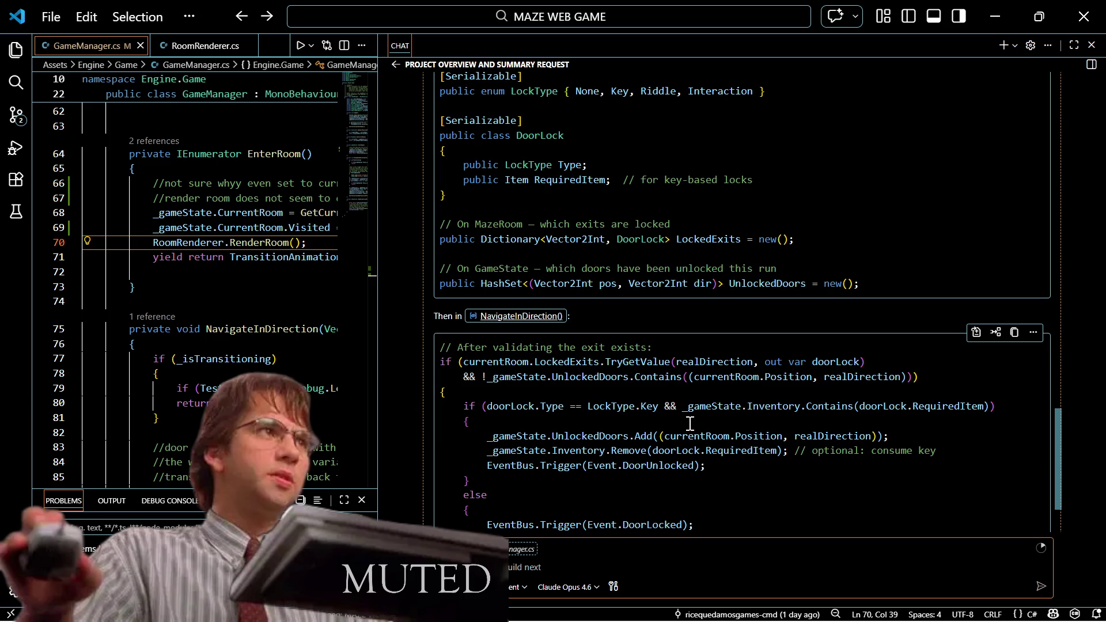
pyautogui.scroll(-2, 689, 424)
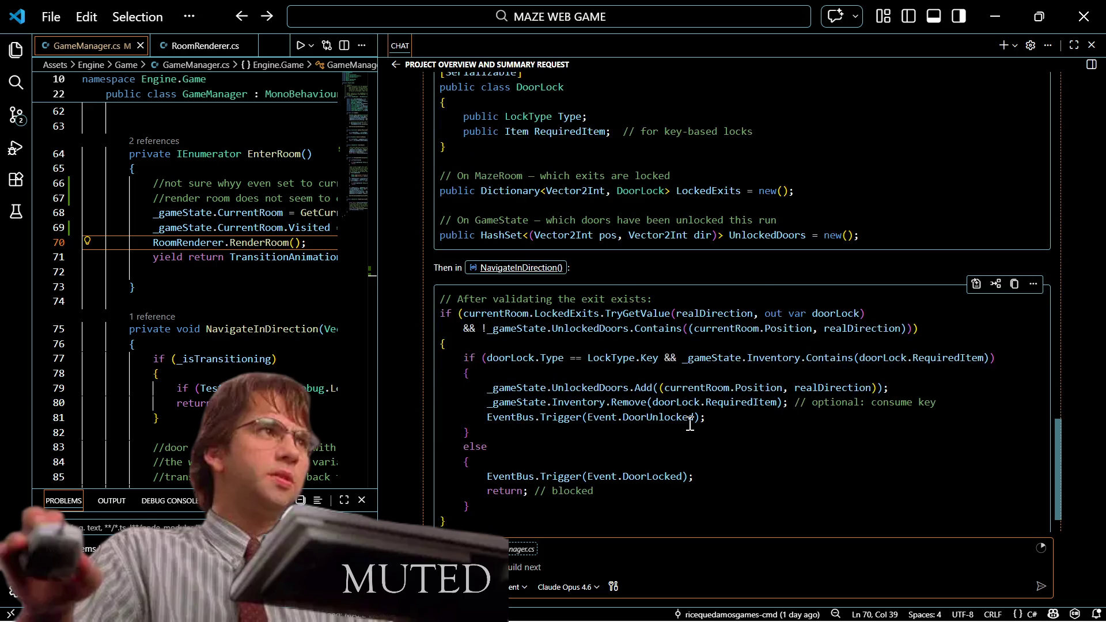
pyautogui.scroll(-2, 689, 423)
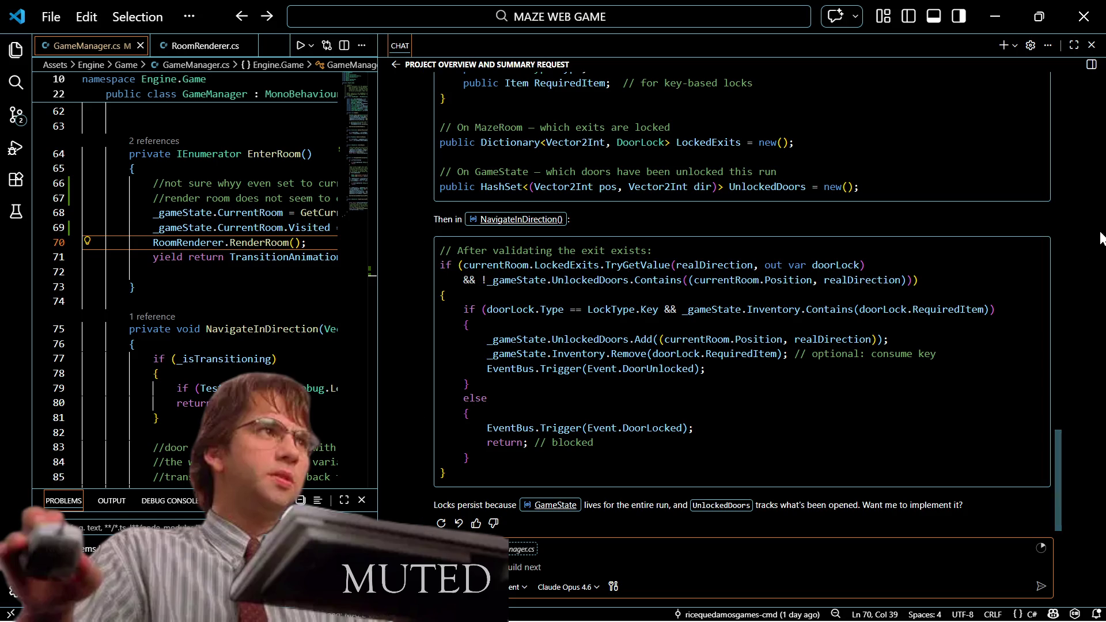
pyautogui.scroll(3, 790, 199)
pyautogui.scroll(1, 772, 235)
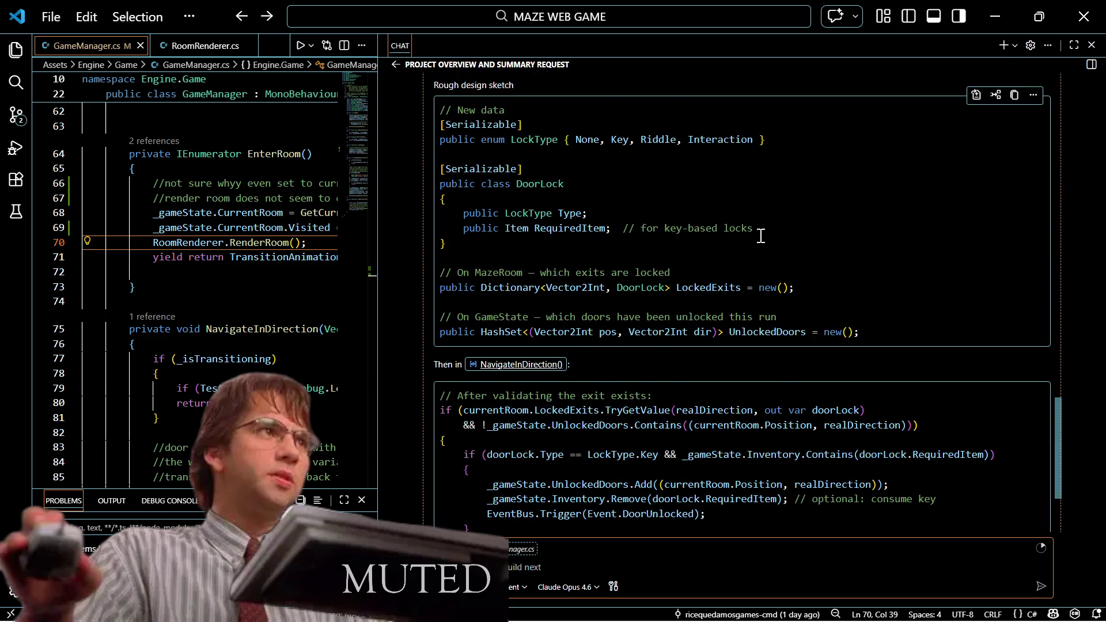
pyautogui.scroll(1, 759, 241)
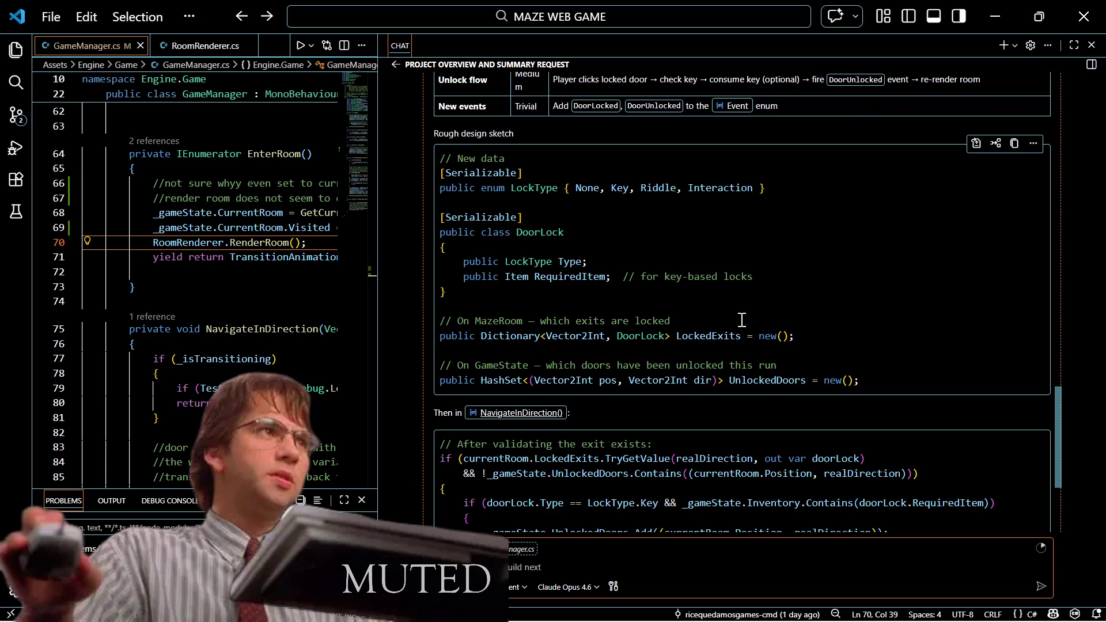
pyautogui.scroll(-1, 737, 320)
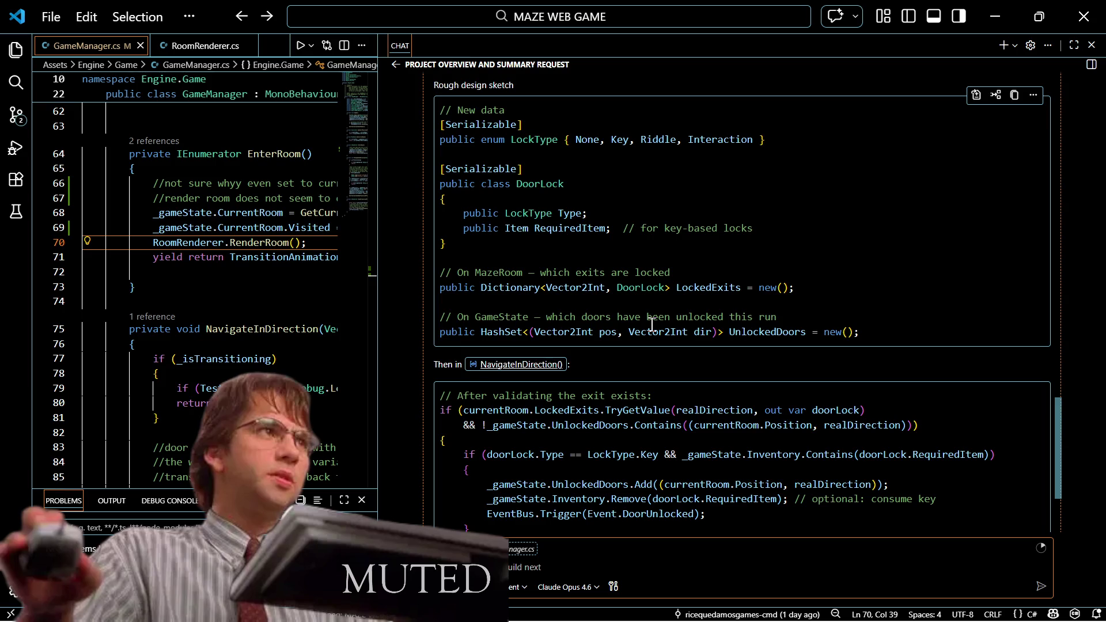
pyautogui.scroll(-2, 651, 324)
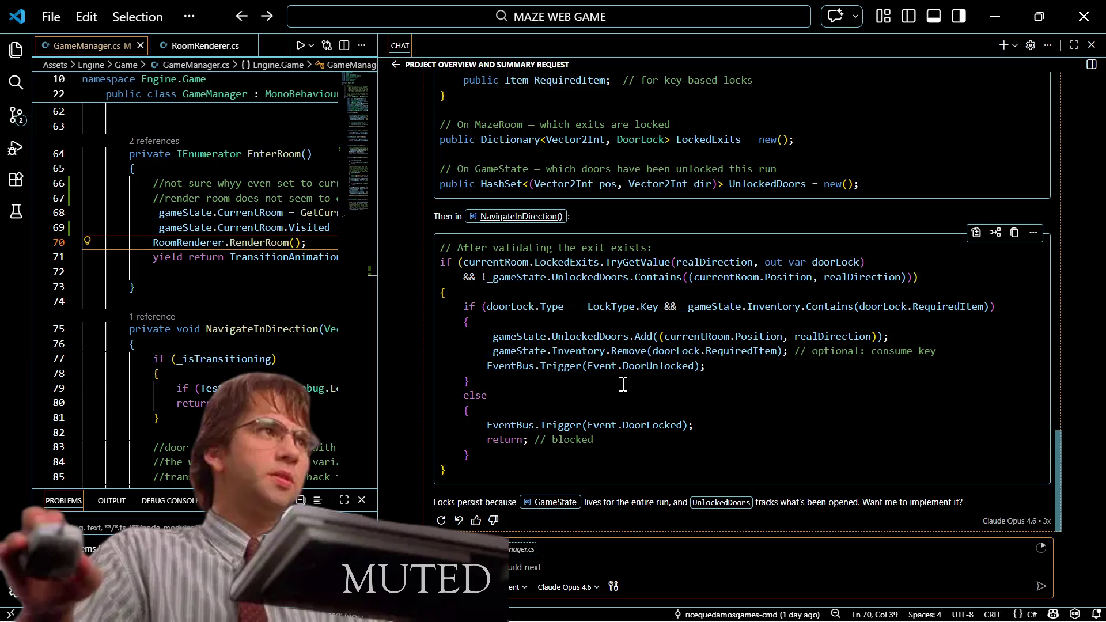
pyautogui.moveTo(976, 591)
pyautogui.scroll(2, 621, 298)
pyautogui.scroll(-2, 621, 297)
pyautogui.moveTo(578, 316)
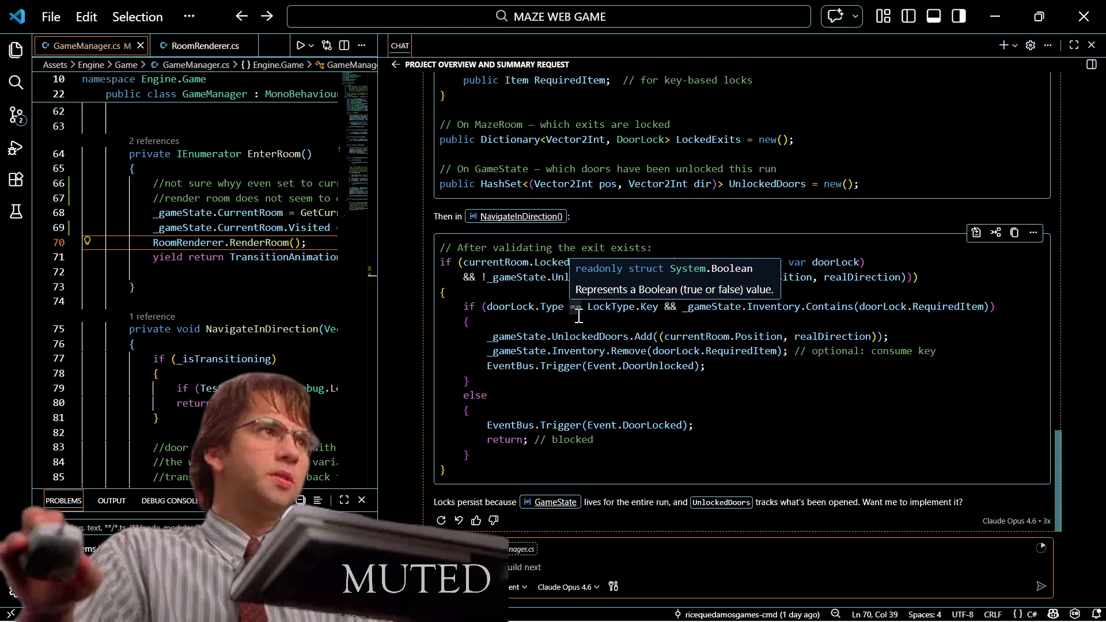
pyautogui.scroll(1, 741, 452)
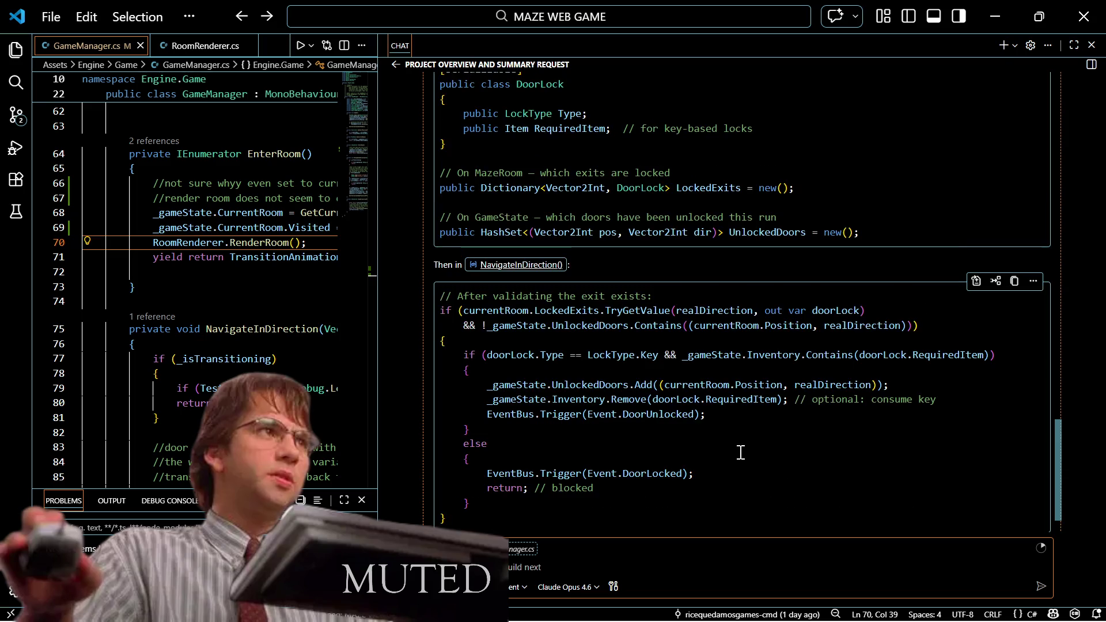
pyautogui.scroll(1, 741, 452)
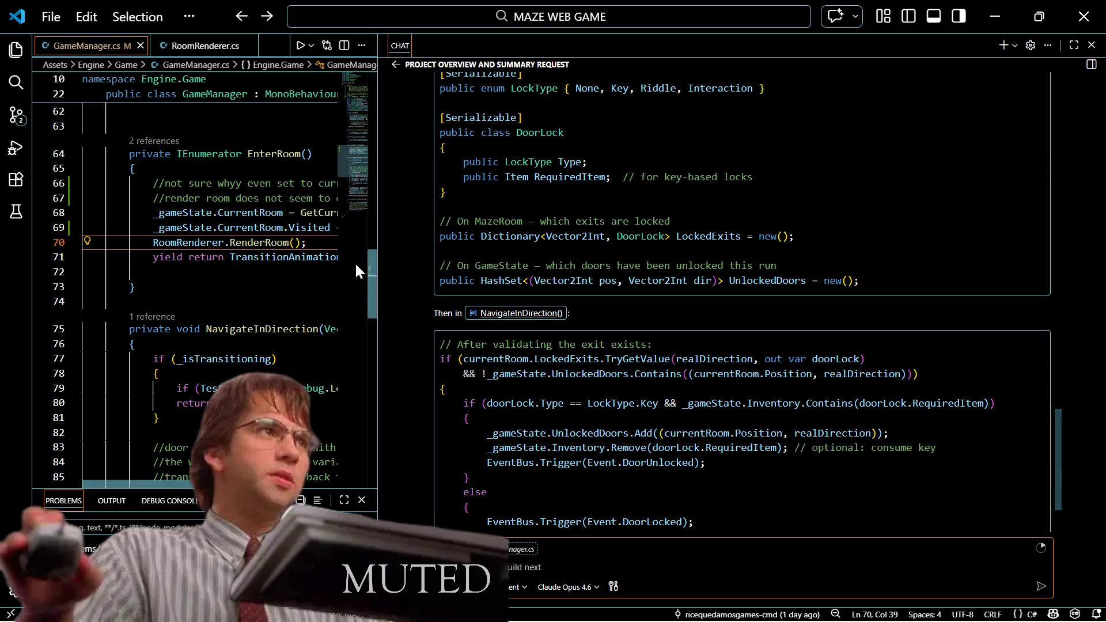
pyautogui.moveTo(376, 259); pyautogui.dragTo(763, 246)
# Step: Switch the chat assistant to Plan mode
pyautogui.moveTo(862, 603)
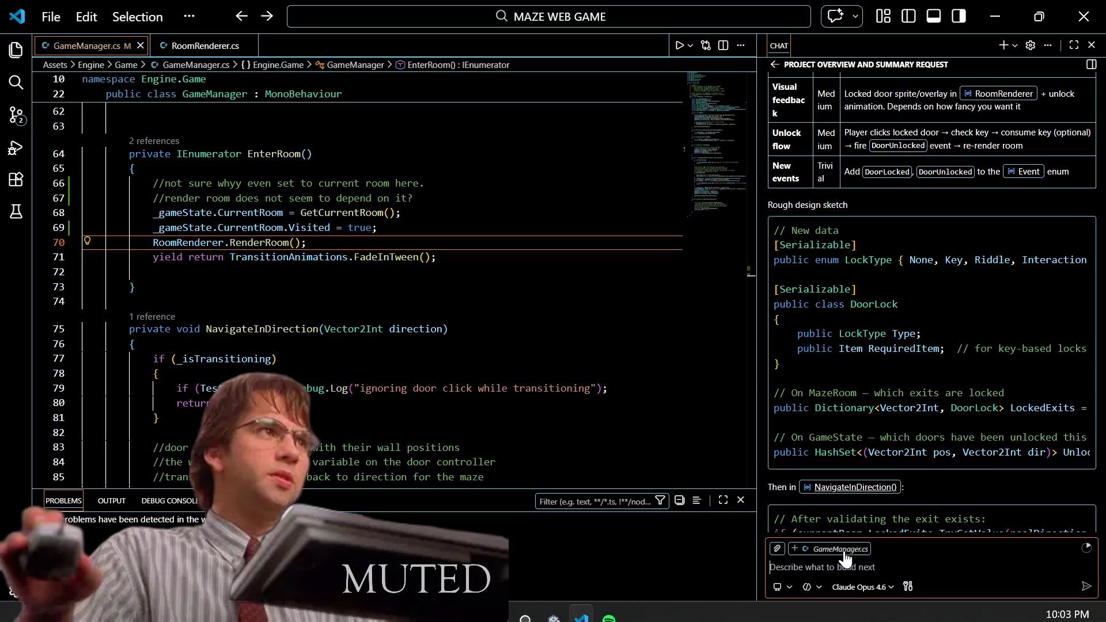
pyautogui.click(817, 587)
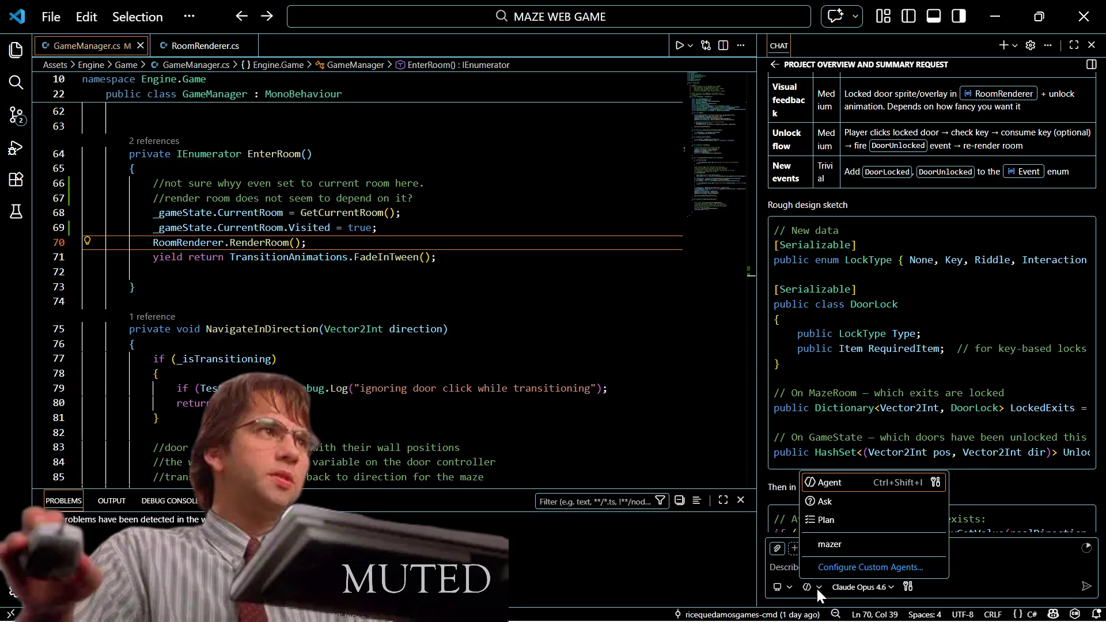
pyautogui.click(826, 519)
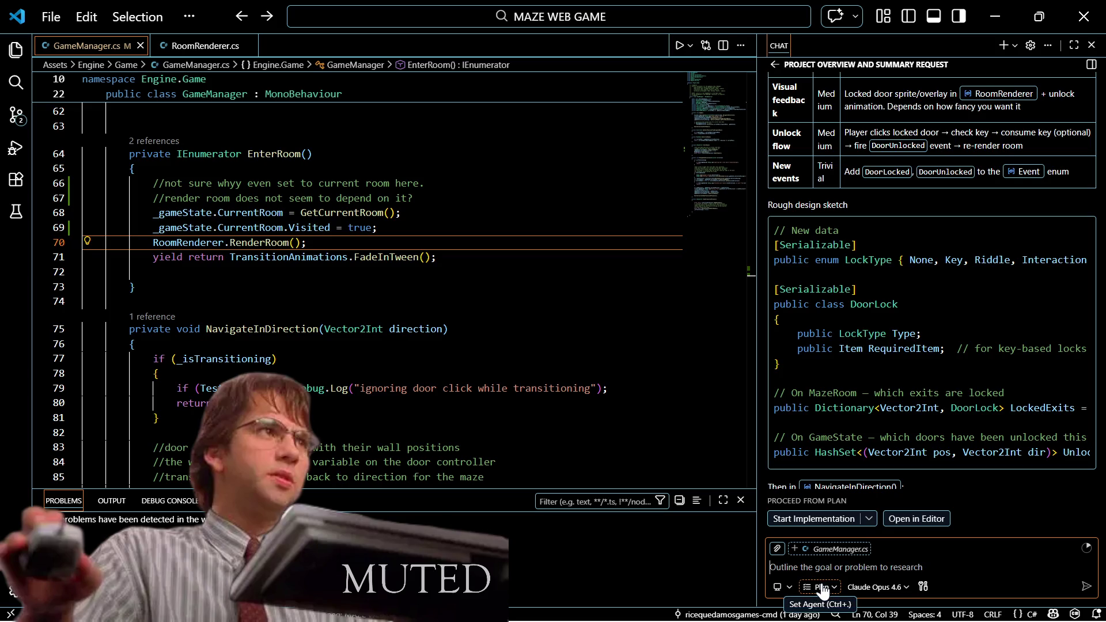
# Step: Close the chat side panel and minimize Visual Studio Code to return to Unity
pyautogui.scroll(-2, 806, 449)
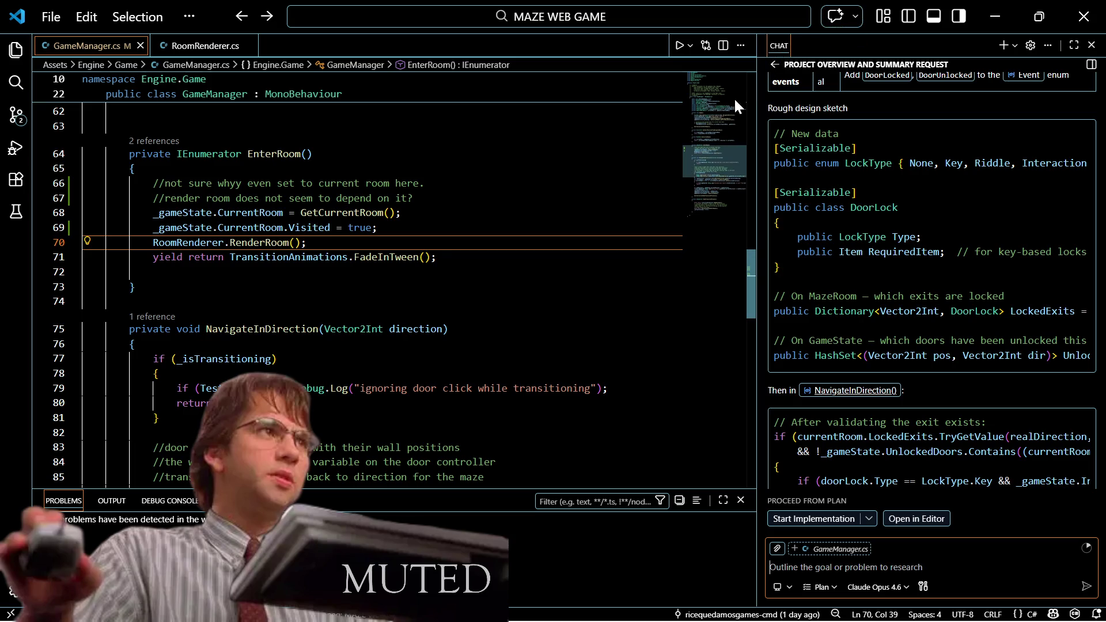
pyautogui.click(837, 18)
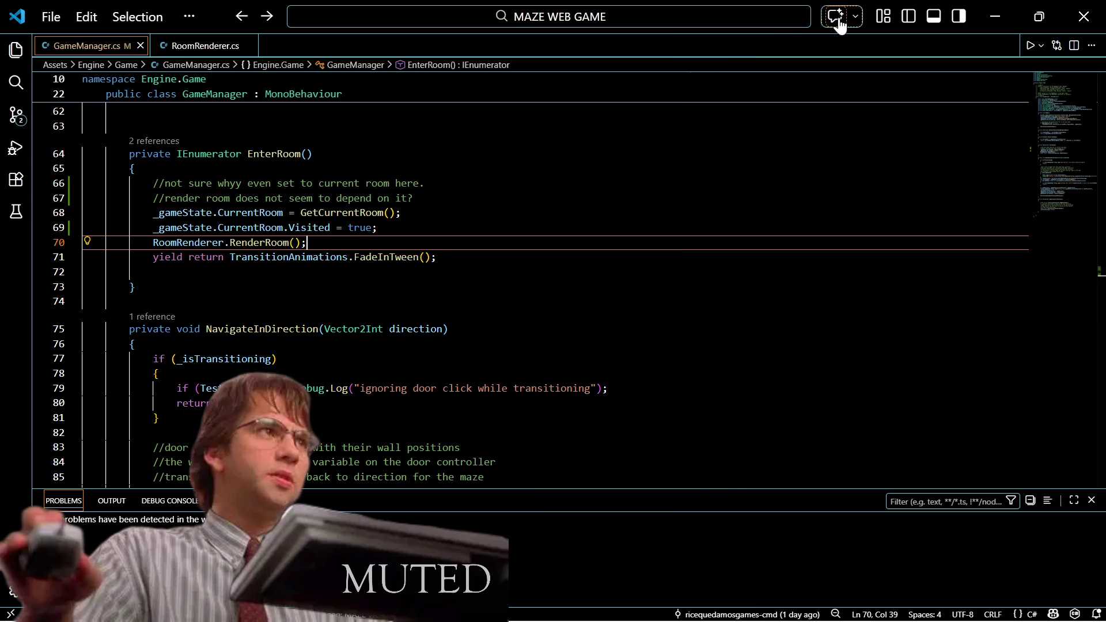
pyautogui.click(996, 17)
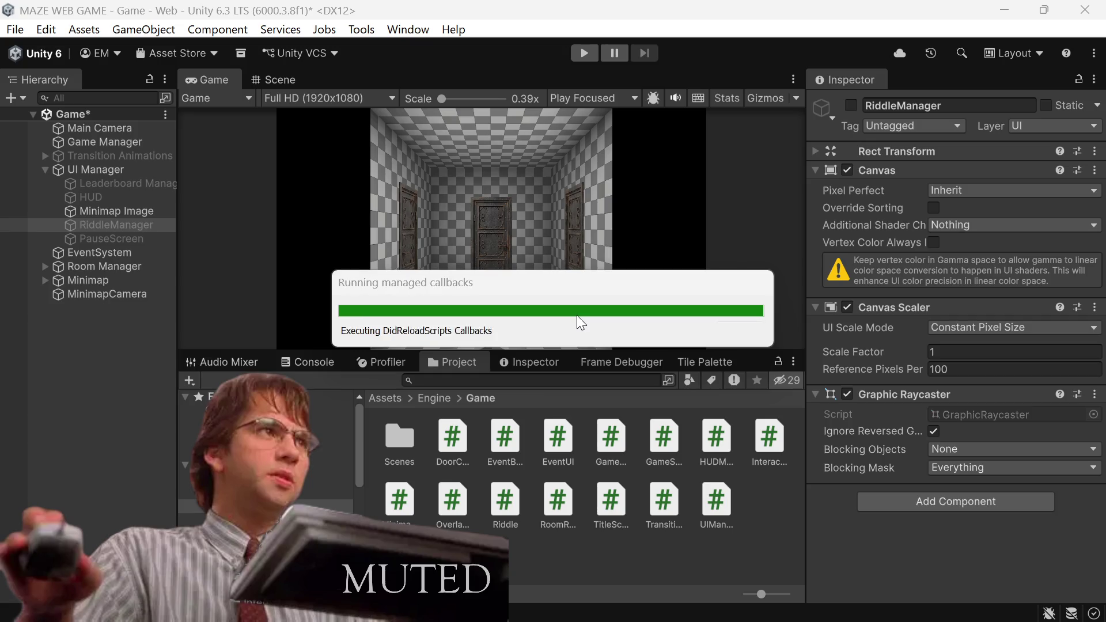
# Step: Save the current Unity scene
pyautogui.hotkey('ctrl', 's')
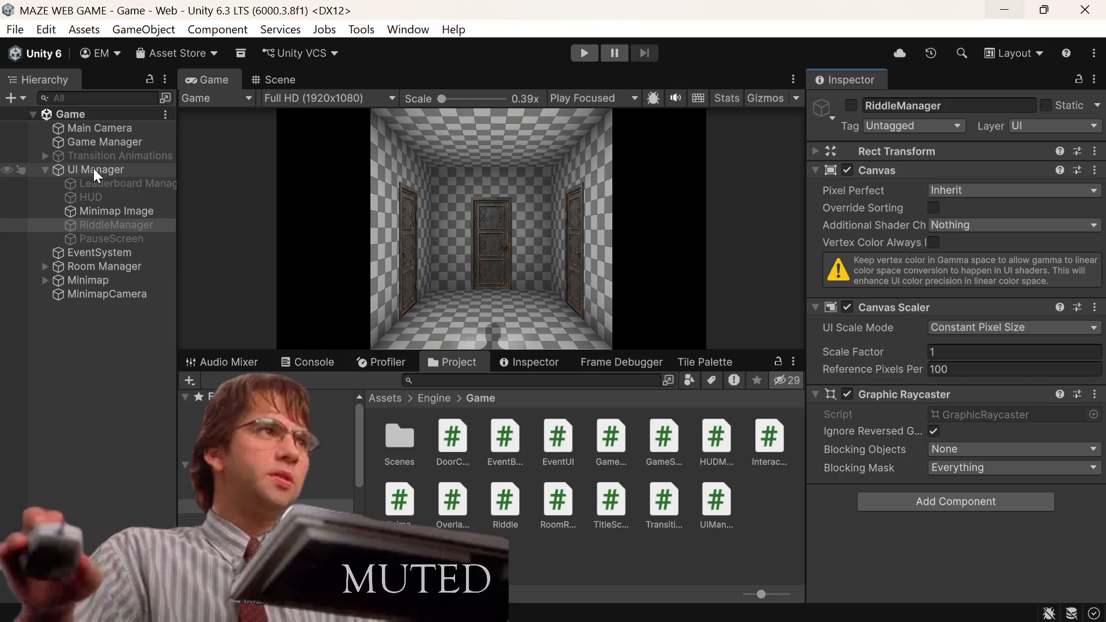
pyautogui.rightClick(94, 168)
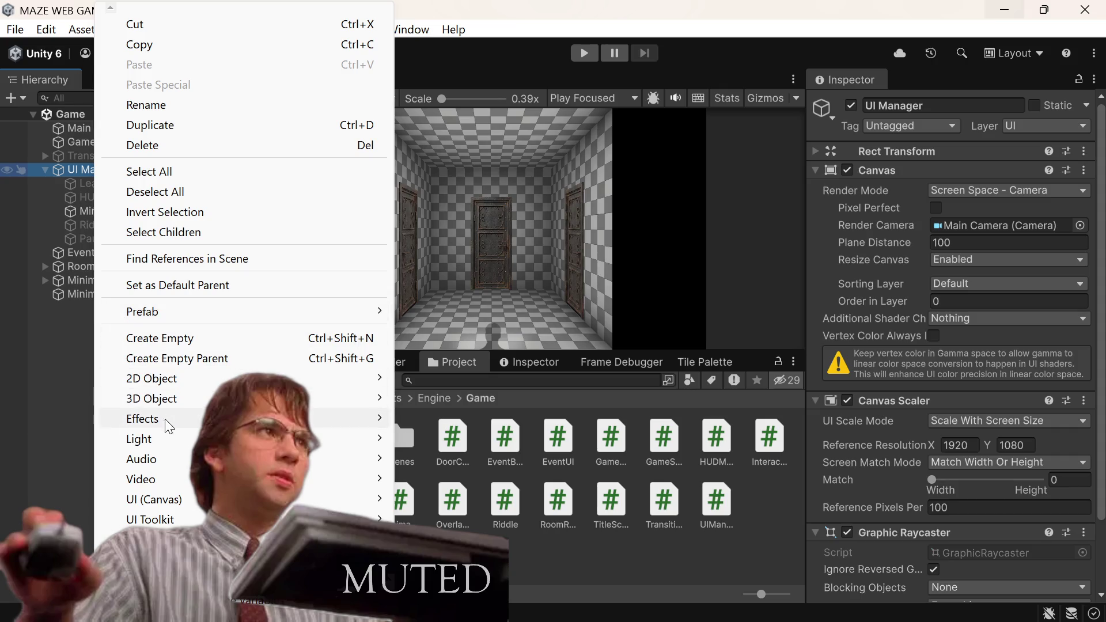
pyautogui.click(99, 382)
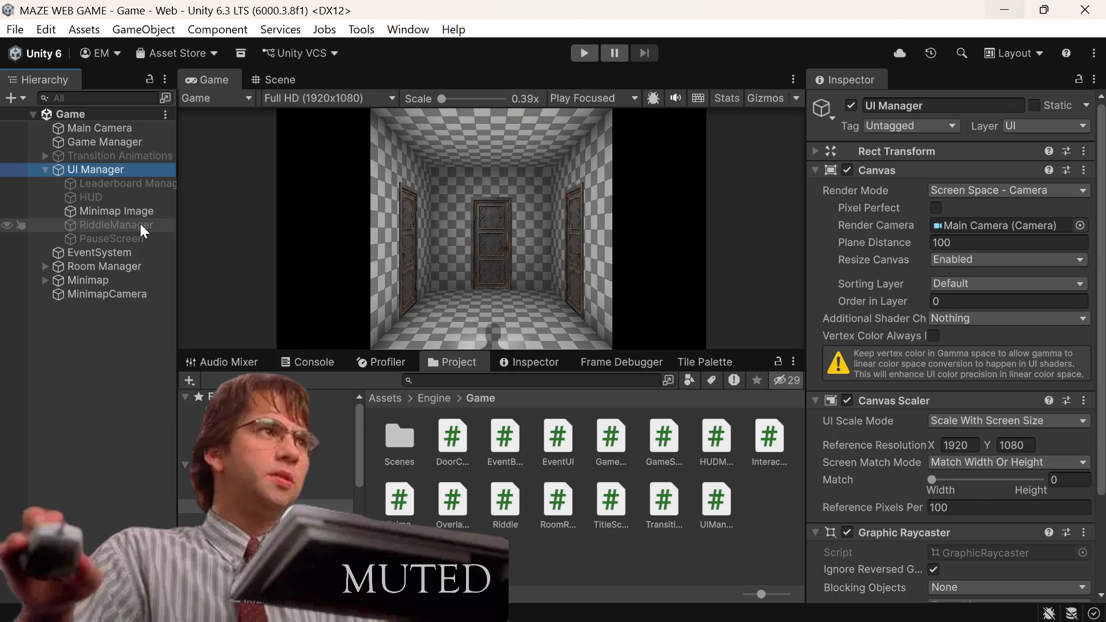
# Step: Add a new Canvas as a child of UI Manager in the Hierarchy
pyautogui.rightClick(97, 174)
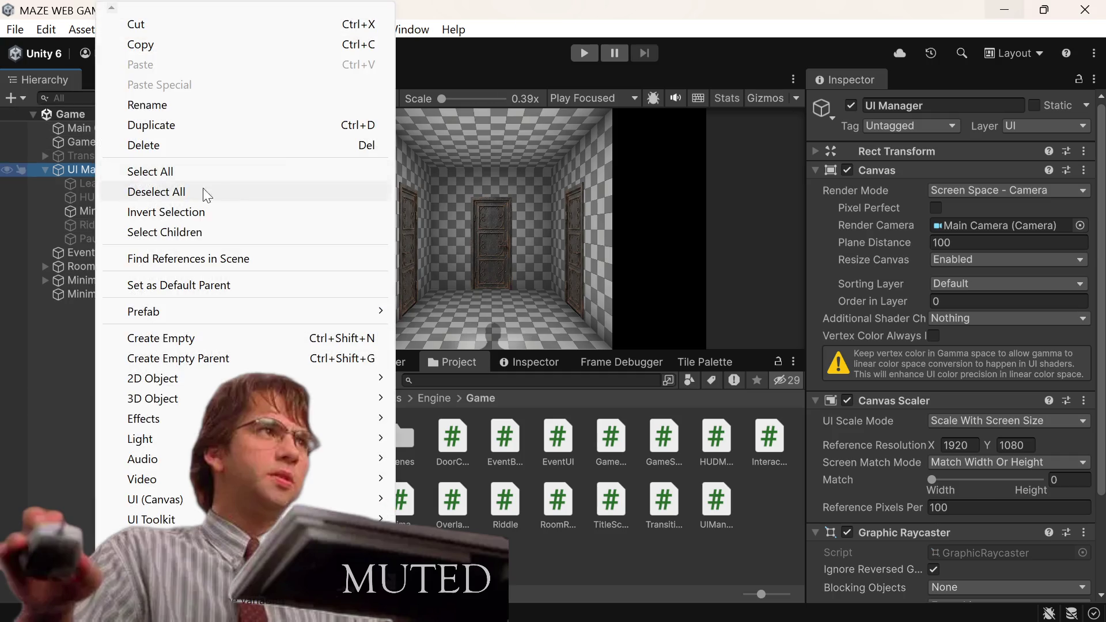
pyautogui.moveTo(323, 479)
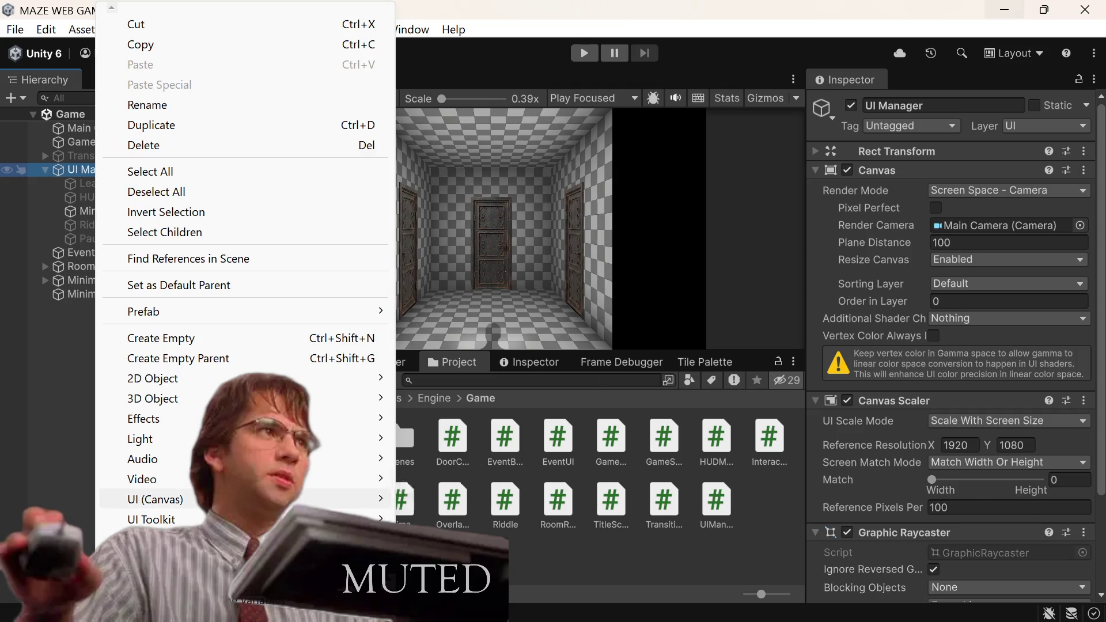
pyautogui.moveTo(368, 499)
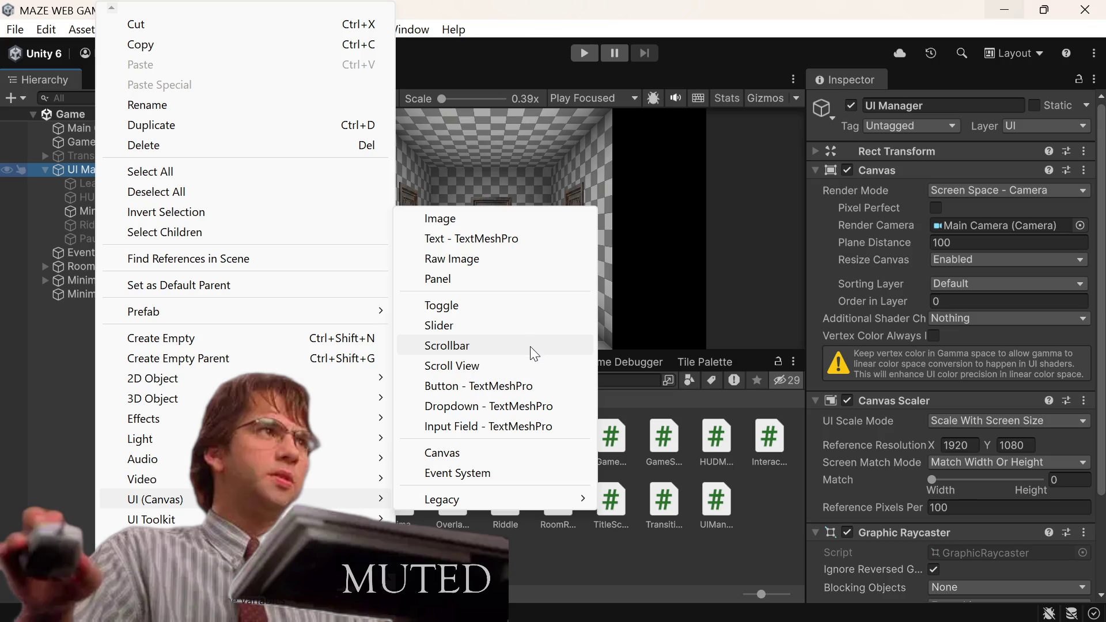
pyautogui.click(481, 459)
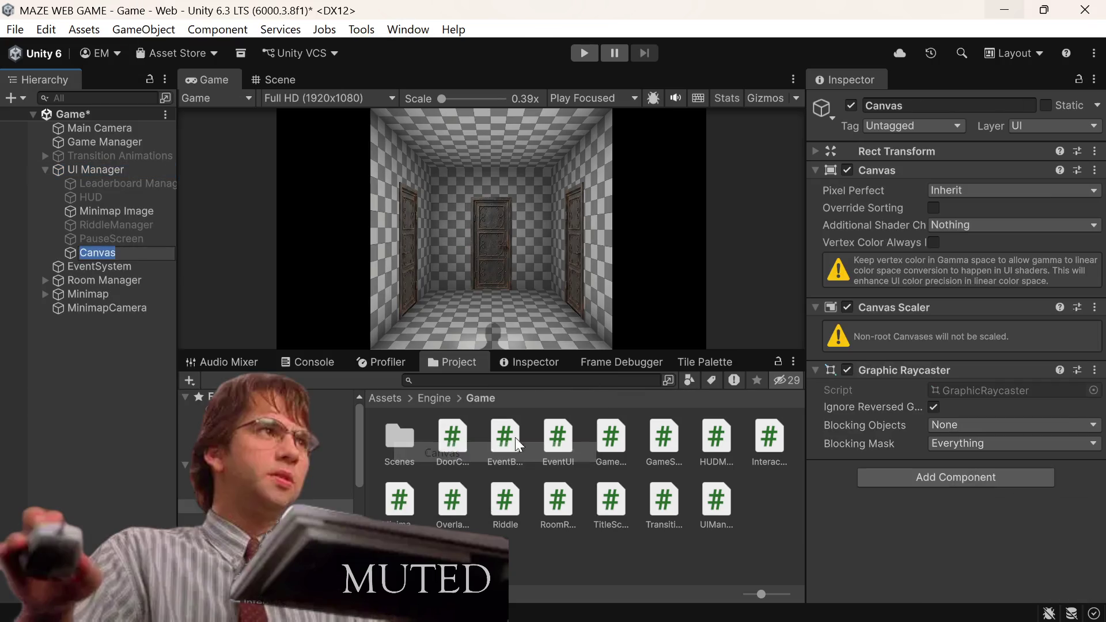
# Step: Rename the new canvas to 'End Game Screen'
pyautogui.write('EndGA')
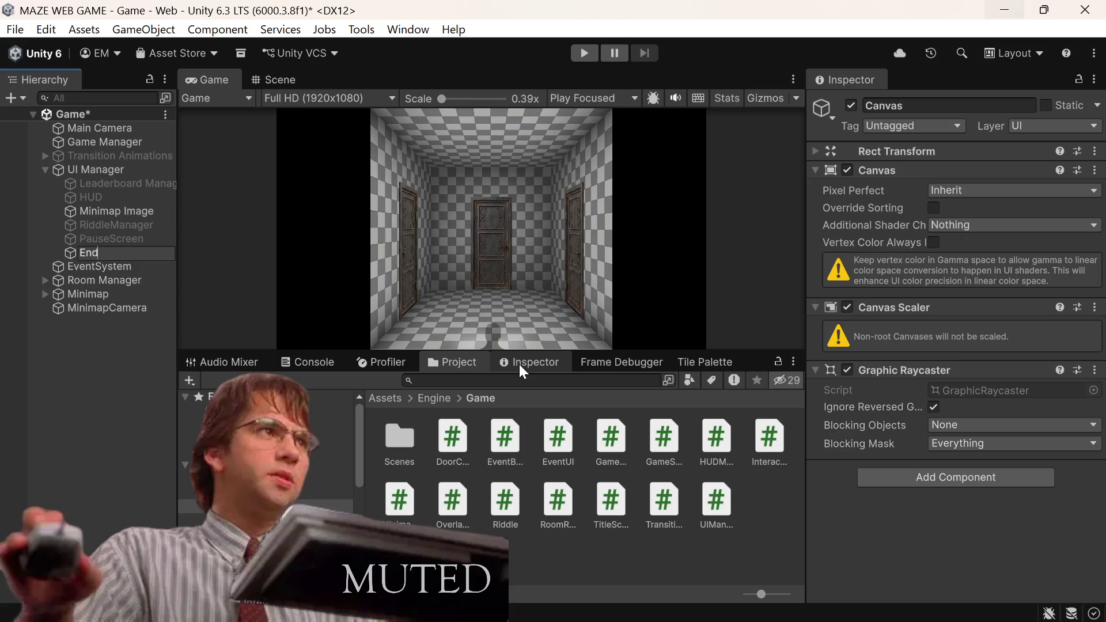
pyautogui.press('BackSpace')
pyautogui.press('BackSpace')
pyautogui.press('BackSpace')
pyautogui.write('d')
pyautogui.write('Game ')
pyautogui.write('Screen')
pyautogui.press('Return')
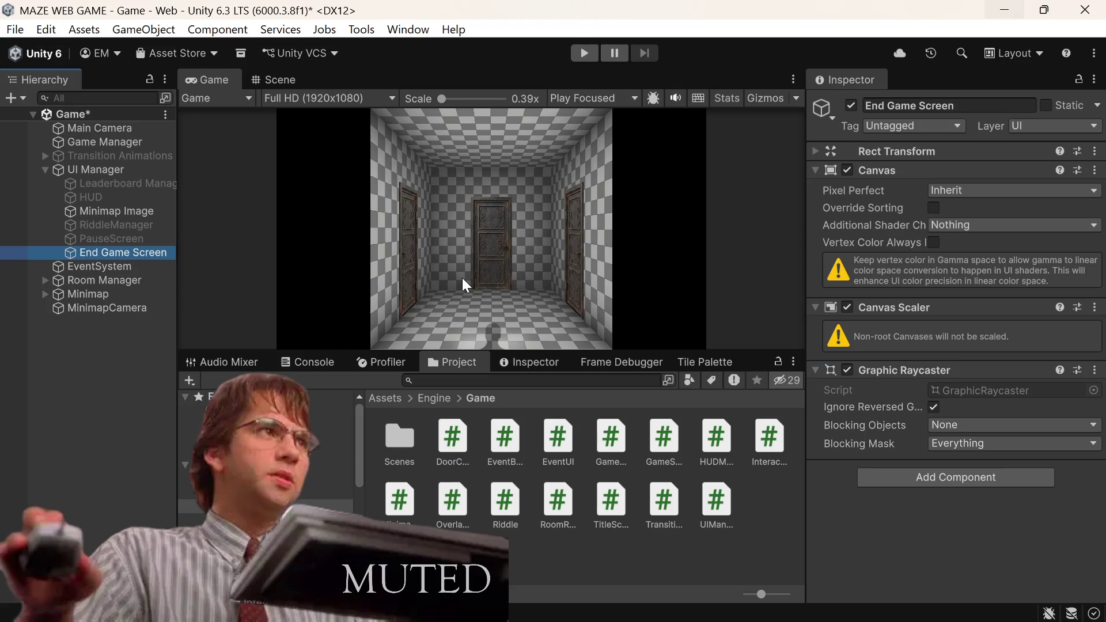
# Step: Add an Image child object under End Game Screen
pyautogui.rightClick(151, 256)
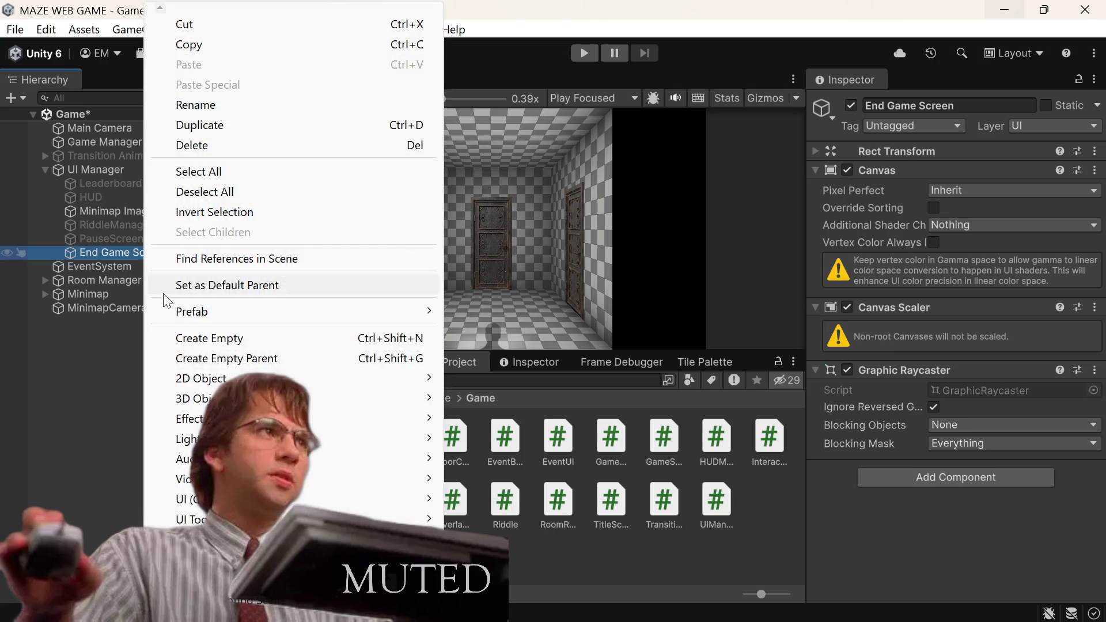
pyautogui.moveTo(348, 499)
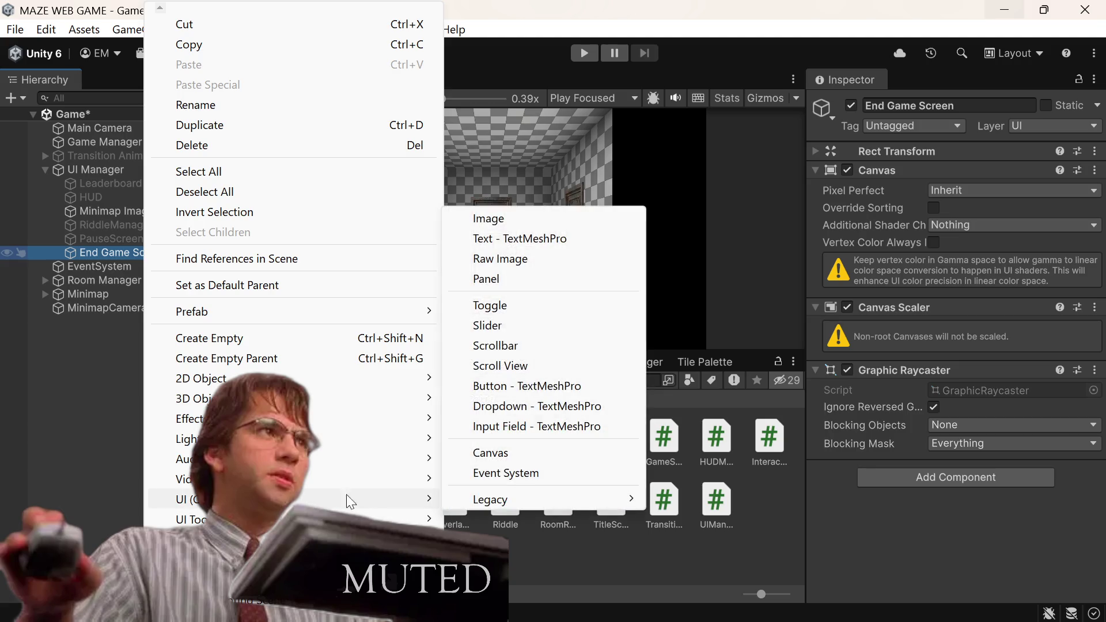
pyautogui.click(530, 221)
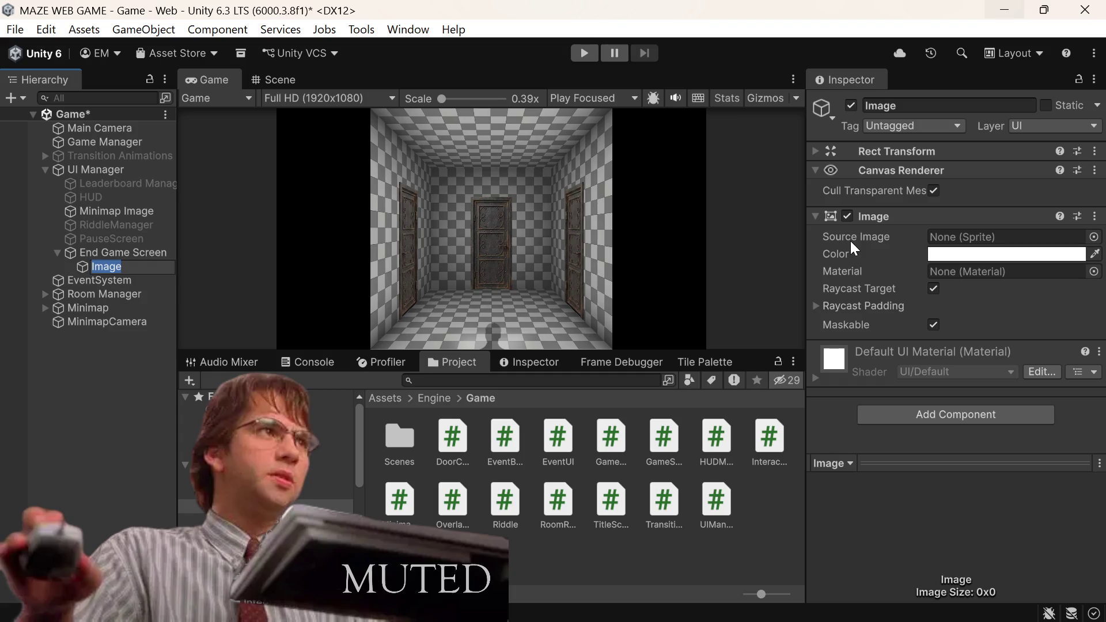
# Step: Set the UI Manager canvas Order in Layer to 2
pyautogui.click(119, 171)
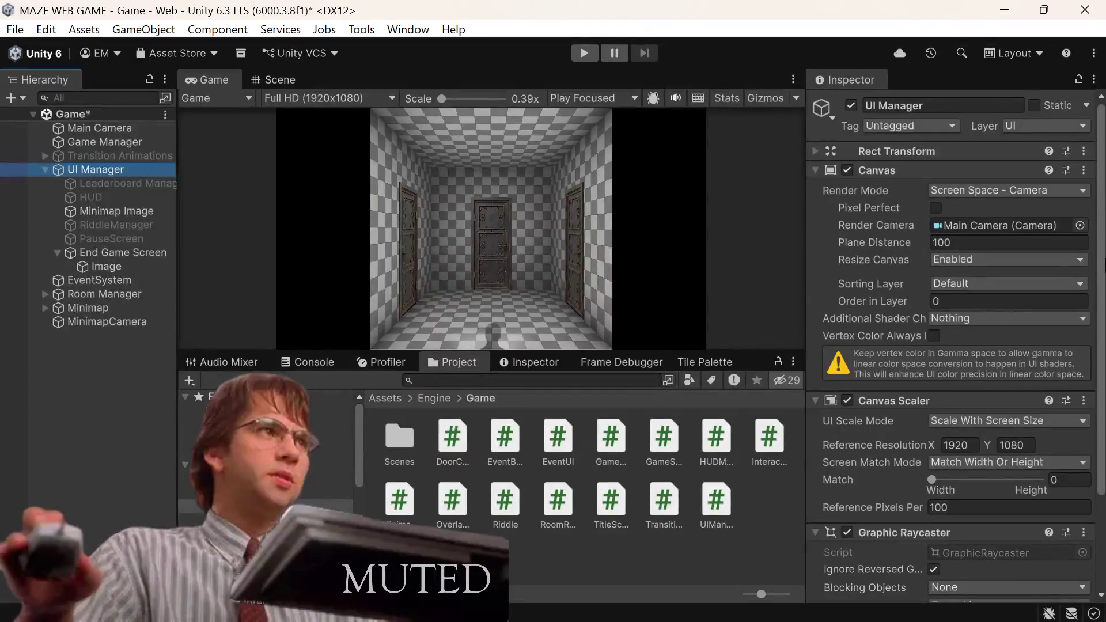
pyautogui.scroll(-3, 979, 317)
pyautogui.scroll(-2, 1027, 318)
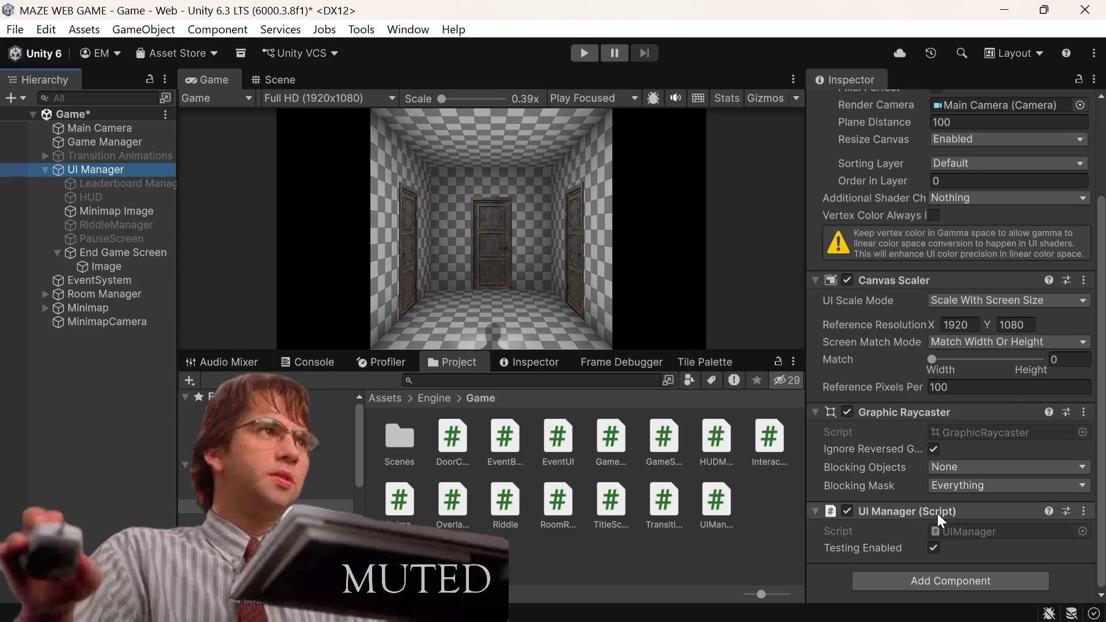
pyautogui.scroll(3, 939, 488)
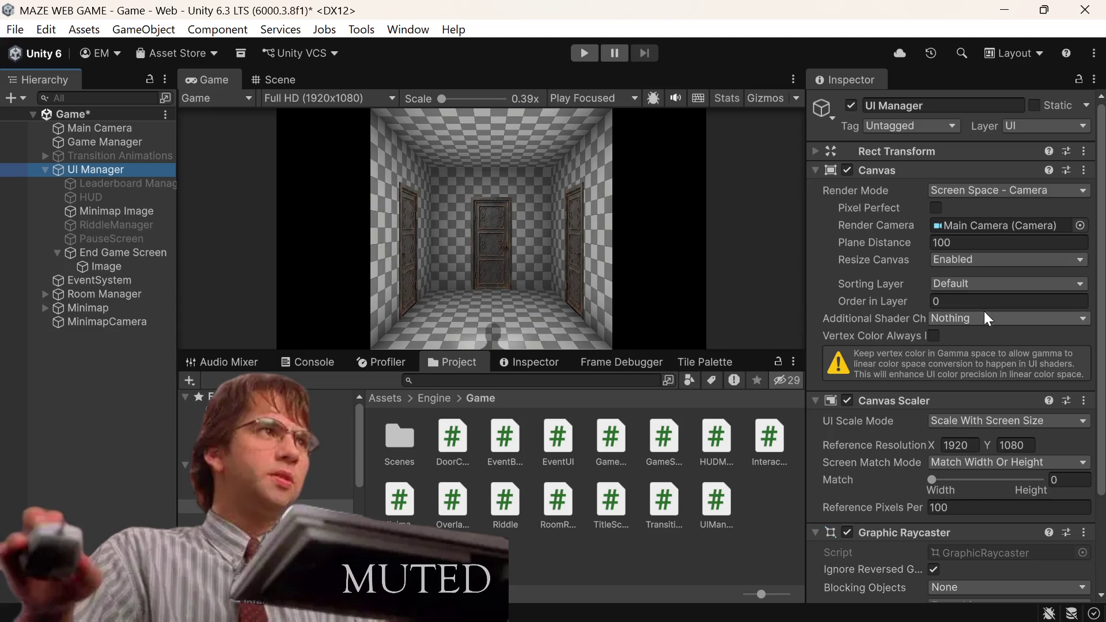
pyautogui.click(969, 302)
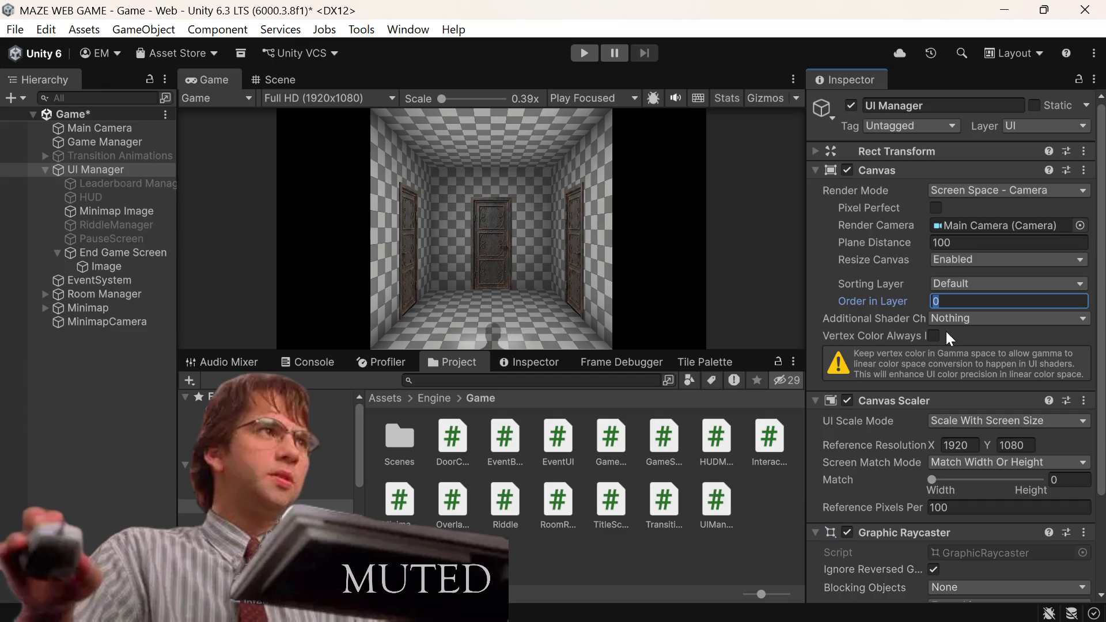
pyautogui.write('2')
# Step: Deactivate the Transition Animations object and save the scene
pyautogui.click(113, 159)
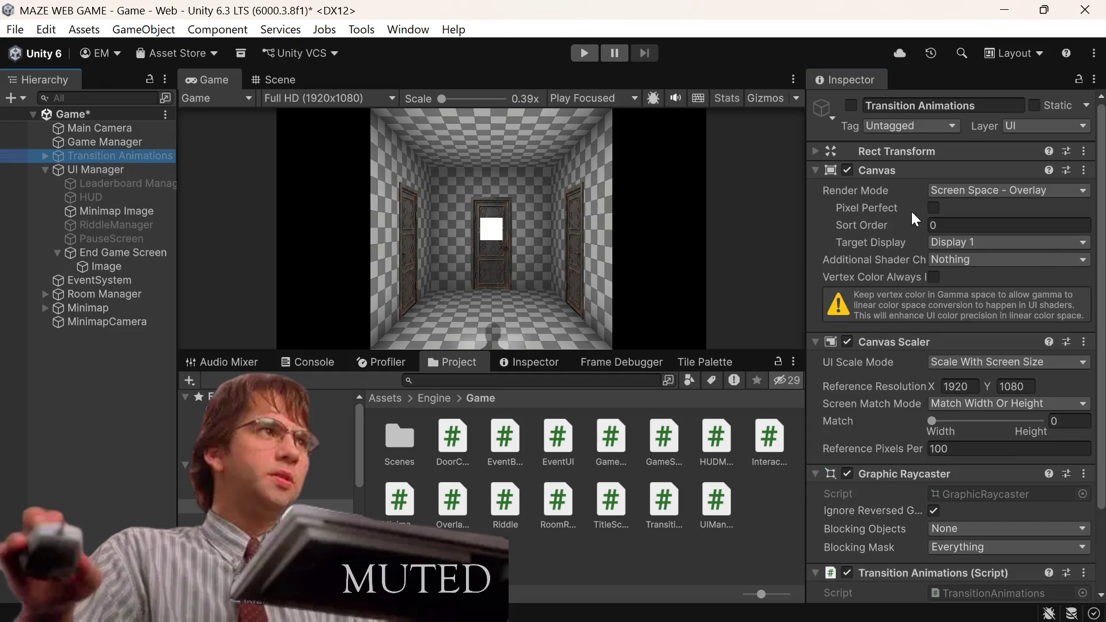
pyautogui.scroll(-2, 955, 319)
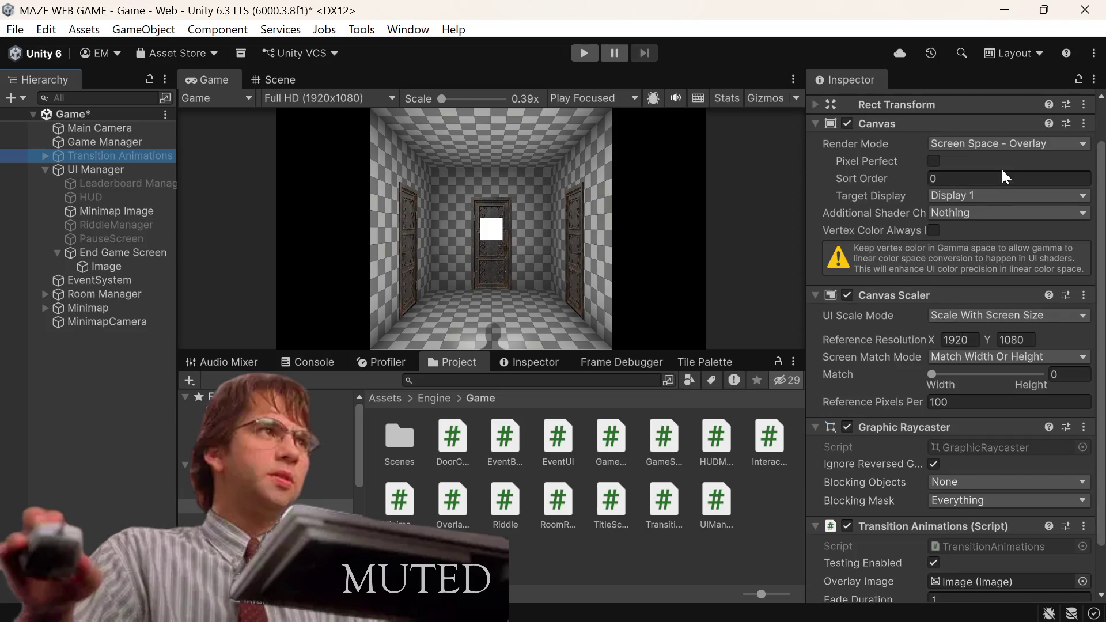
pyautogui.scroll(-2, 962, 210)
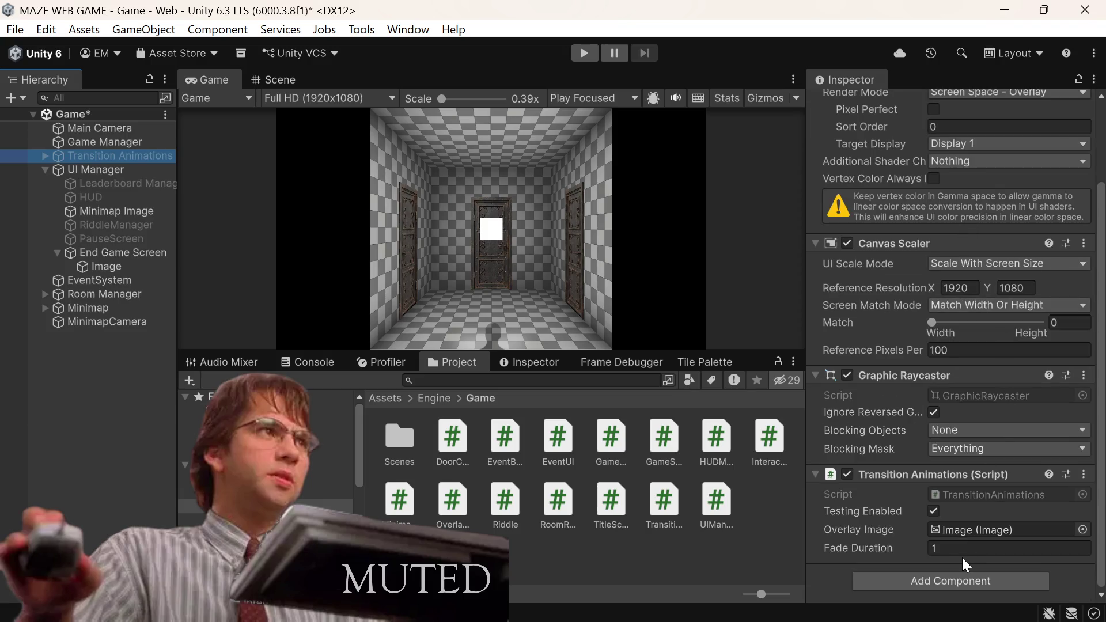
pyautogui.scroll(4, 962, 554)
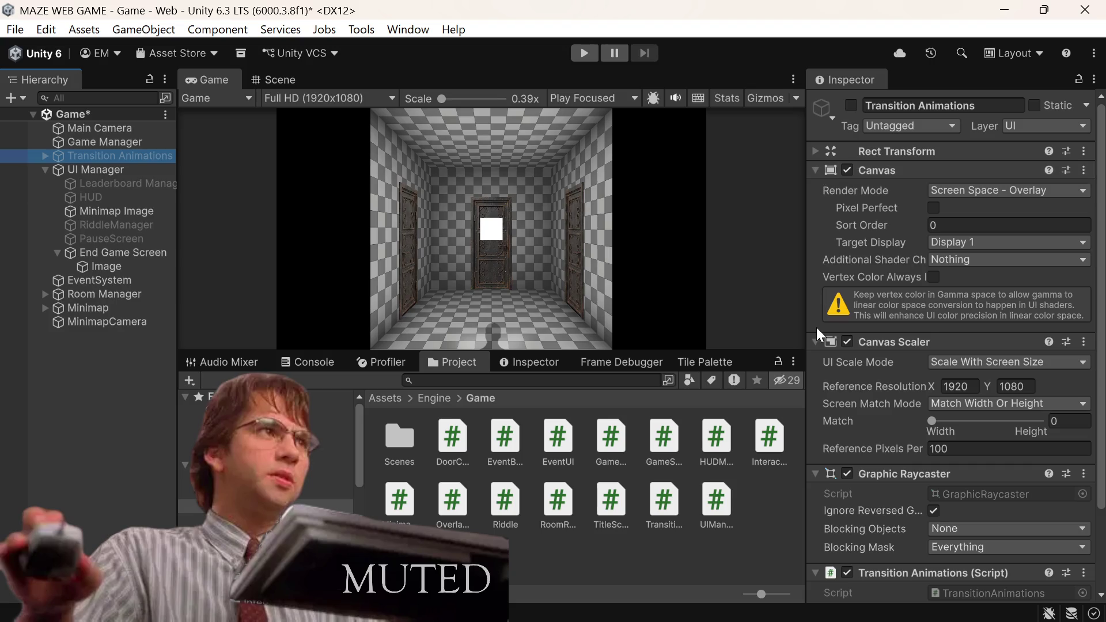
pyautogui.scroll(-3, 817, 327)
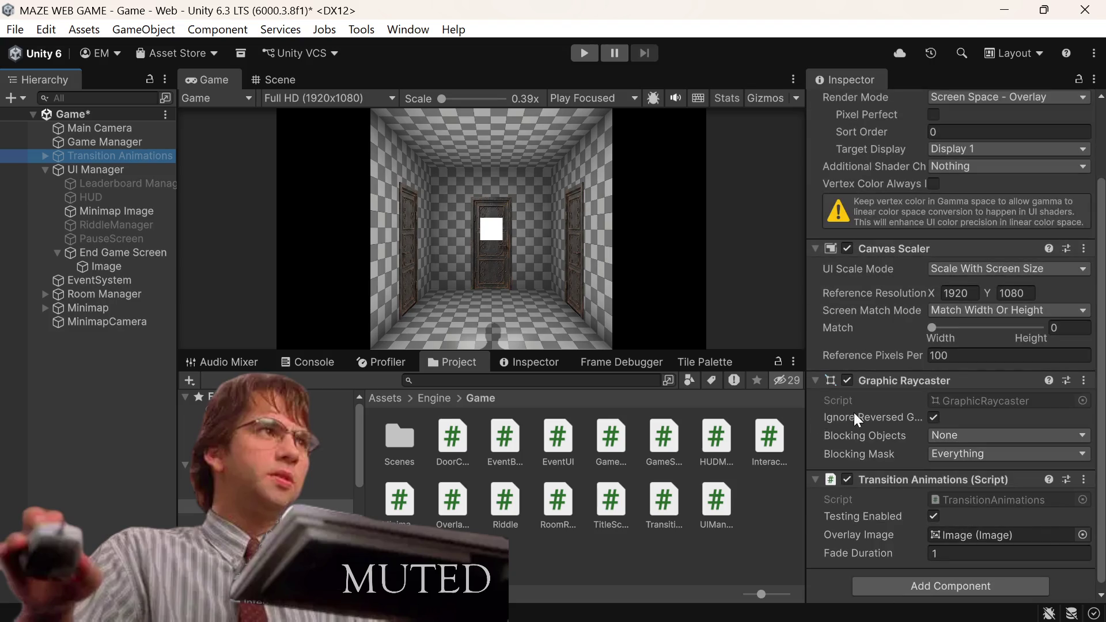
pyautogui.scroll(3, 839, 123)
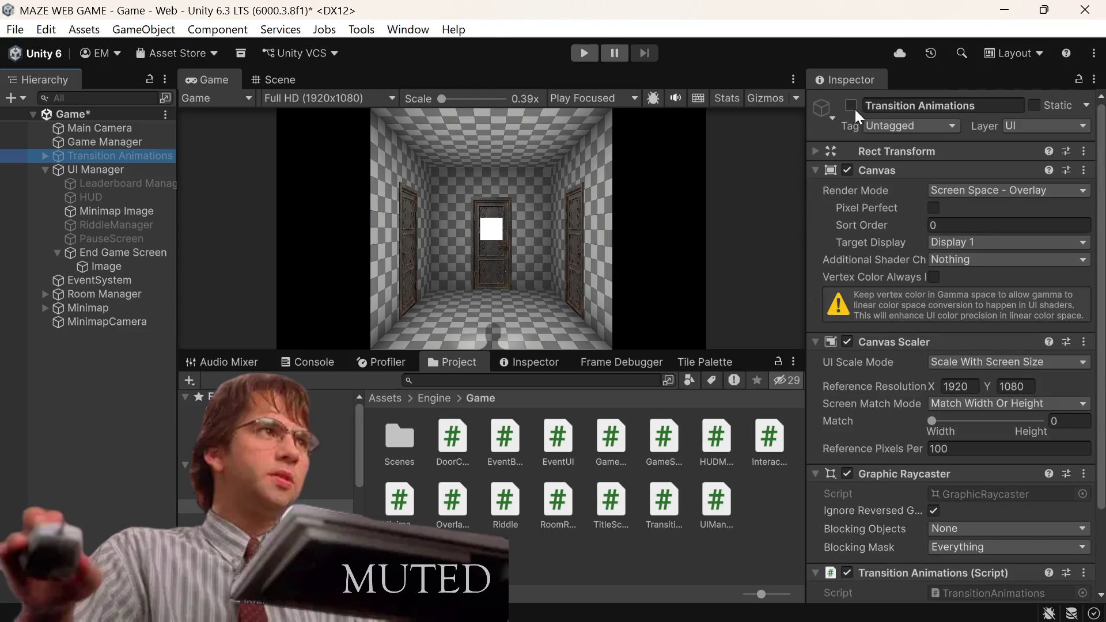
pyautogui.click(851, 107)
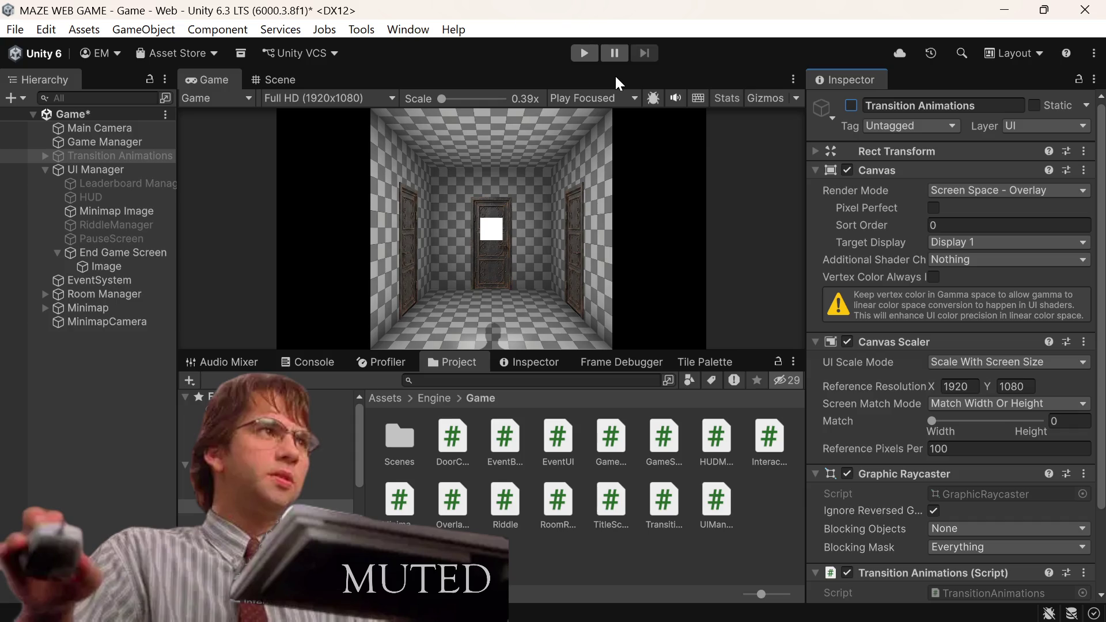
pyautogui.hotkey('ctrl', 's')
pyautogui.moveTo(403, 620)
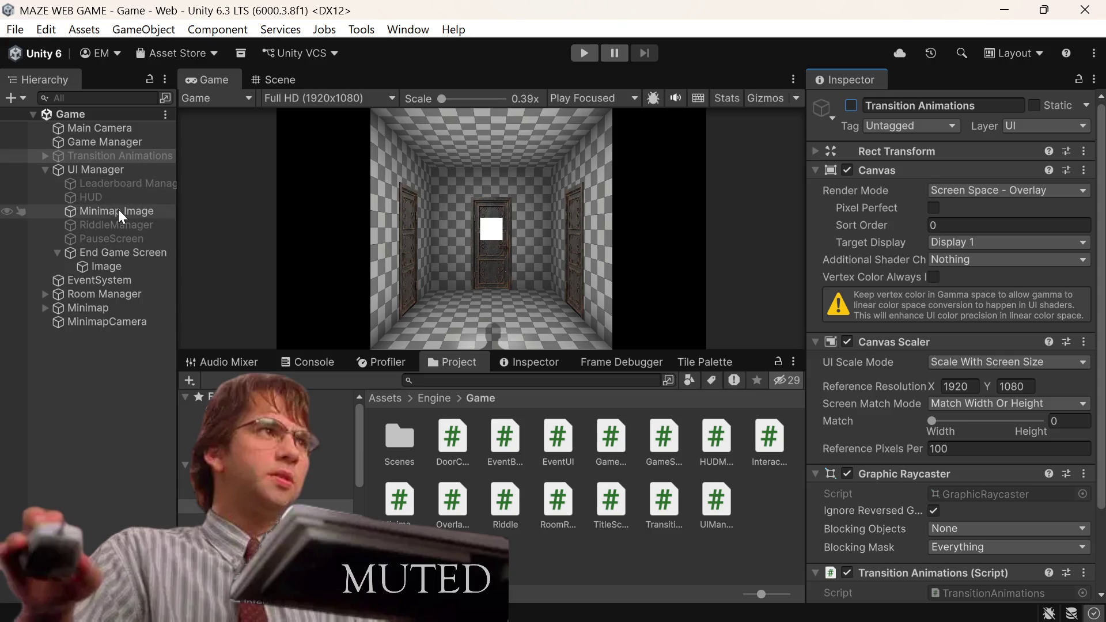
pyautogui.click(117, 257)
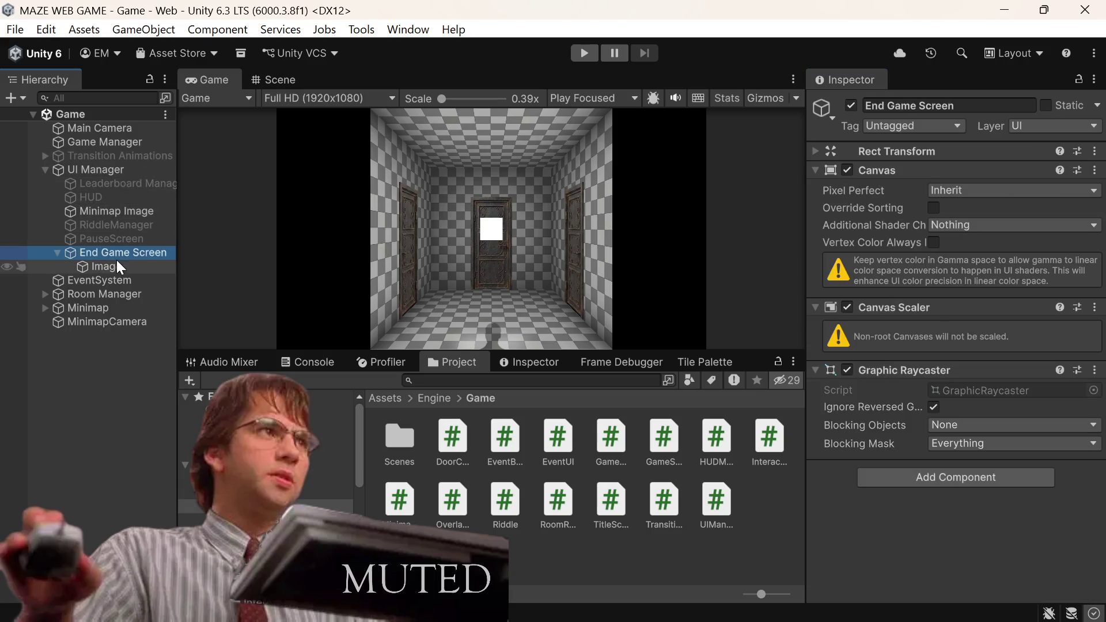
# Step: Resize the End Game Screen's child Image to 640 by 640
pyautogui.click(117, 263)
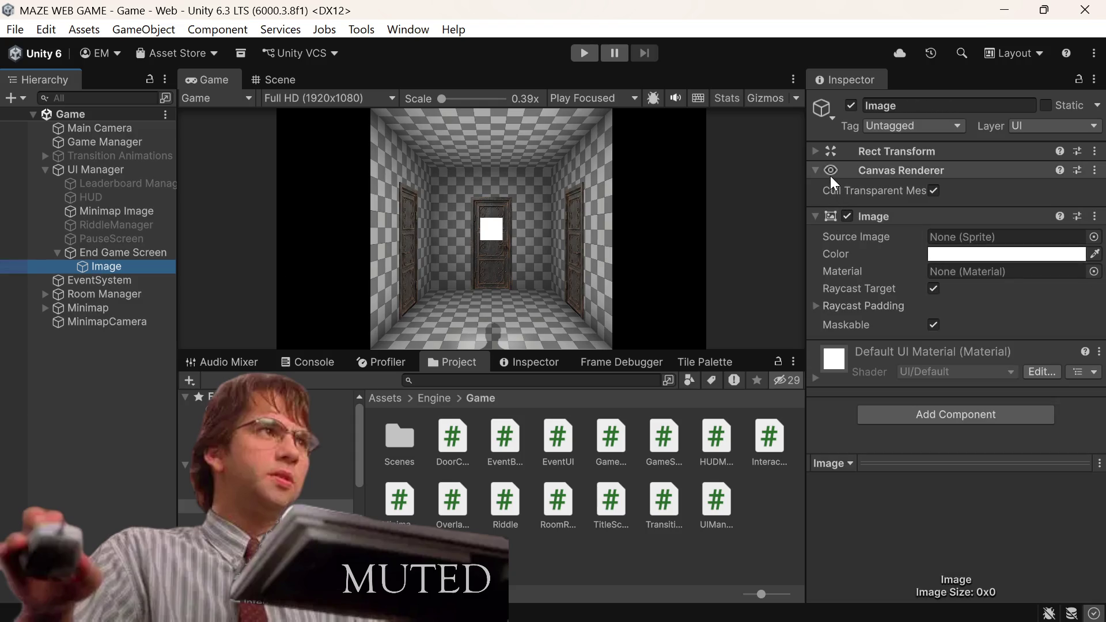
pyautogui.click(814, 154)
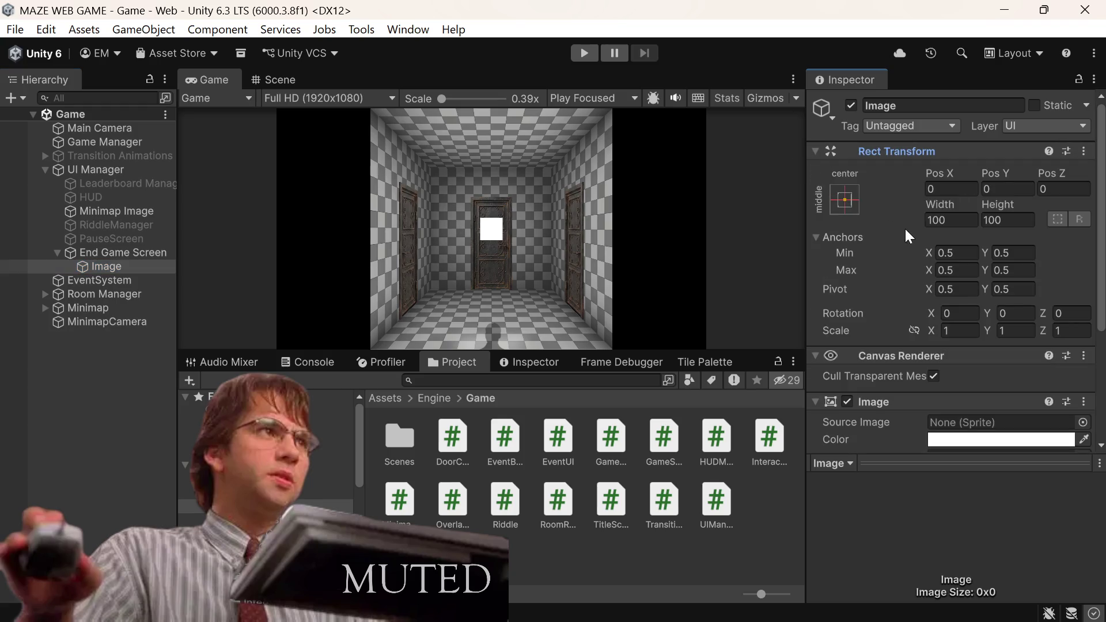
pyautogui.click(974, 219)
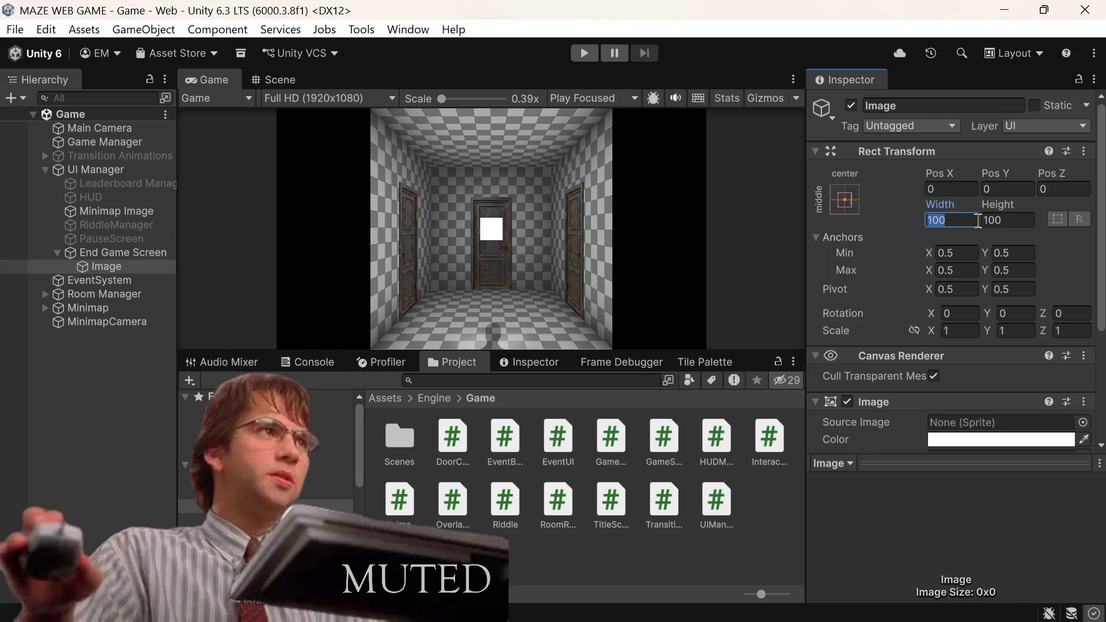
pyautogui.write('640')
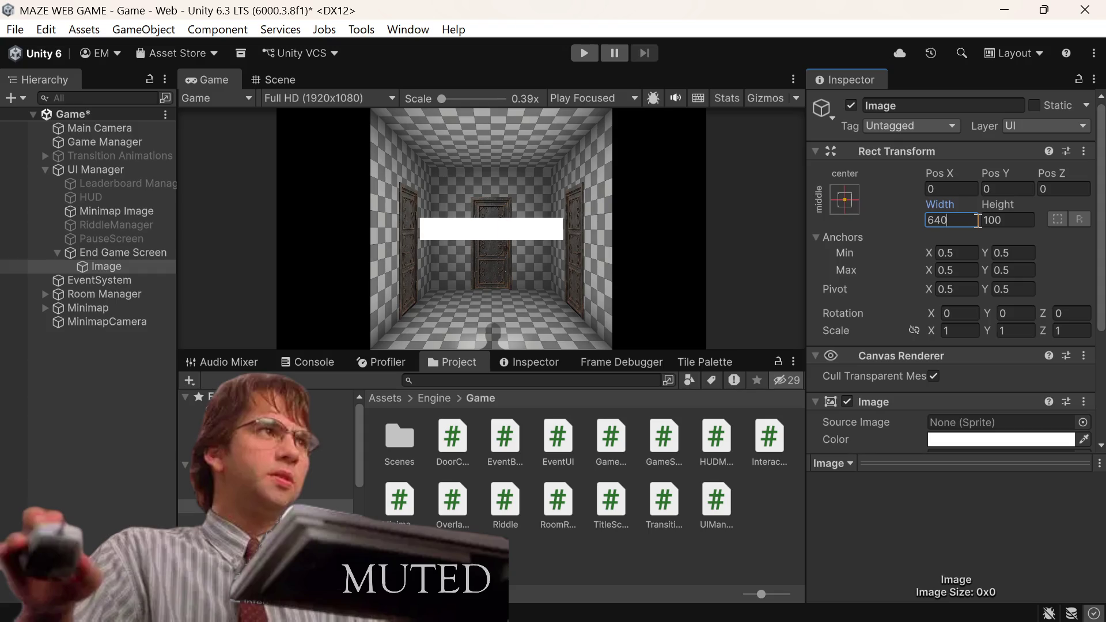
pyautogui.press('Tab')
pyautogui.write('6')
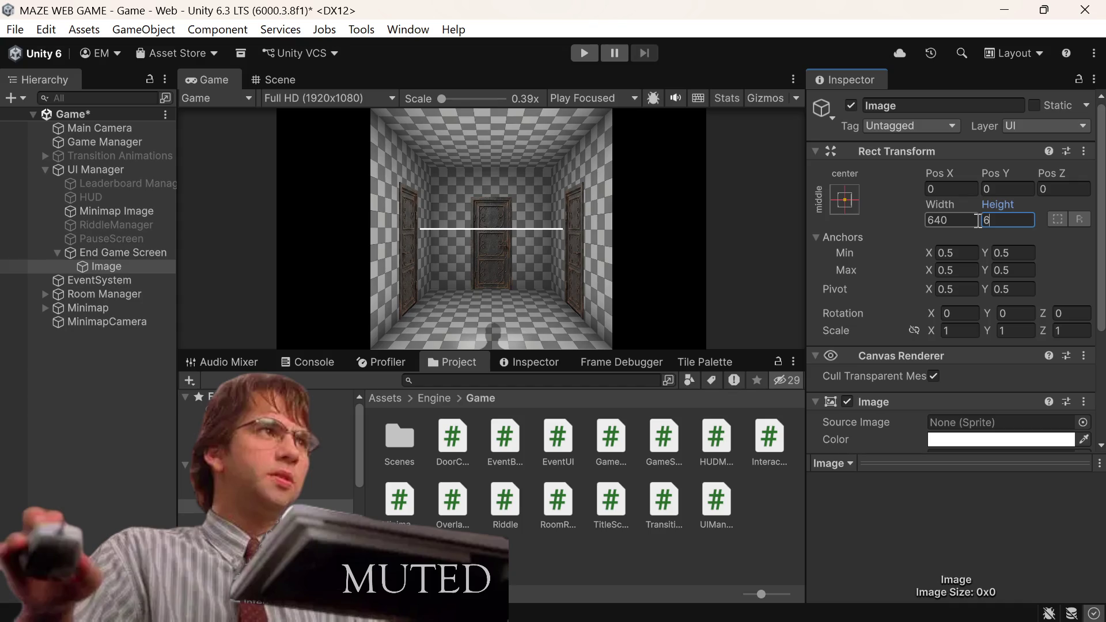
pyautogui.write('40')
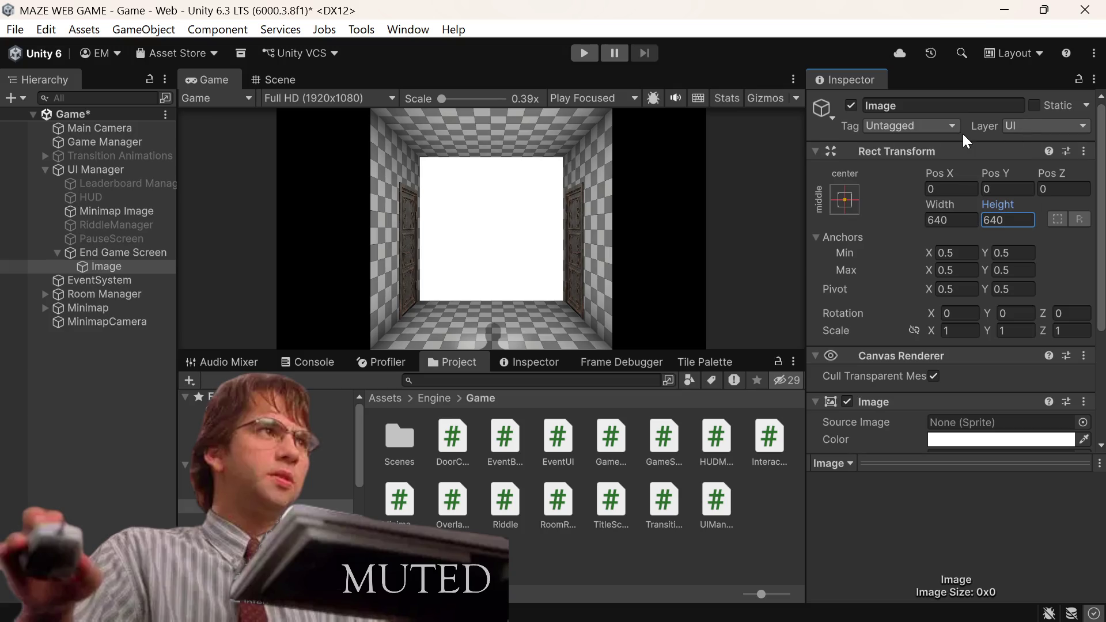
pyautogui.rightClick(105, 268)
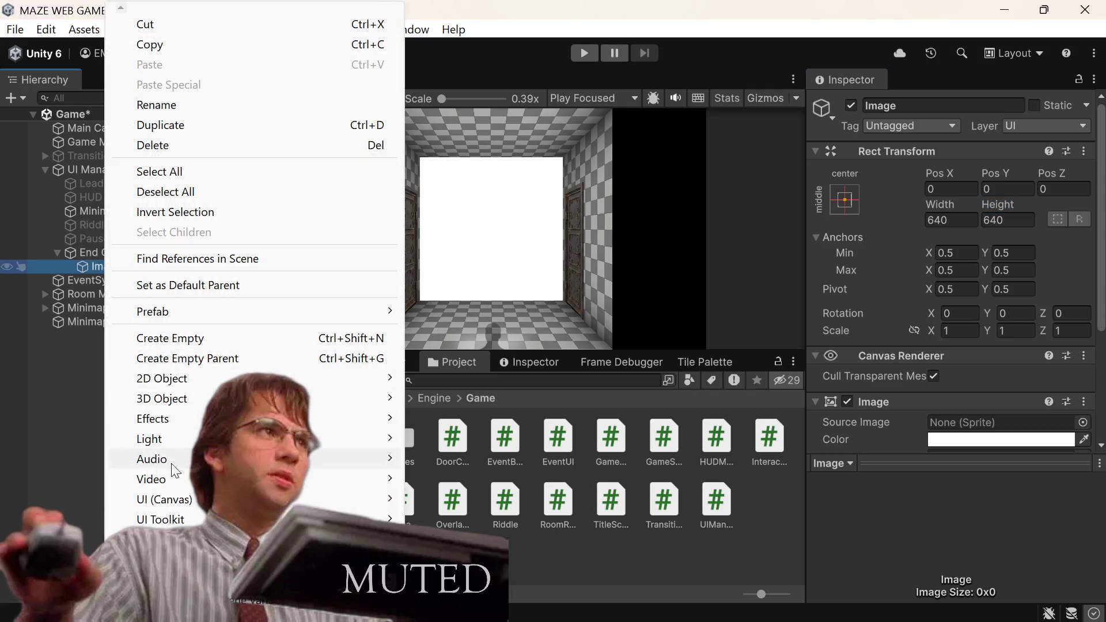
# Step: Add a child Image using the Button Tile sprite, fill center on, multiplier 4
pyautogui.moveTo(179, 520)
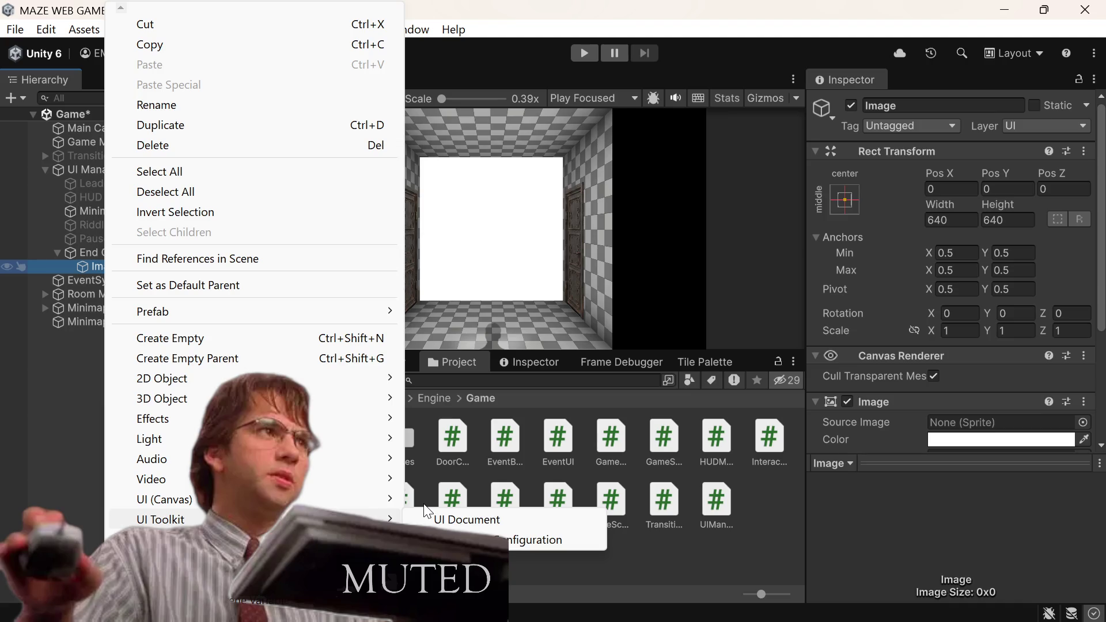
pyautogui.moveTo(379, 501)
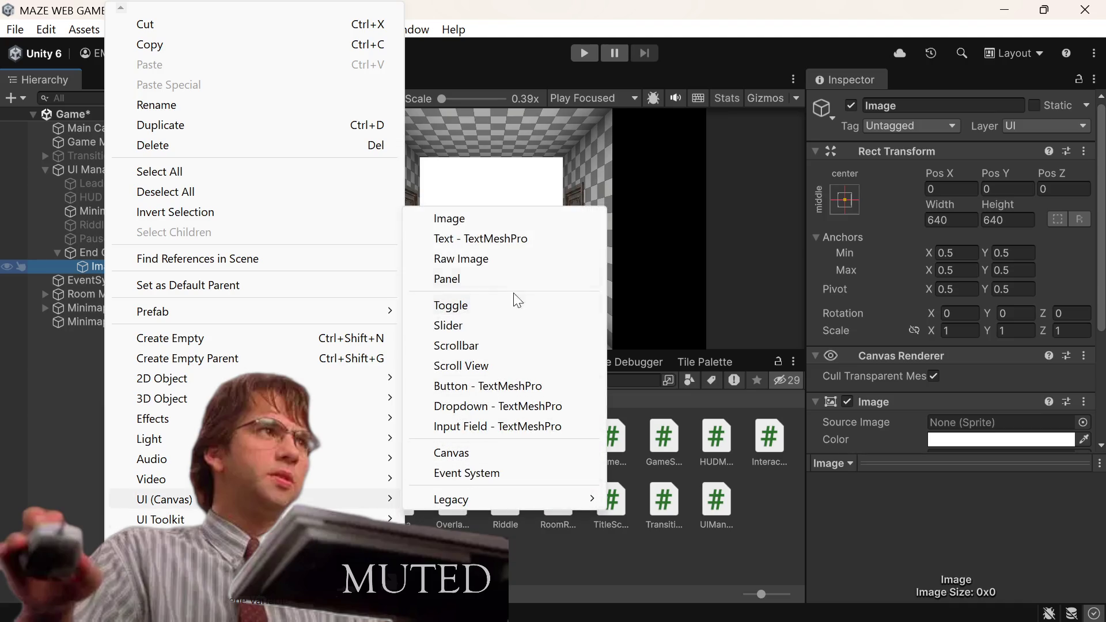
pyautogui.click(481, 218)
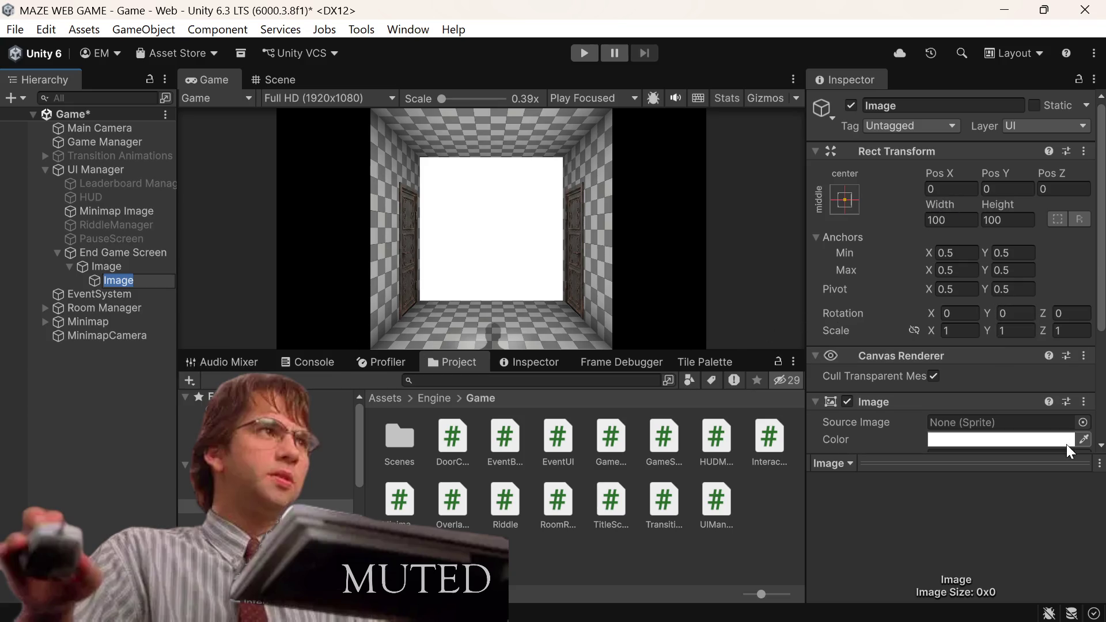
pyautogui.click(1082, 423)
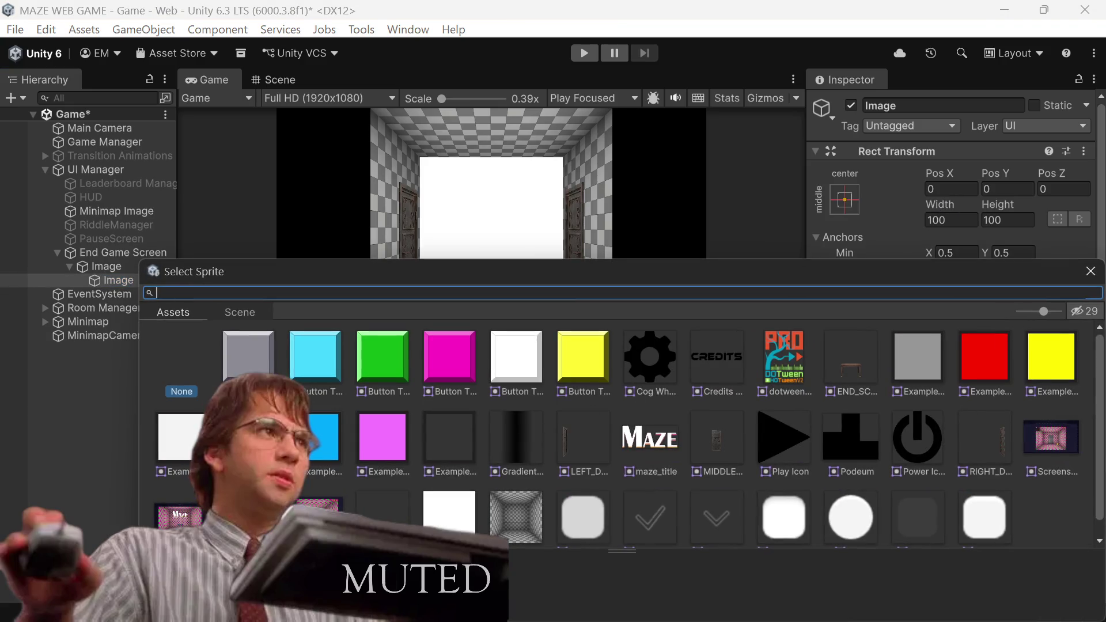
pyautogui.doubleClick(270, 366)
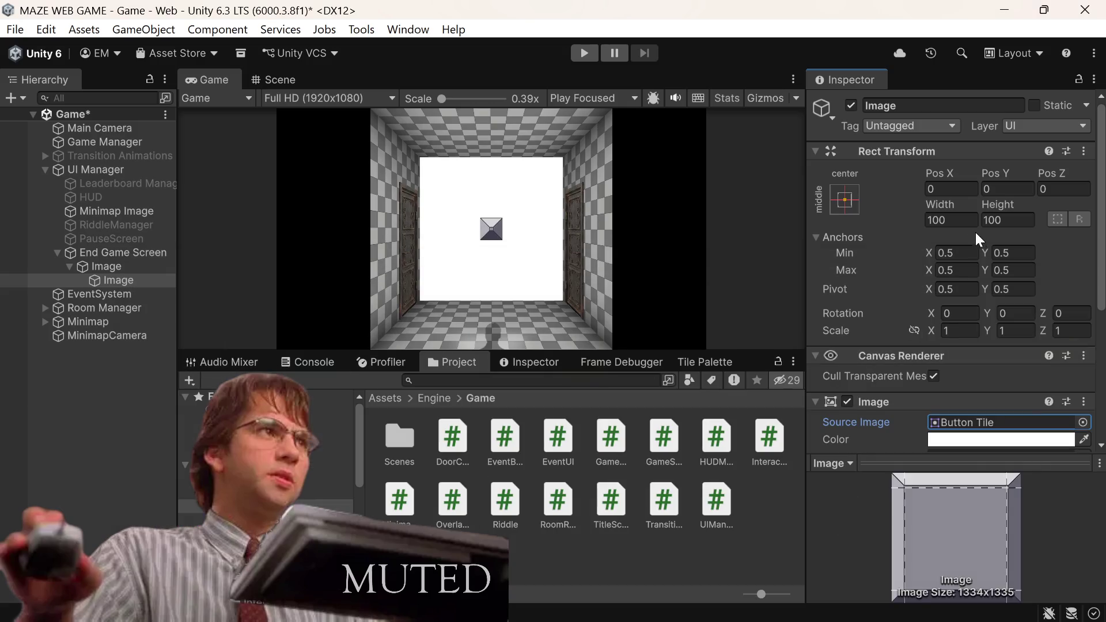
pyautogui.scroll(-5, 937, 403)
pyautogui.click(935, 405)
pyautogui.scroll(-2, 937, 403)
pyautogui.click(941, 375)
pyautogui.write('4')
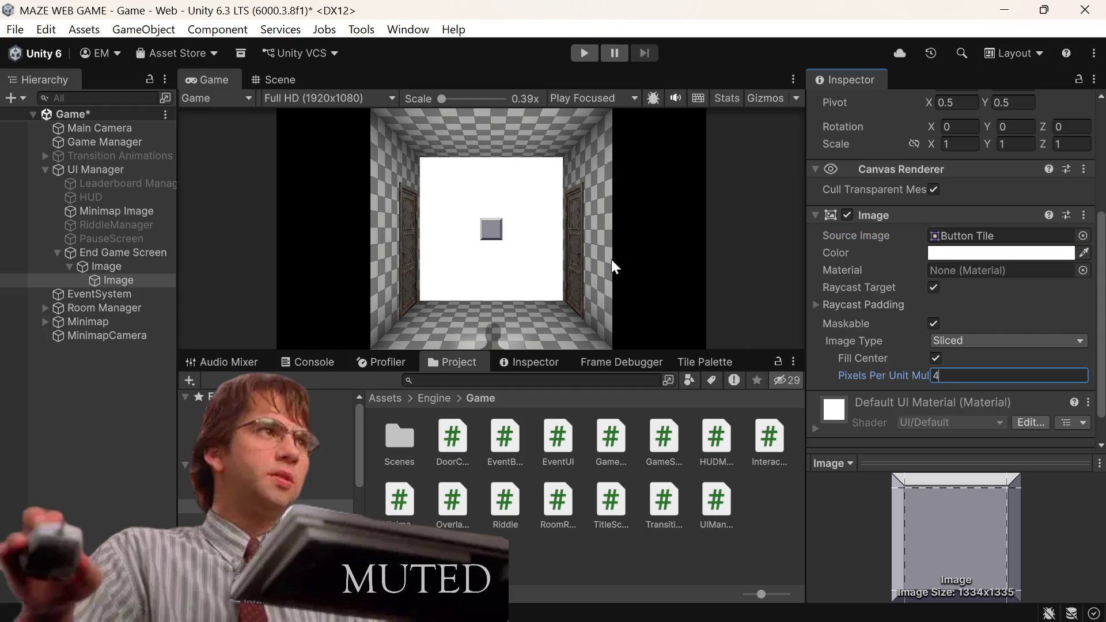
# Step: Give the parent image the Button Tile Pink sprite with Pixels Per Unit Multiplier 4
pyautogui.click(101, 267)
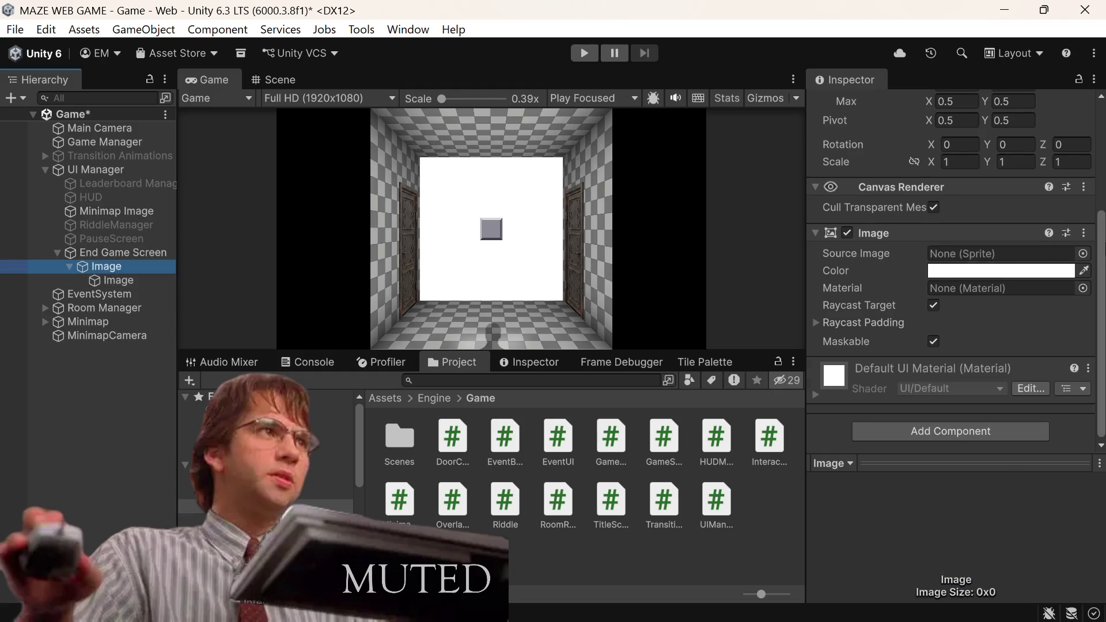
pyautogui.click(1083, 254)
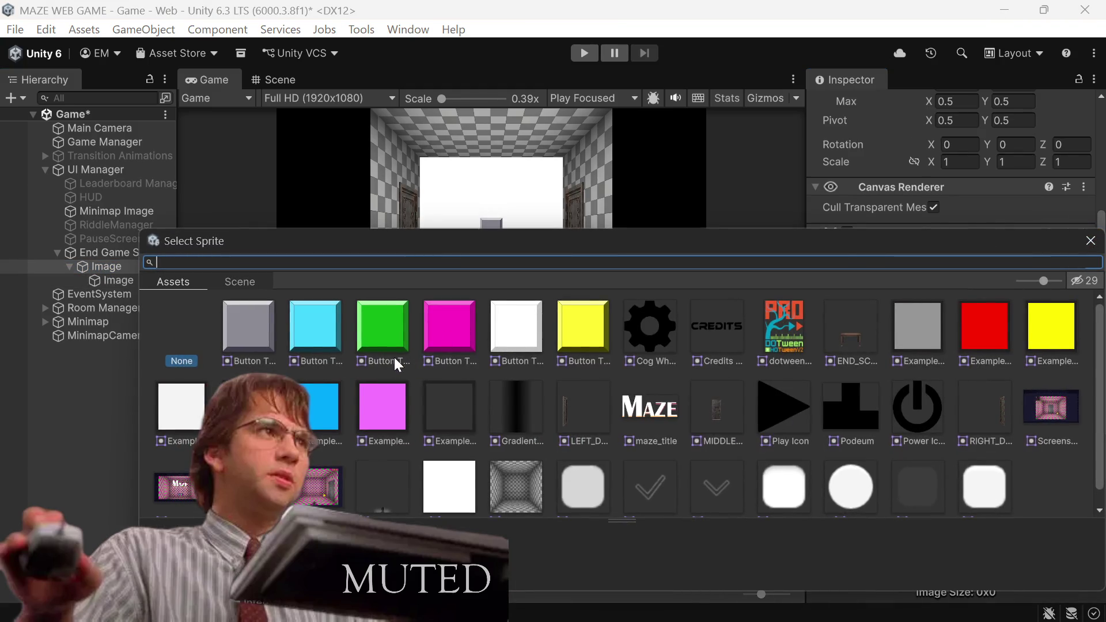
pyautogui.doubleClick(442, 326)
pyautogui.scroll(-2, 928, 289)
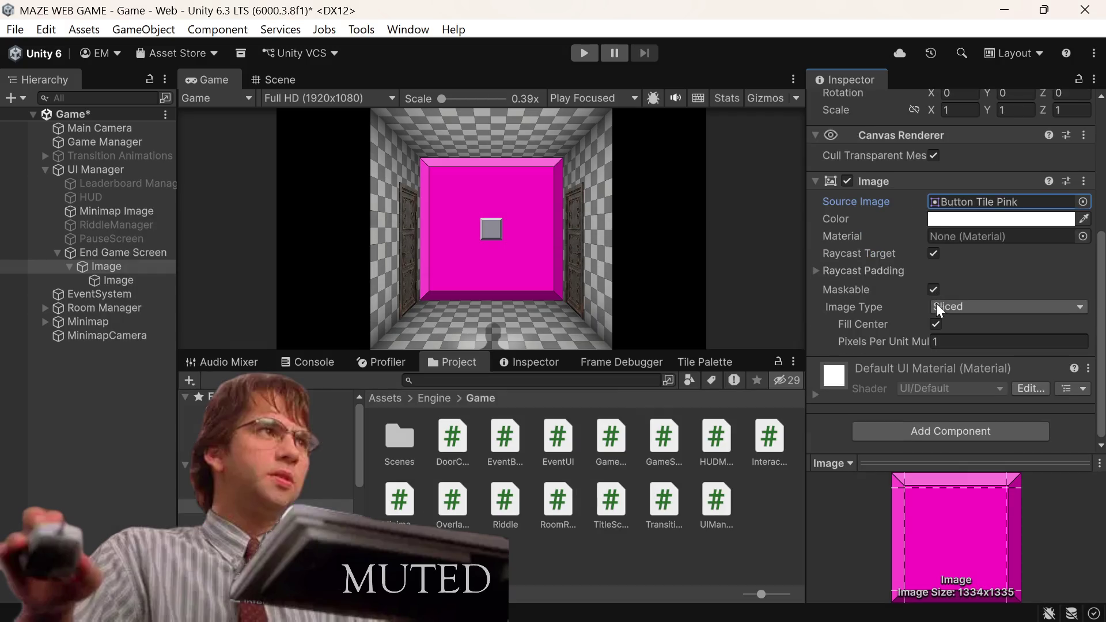
pyautogui.click(943, 340)
pyautogui.write('4')
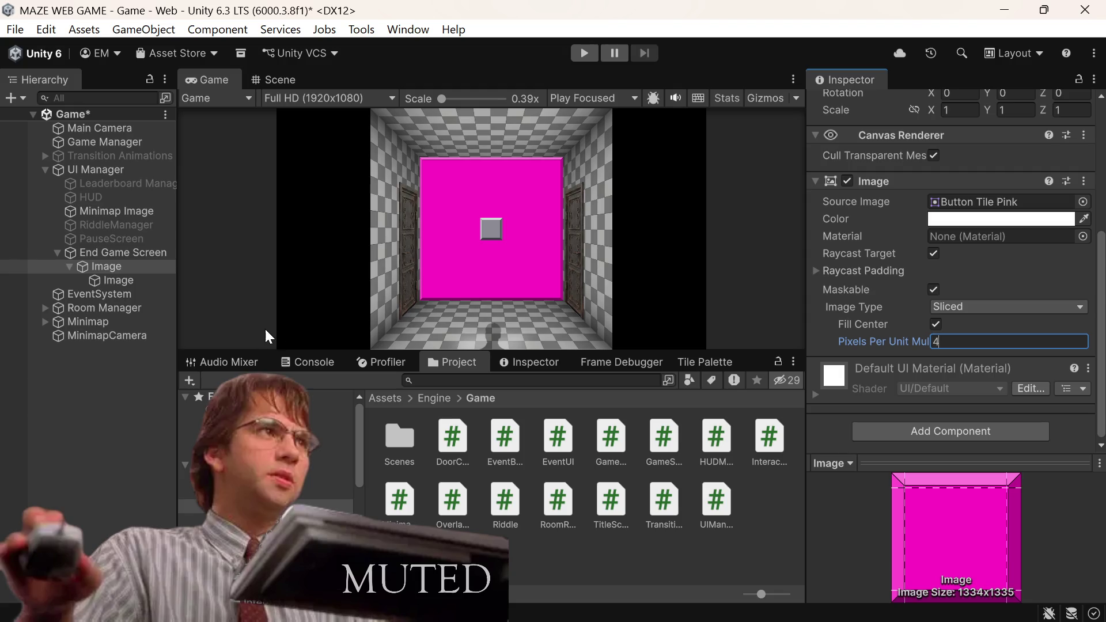
pyautogui.click(154, 280)
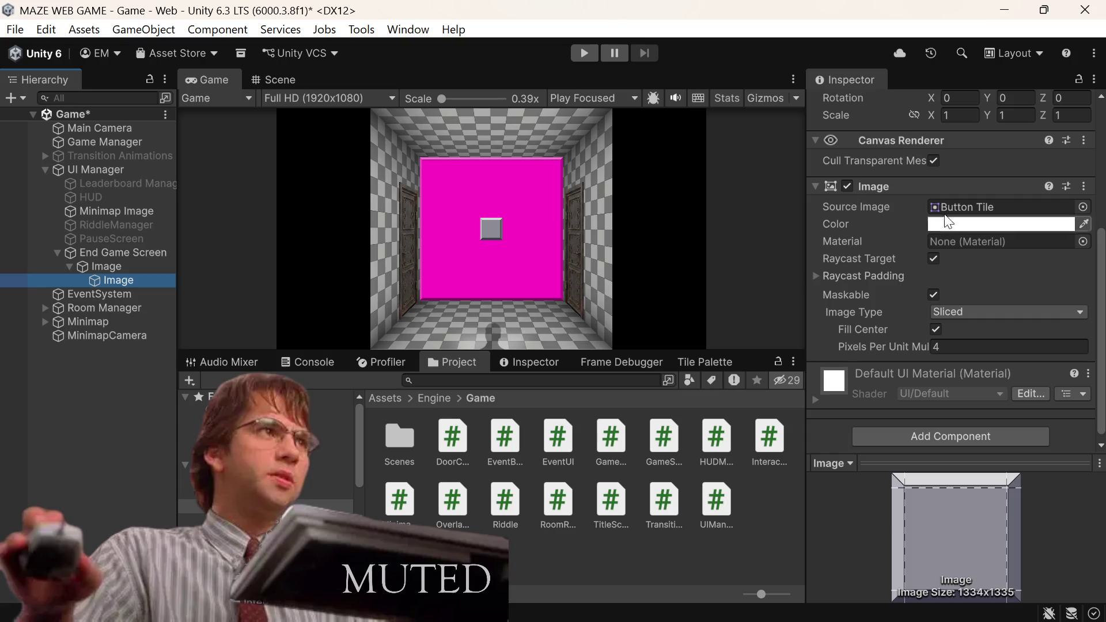
# Step: Size the grey button tile to 320 wide by 96 tall
pyautogui.scroll(5, 976, 202)
pyautogui.click(968, 196)
pyautogui.write('320')
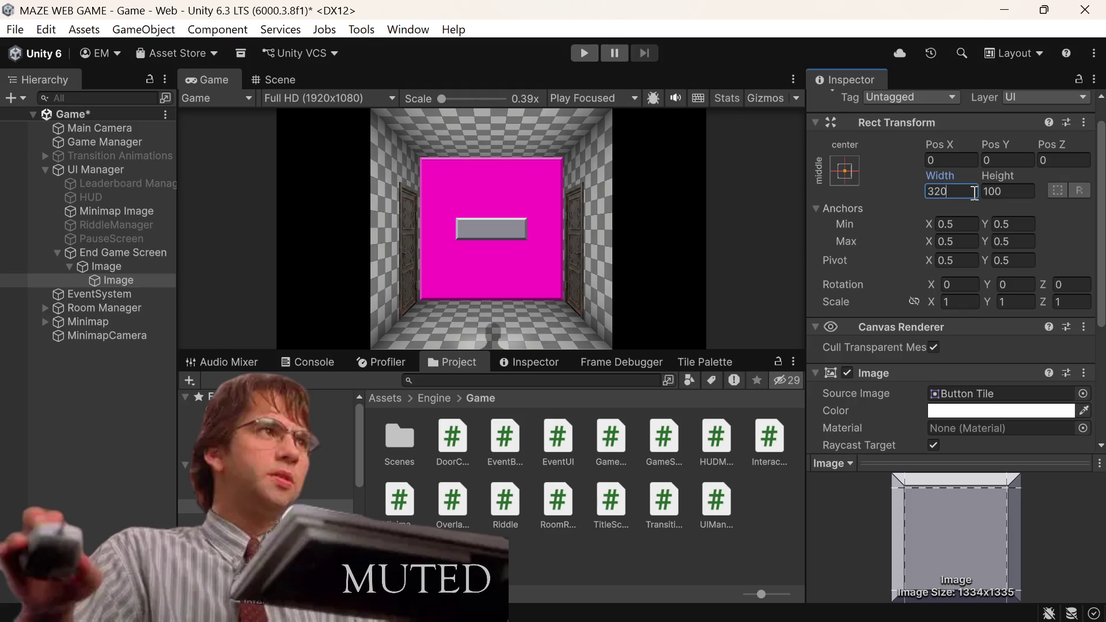
pyautogui.press('Tab')
pyautogui.write('12')
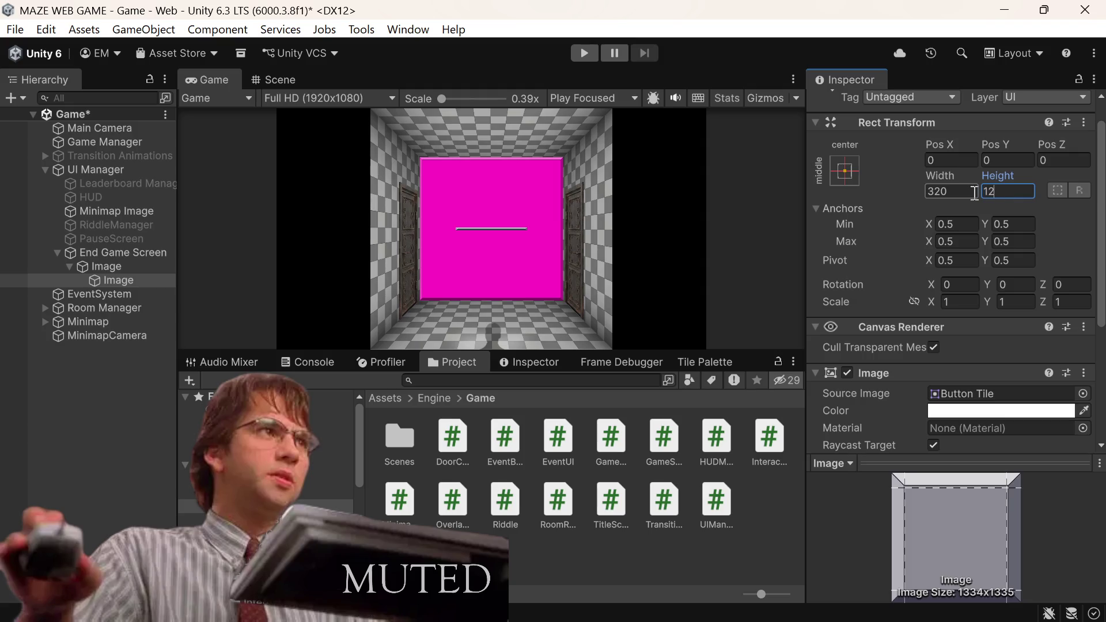
pyautogui.press('BackSpace')
pyautogui.press('BackSpace')
pyautogui.write('9')
pyautogui.write('6')
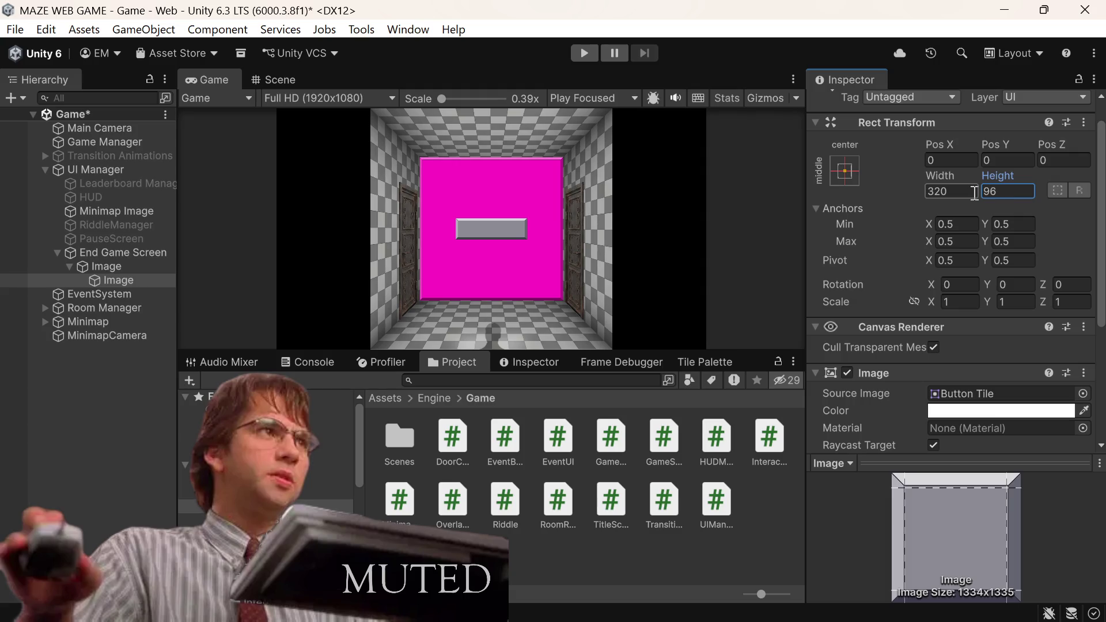
# Step: Keep the button tile's Pixels Per Unit Multiplier at 4
pyautogui.scroll(-3, 990, 288)
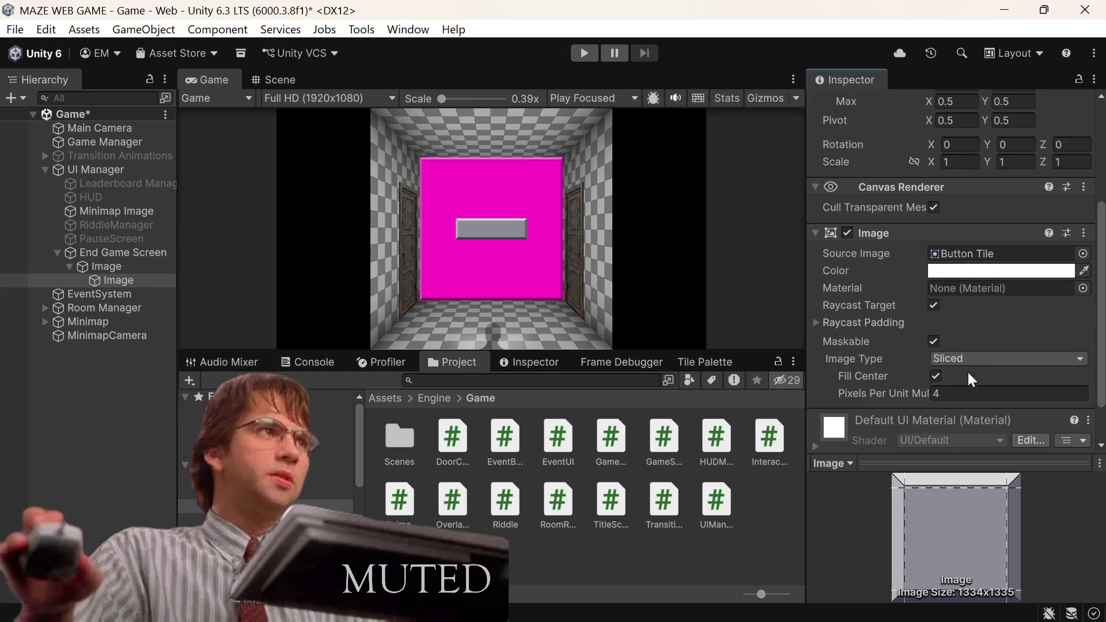
pyautogui.write('8')
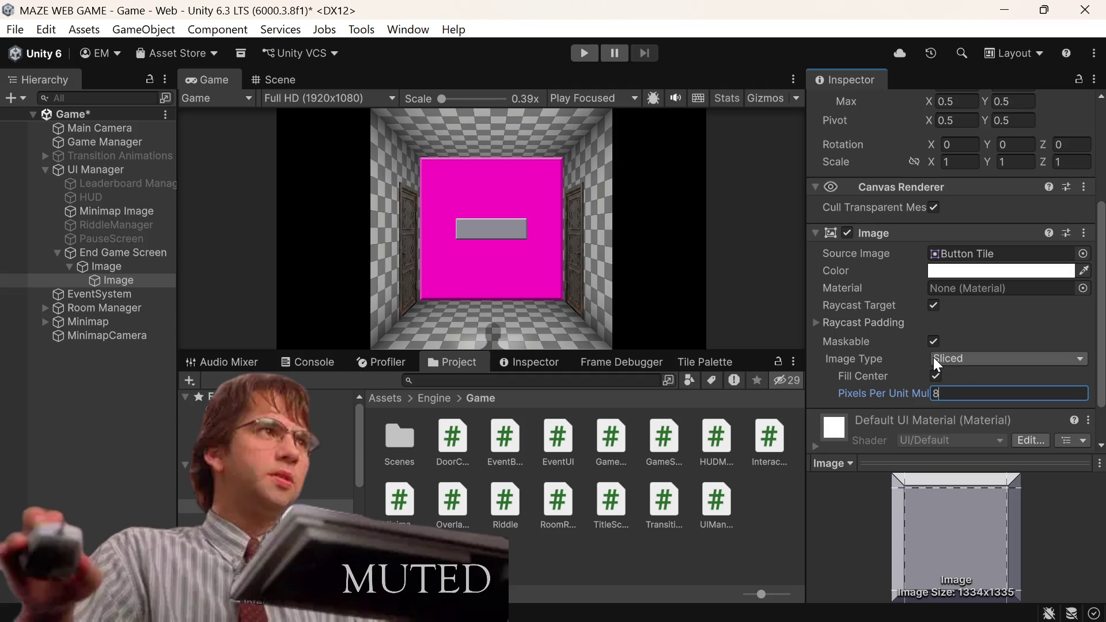
pyautogui.press('BackSpace')
pyautogui.write('4')
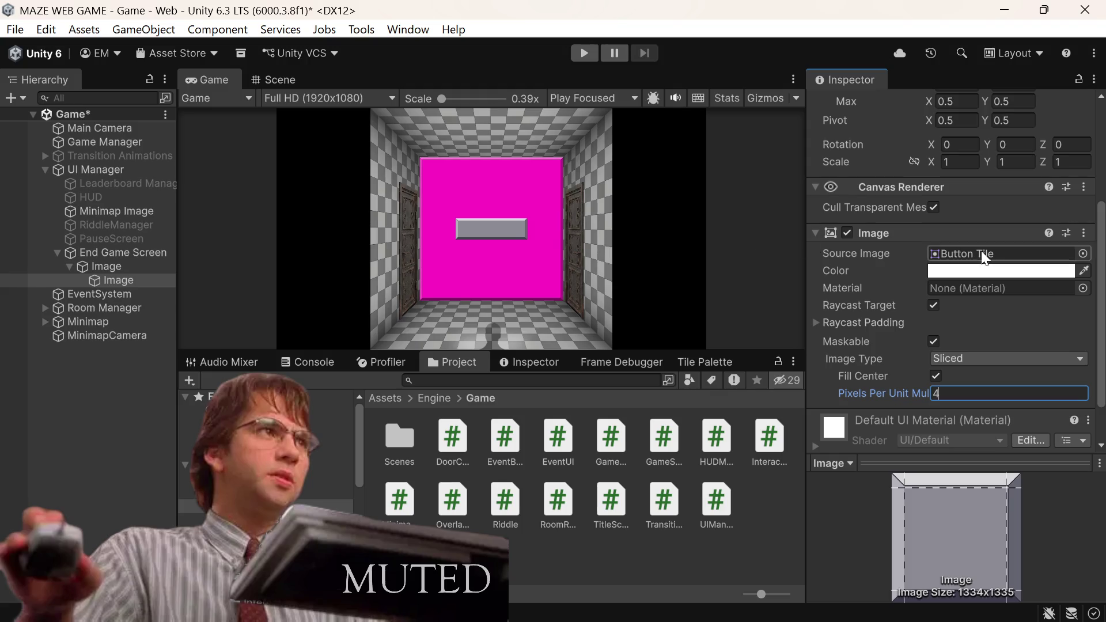
pyautogui.scroll(3, 970, 231)
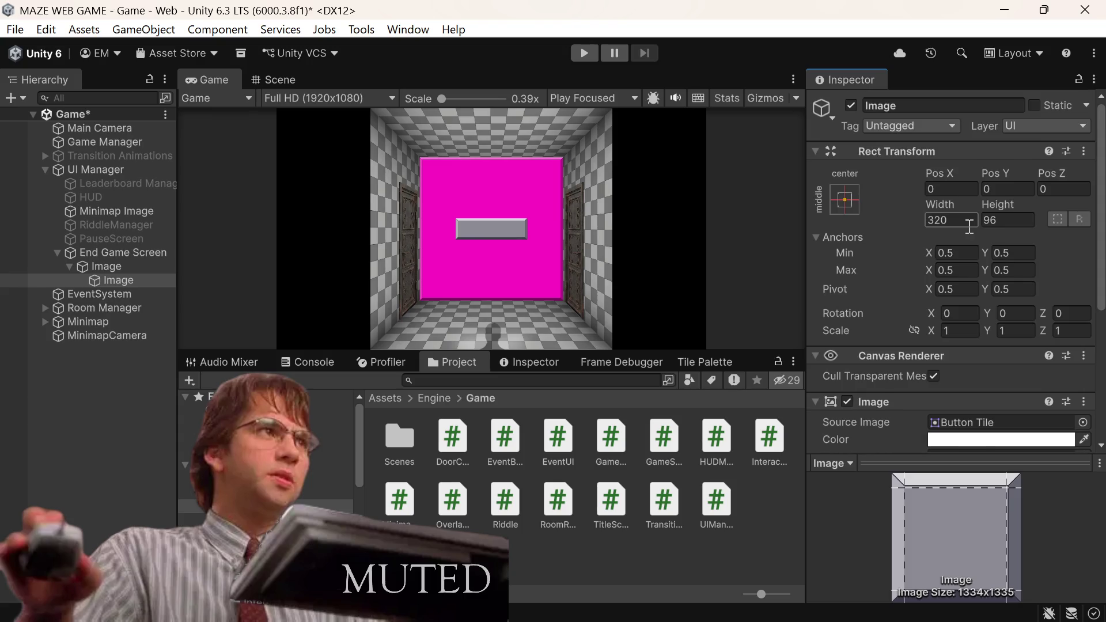
pyautogui.click(850, 202)
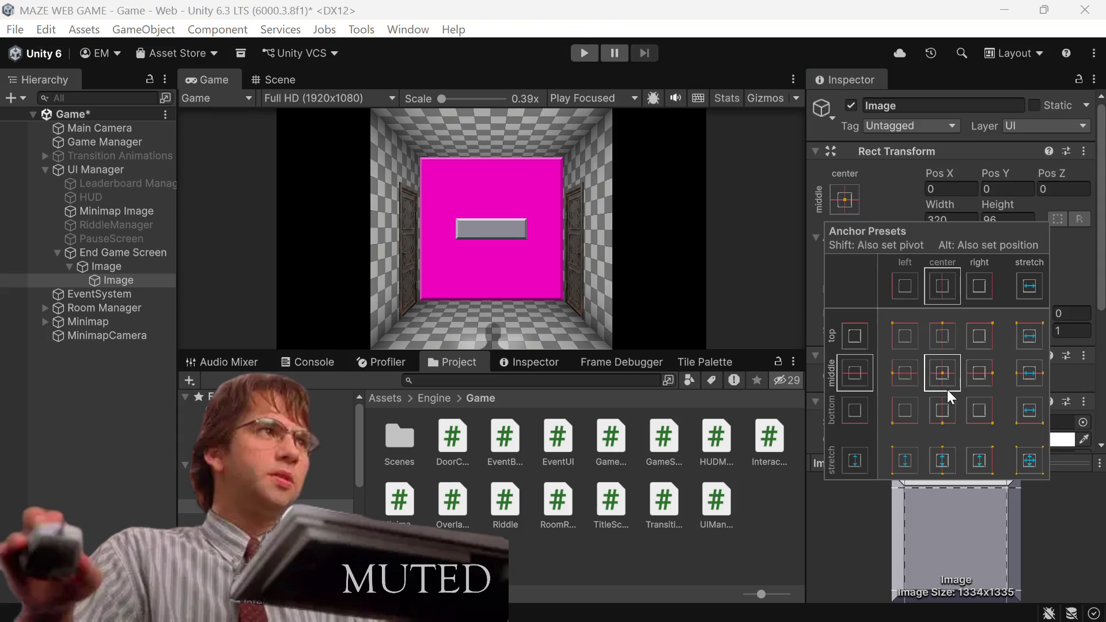
# Step: Anchor the grey button tile to the bottom centre of the pink panel
pyautogui.press('alt')
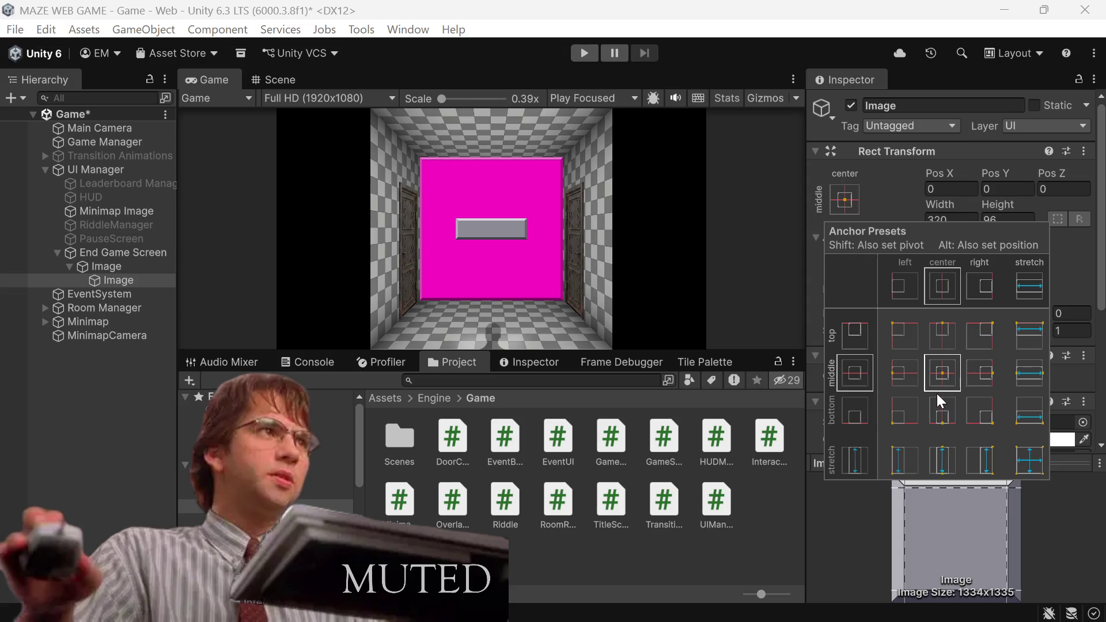
pyautogui.keyDown('alt'); pyautogui.click(941, 409); pyautogui.keyUp('alt')
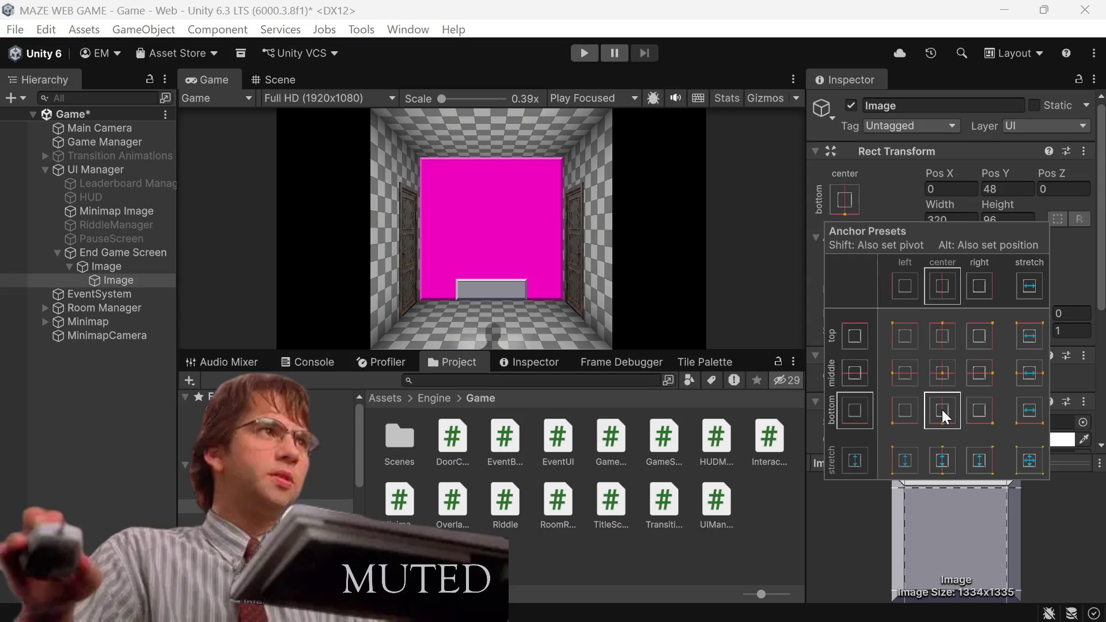
pyautogui.click(1022, 190)
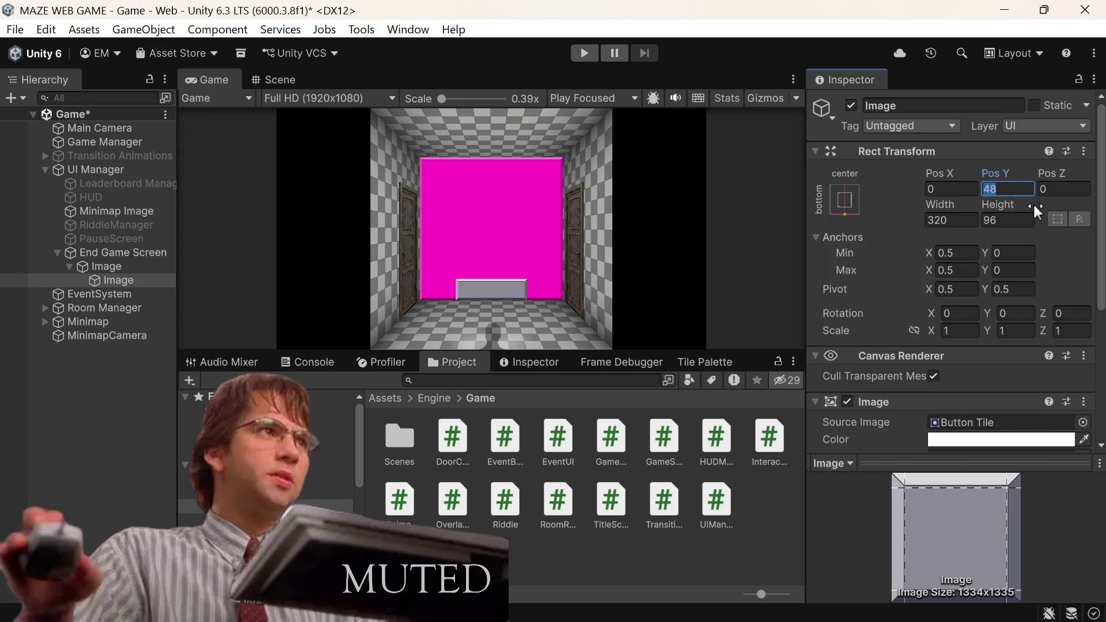
pyautogui.write('+')
pyautogui.hotkey('ctrl', 'z')
pyautogui.hotkey('ctrl', 'a')
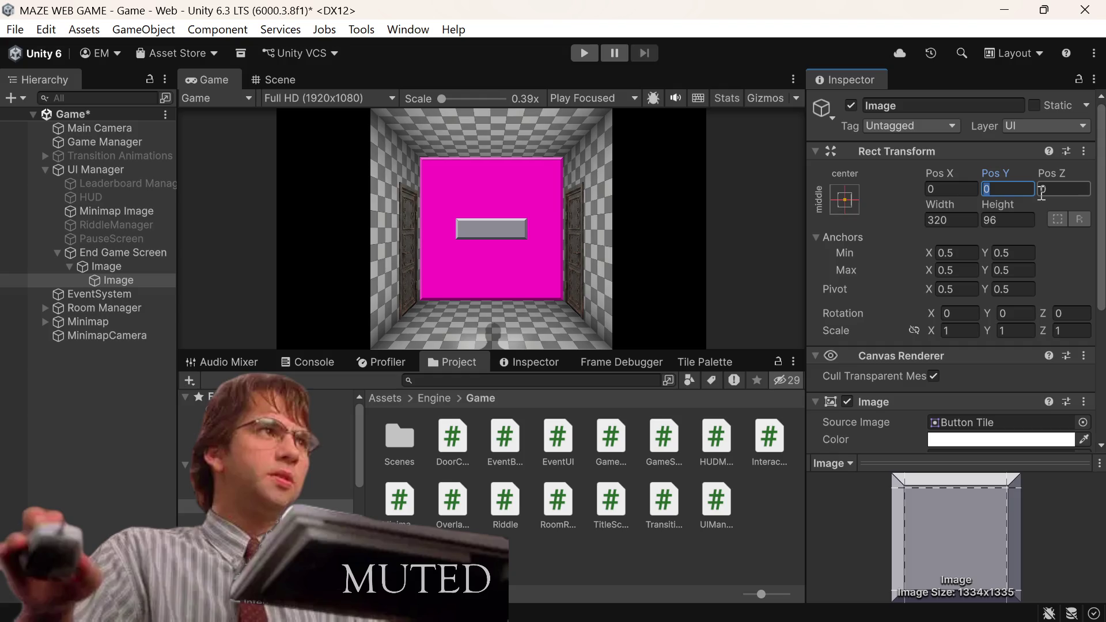
pyautogui.hotkey('ctrl', 'z')
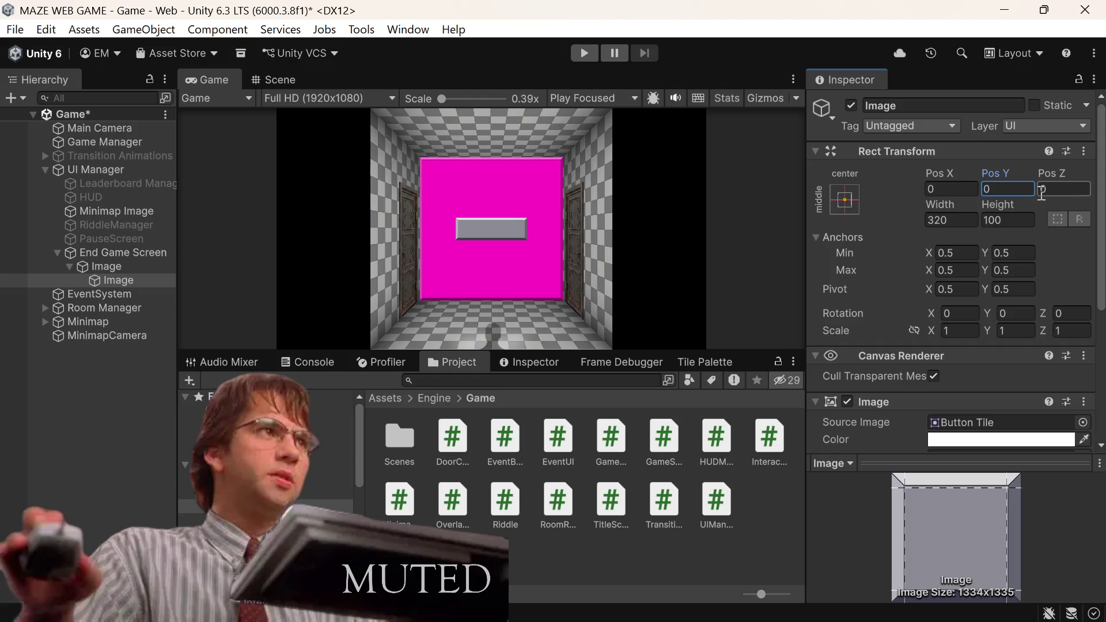
pyautogui.hotkey('ctrl', 'y')
pyautogui.hotkey('ctrl', 'y')
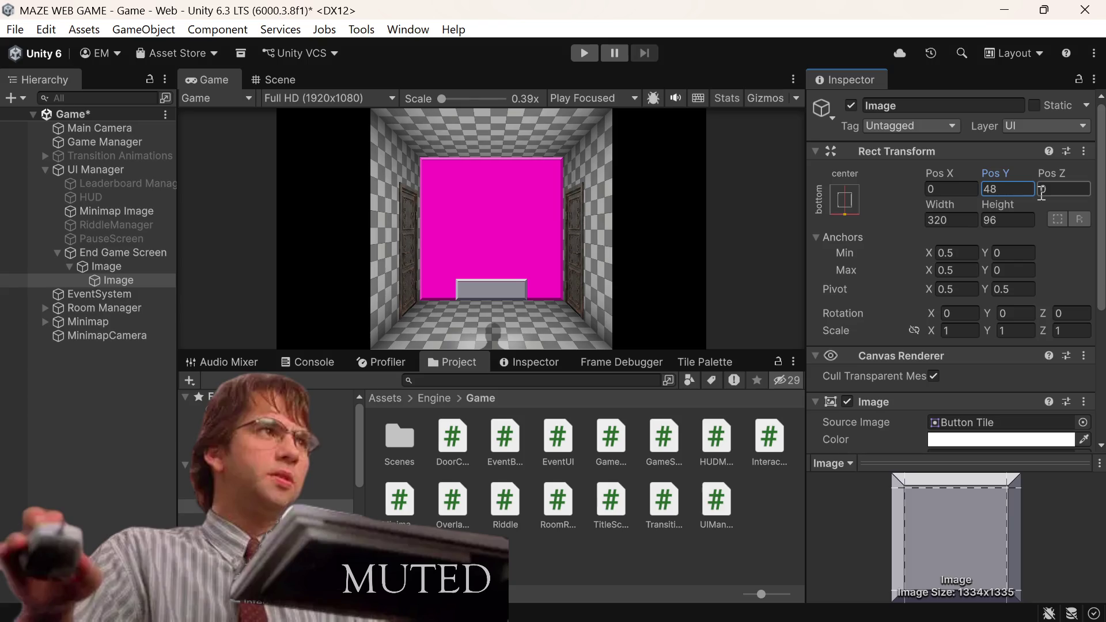
# Step: Set the button tile's Pos Y to 48+48+32, giving 128
pyautogui.click(1029, 191)
pyautogui.click(1029, 191)
pyautogui.write('+')
pyautogui.write('48')
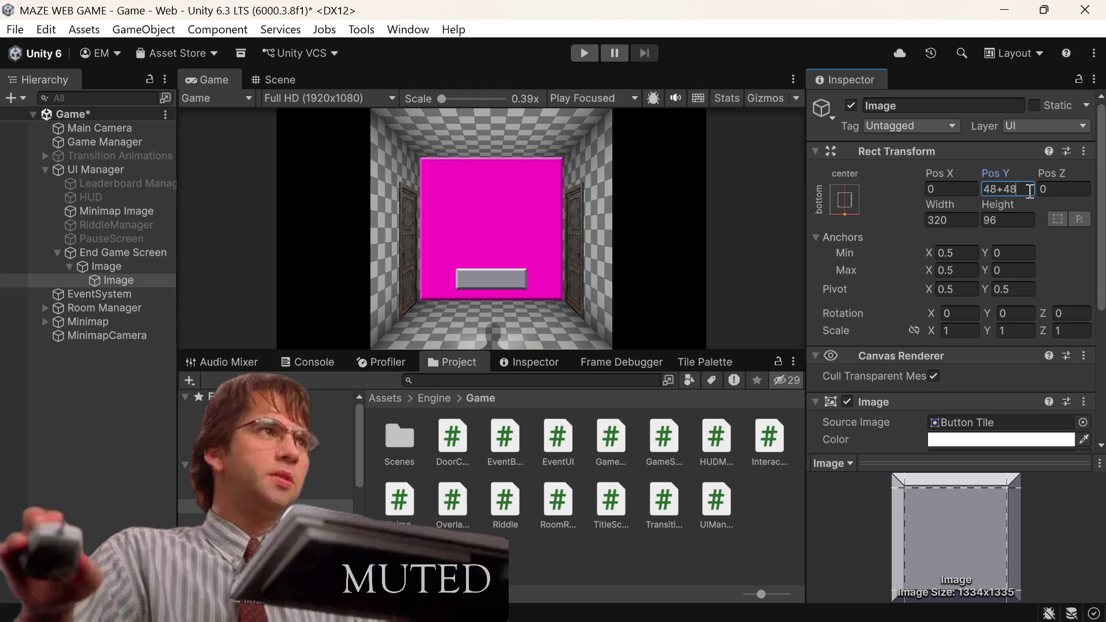
pyautogui.write('+32')
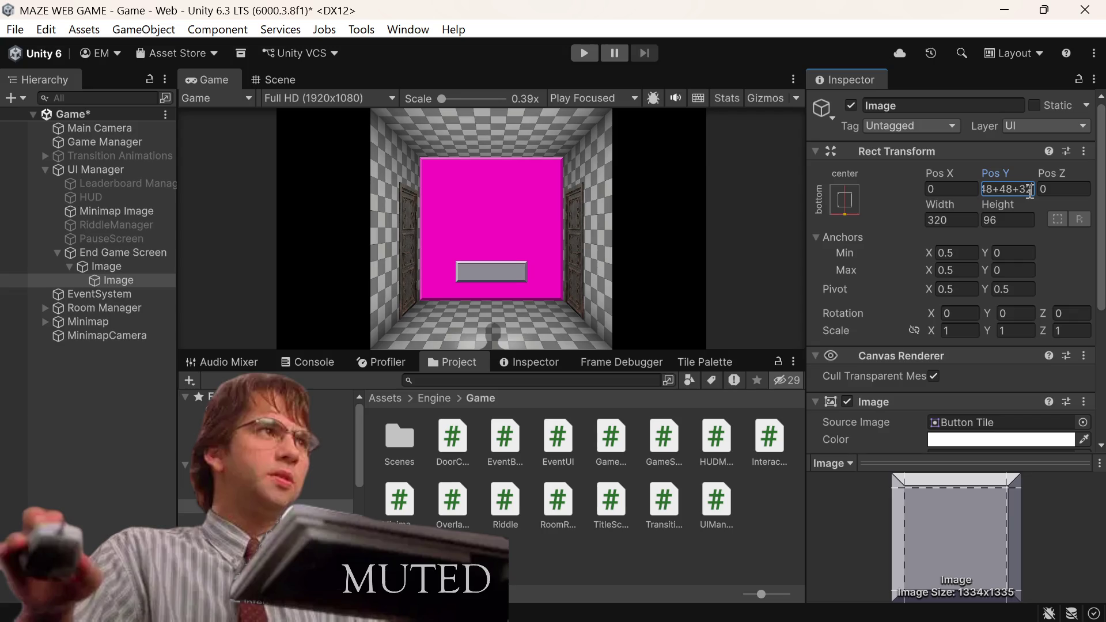
pyautogui.press('BackSpace')
pyautogui.press('BackSpace')
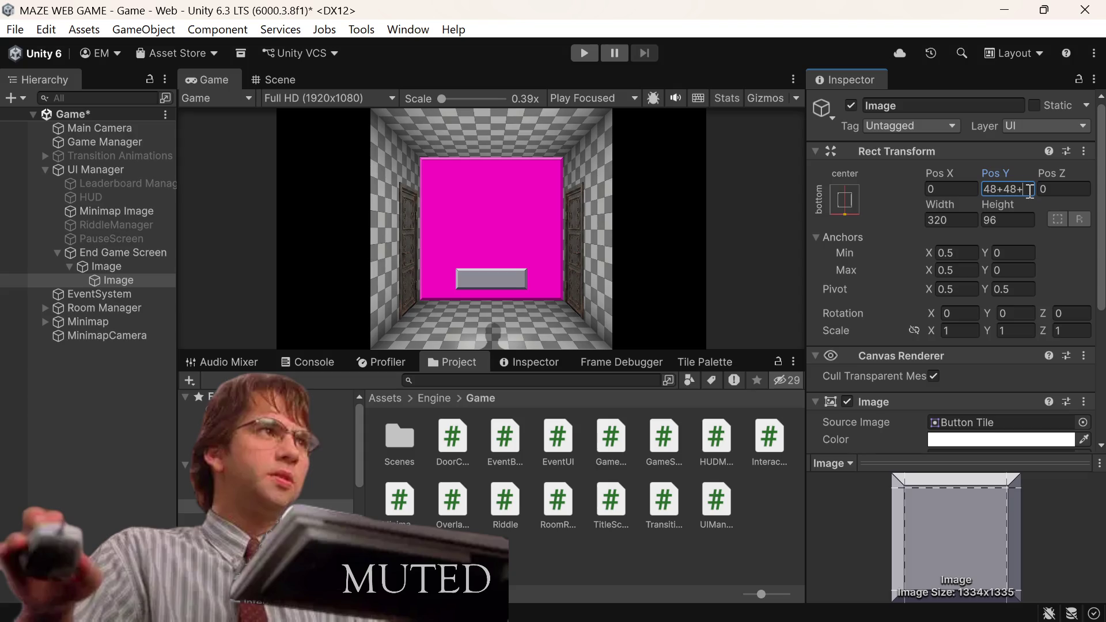
pyautogui.write('64')
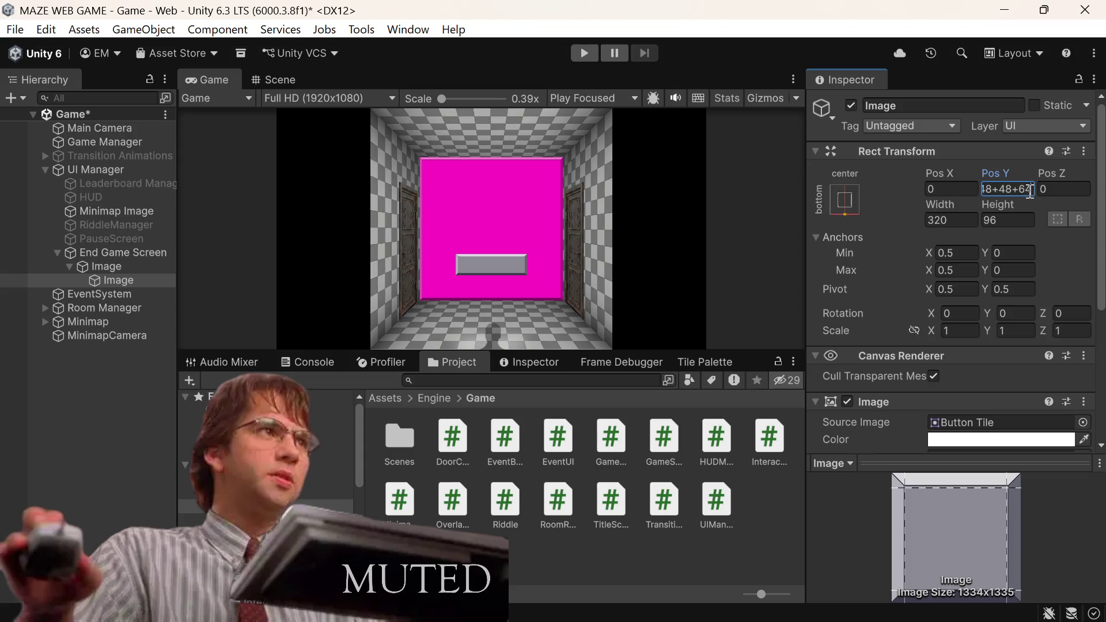
pyautogui.press('BackSpace')
pyautogui.press('BackSpace')
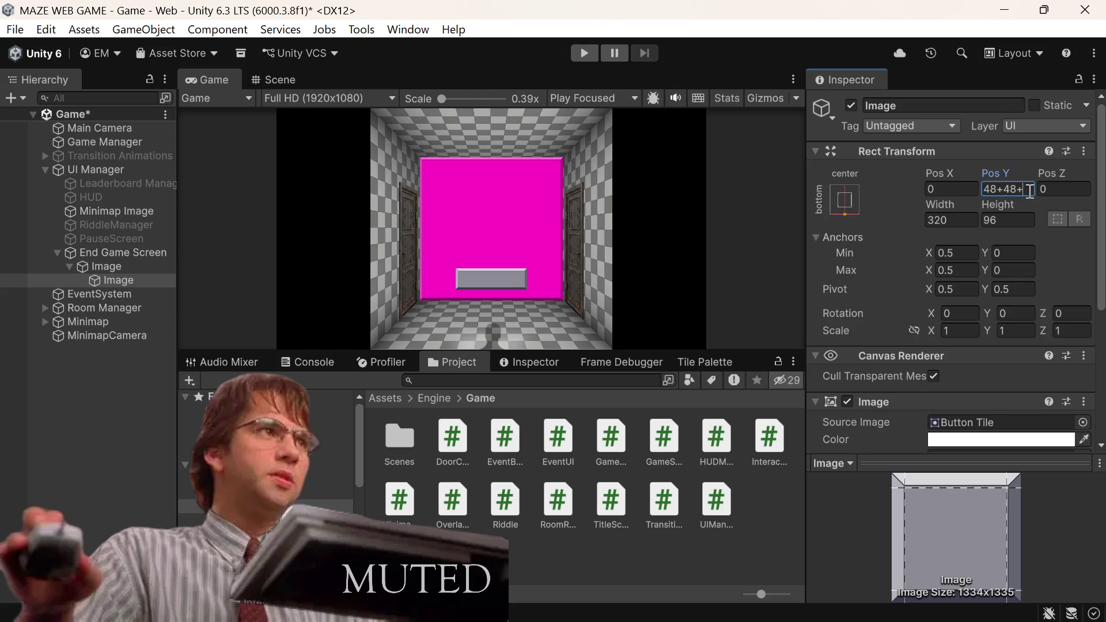
pyautogui.write('32')
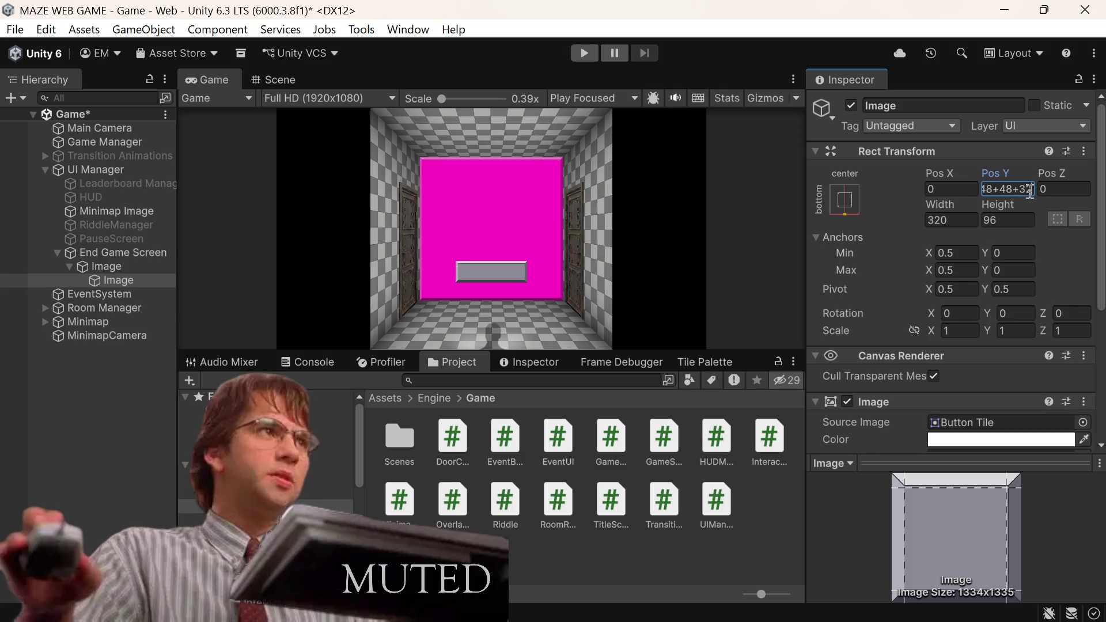
pyautogui.press('Return')
# Step: Create a new child UI Image inside the pink panel
pyautogui.click(118, 263)
pyautogui.rightClick(122, 262)
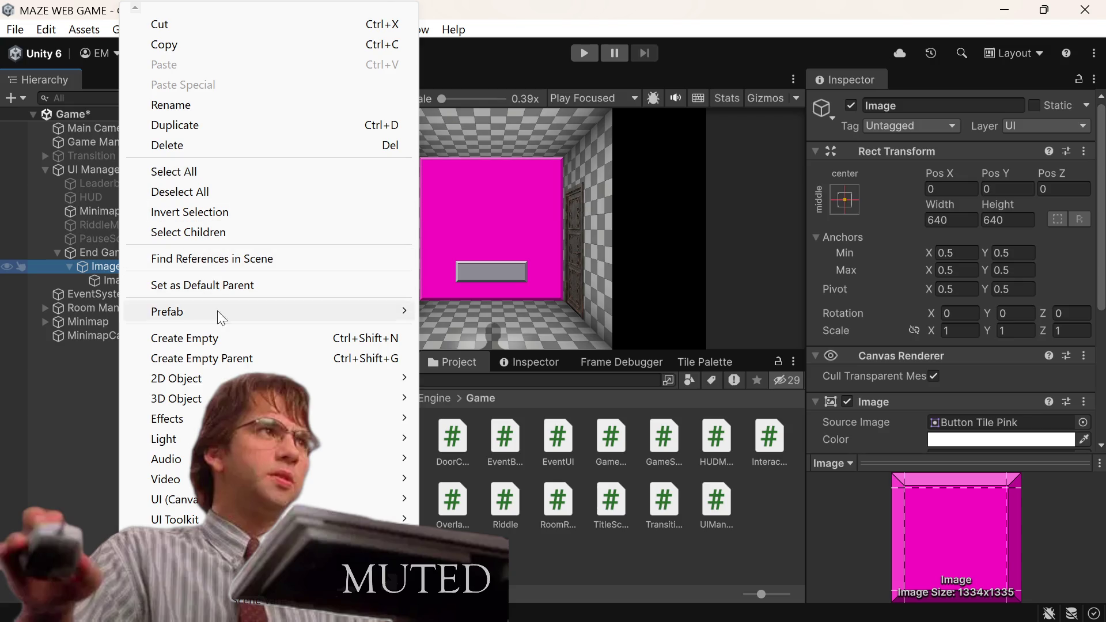
pyautogui.moveTo(407, 501)
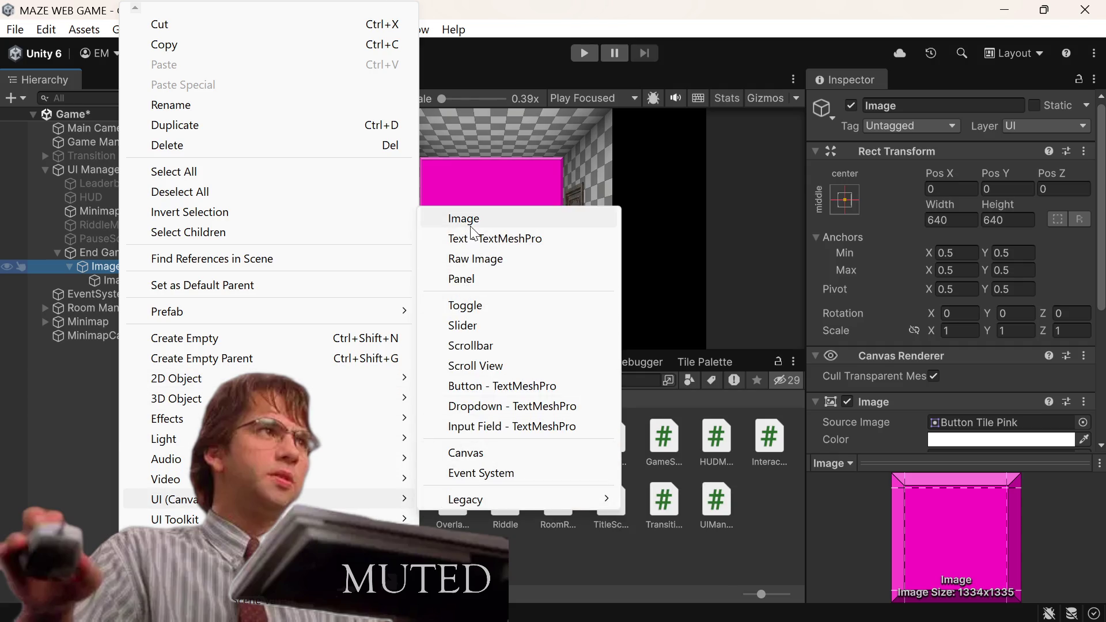
pyautogui.click(471, 221)
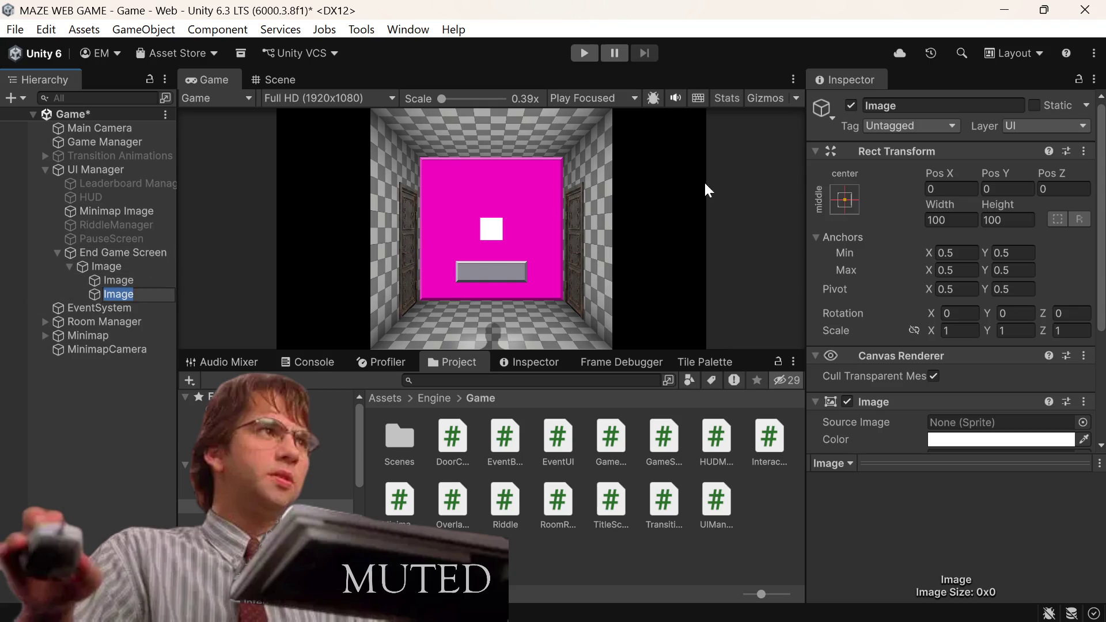
# Step: Size the new image 320 wide and 320-96 (224) tall
pyautogui.click(946, 220)
pyautogui.click(947, 220)
pyautogui.press('BackSpace')
pyautogui.press('BackSpace')
pyautogui.press('BackSpace')
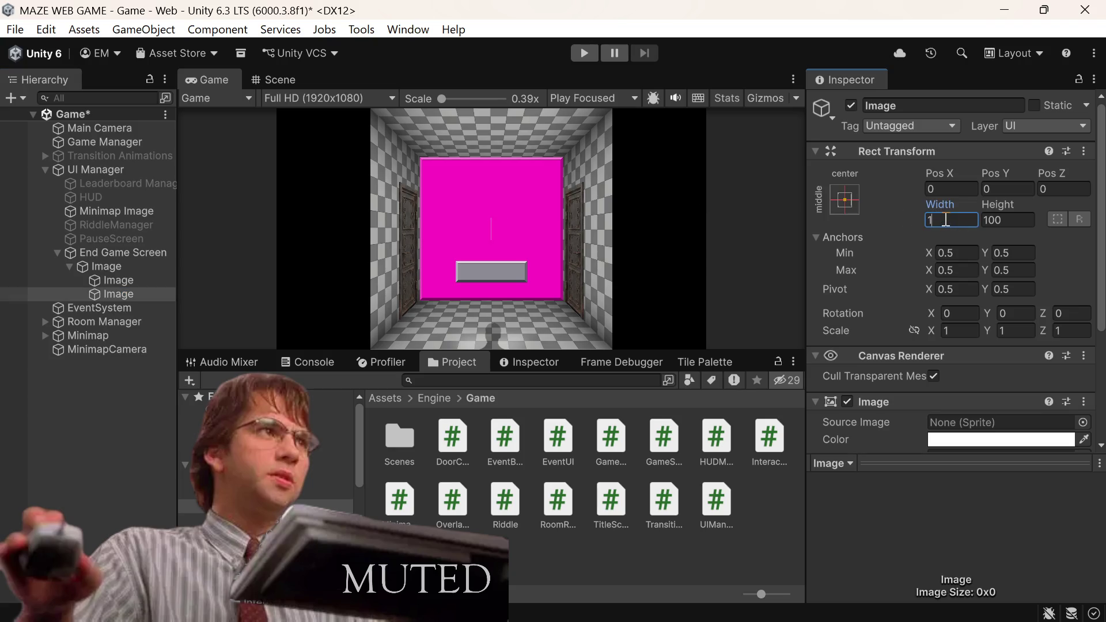
pyautogui.write('320')
pyautogui.press('Tab')
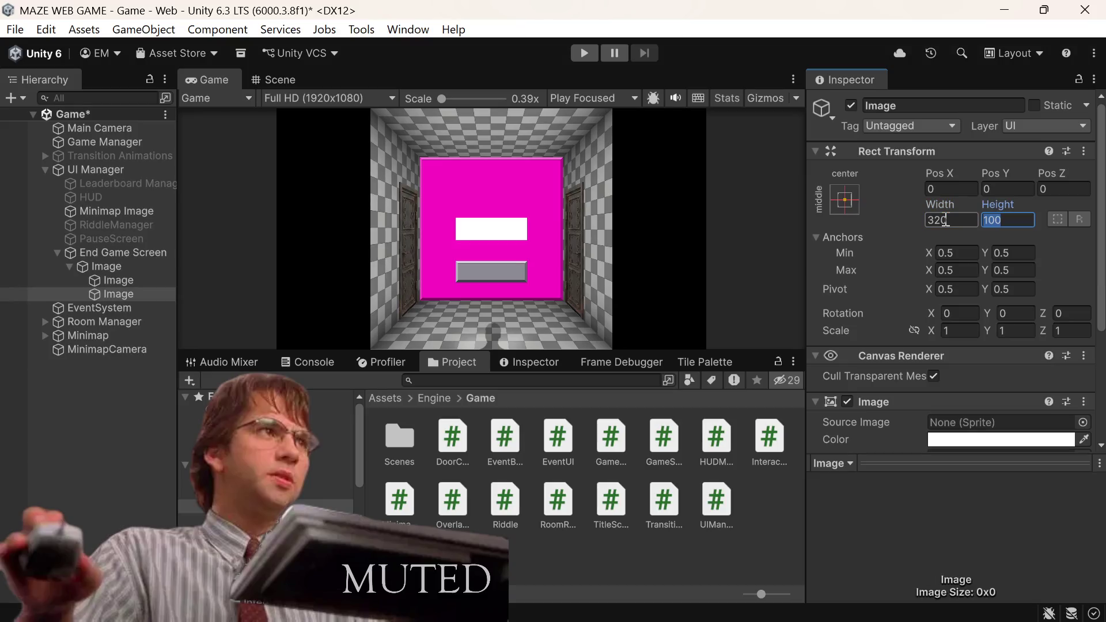
pyautogui.write('32')
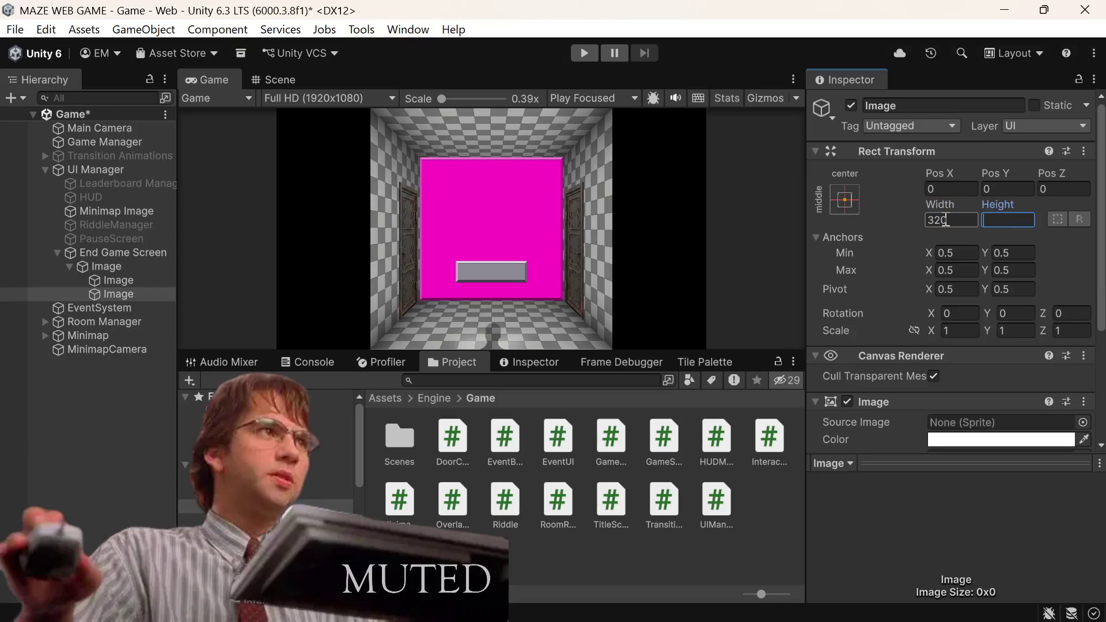
pyautogui.write('0')
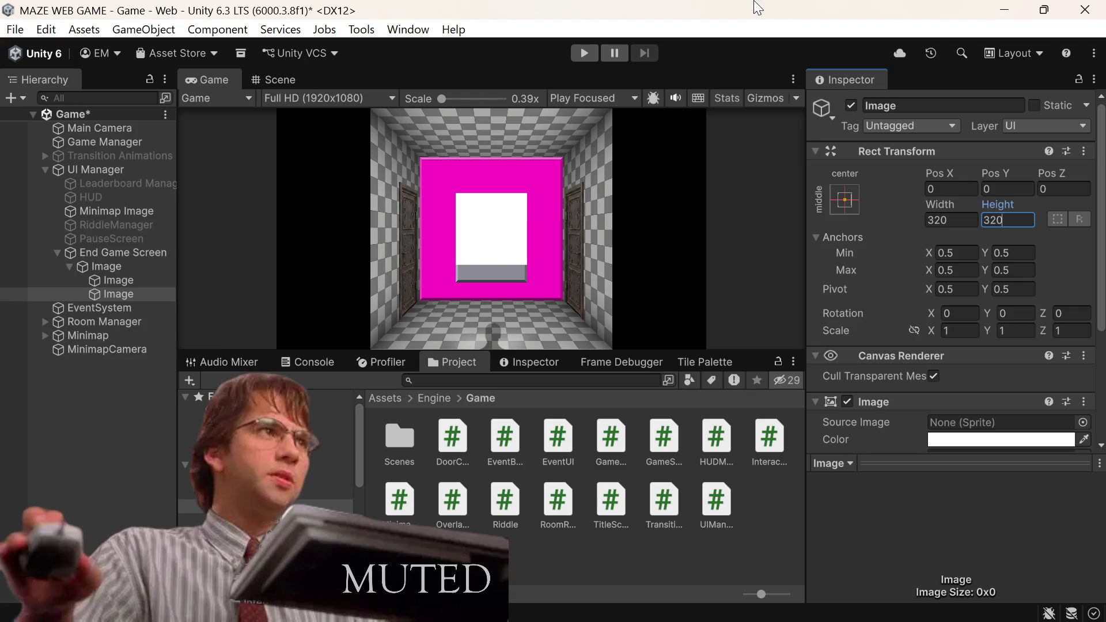
pyautogui.write('-')
pyautogui.write('64')
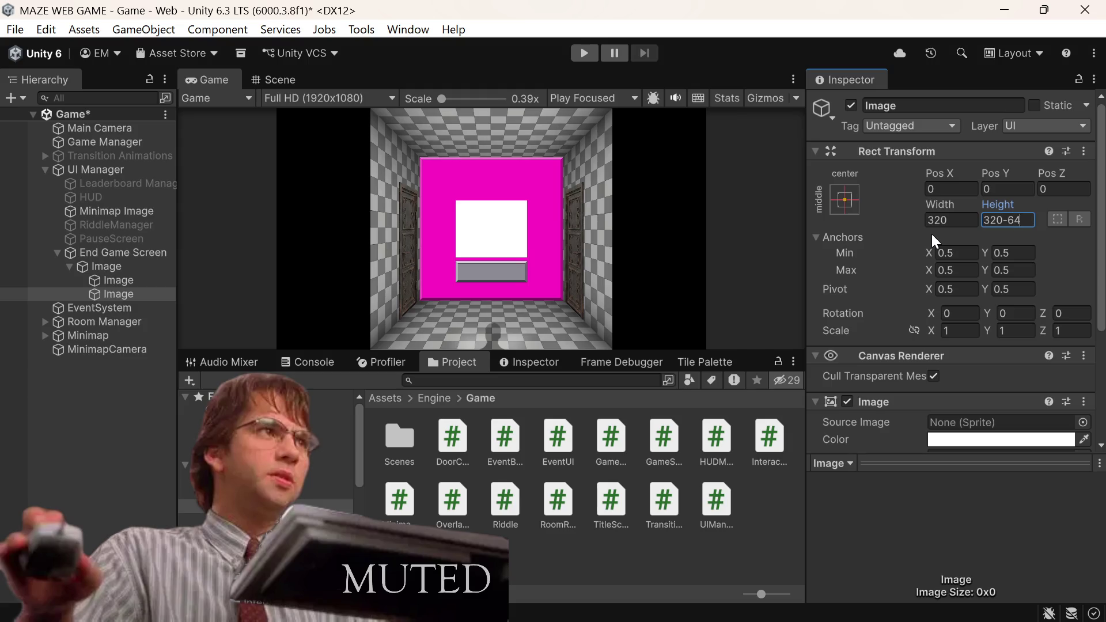
pyautogui.press('BackSpace')
pyautogui.press('BackSpace')
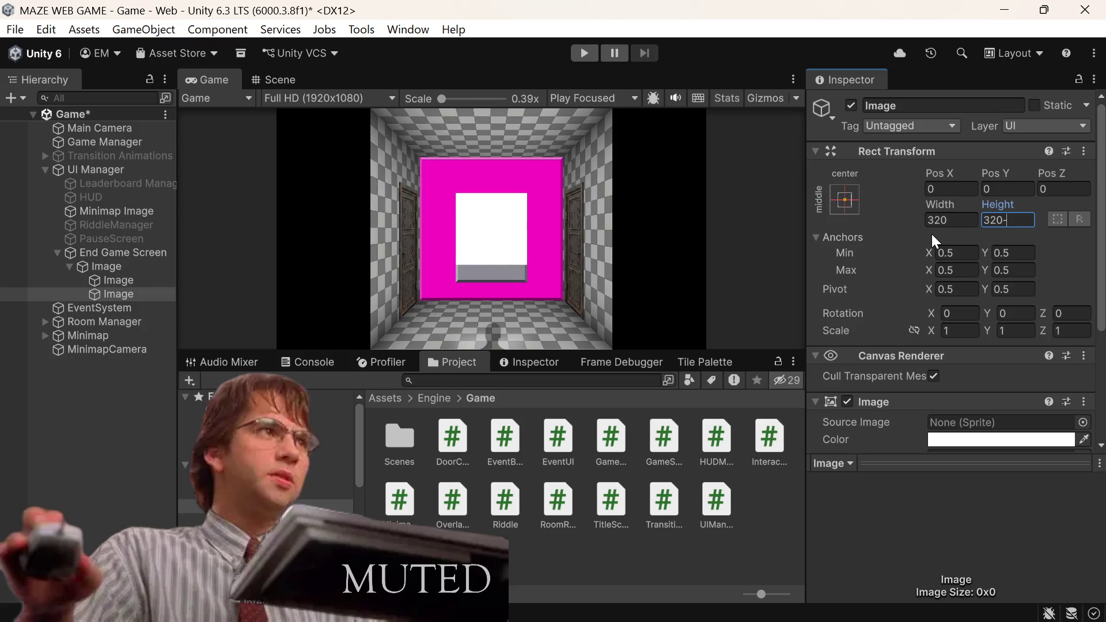
pyautogui.write('96')
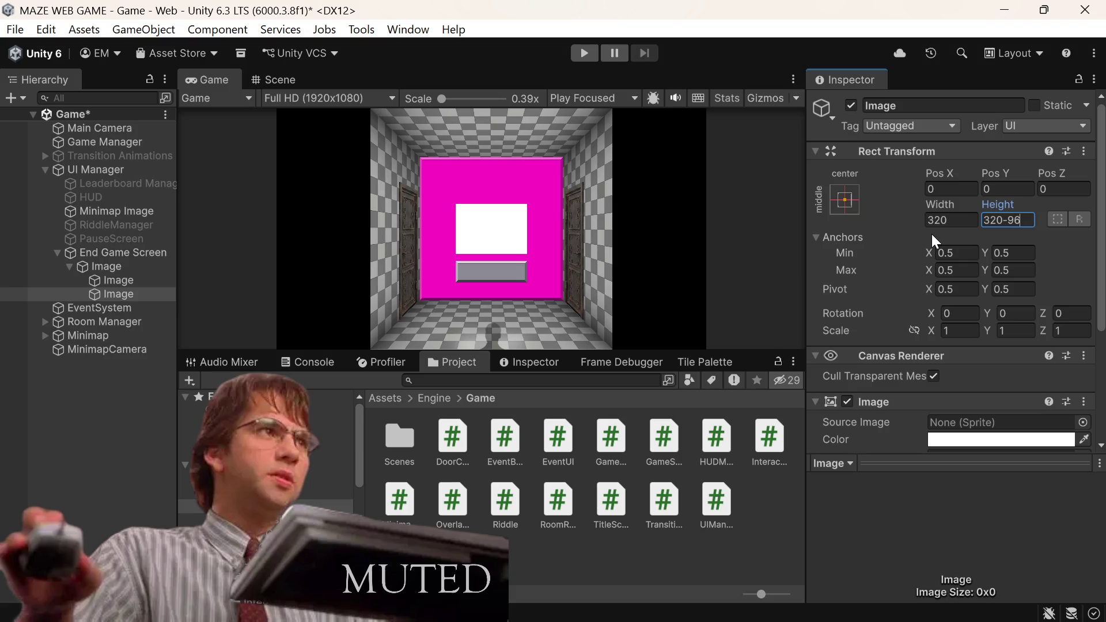
pyautogui.press('Return')
# Step: Anchor the white image top-centre and set Pos Y to -208
pyautogui.click(845, 202)
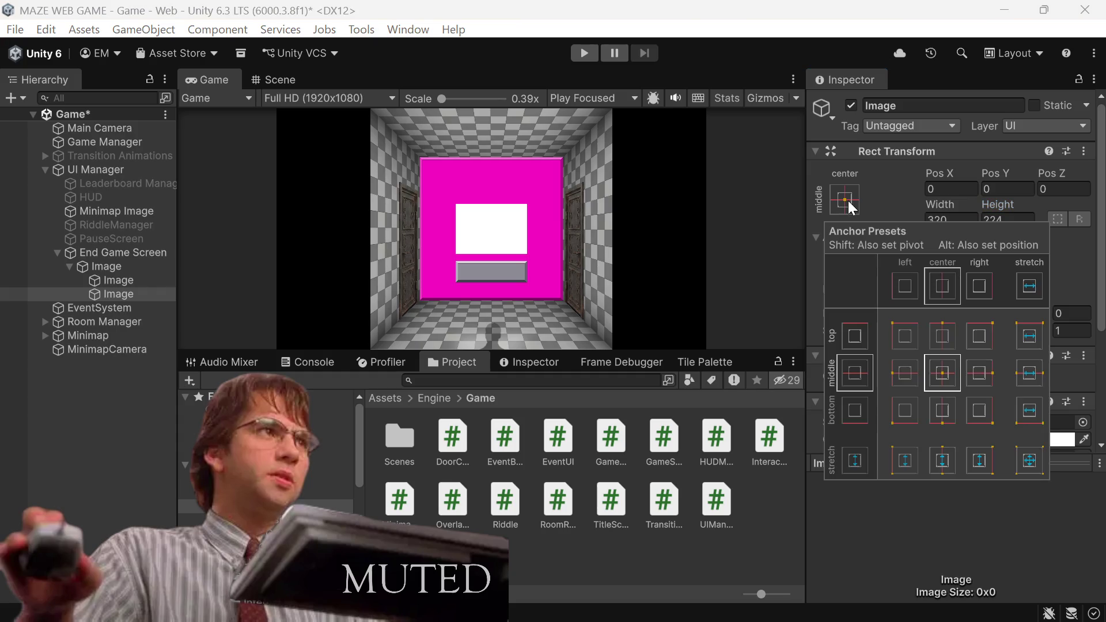
pyautogui.click(951, 336)
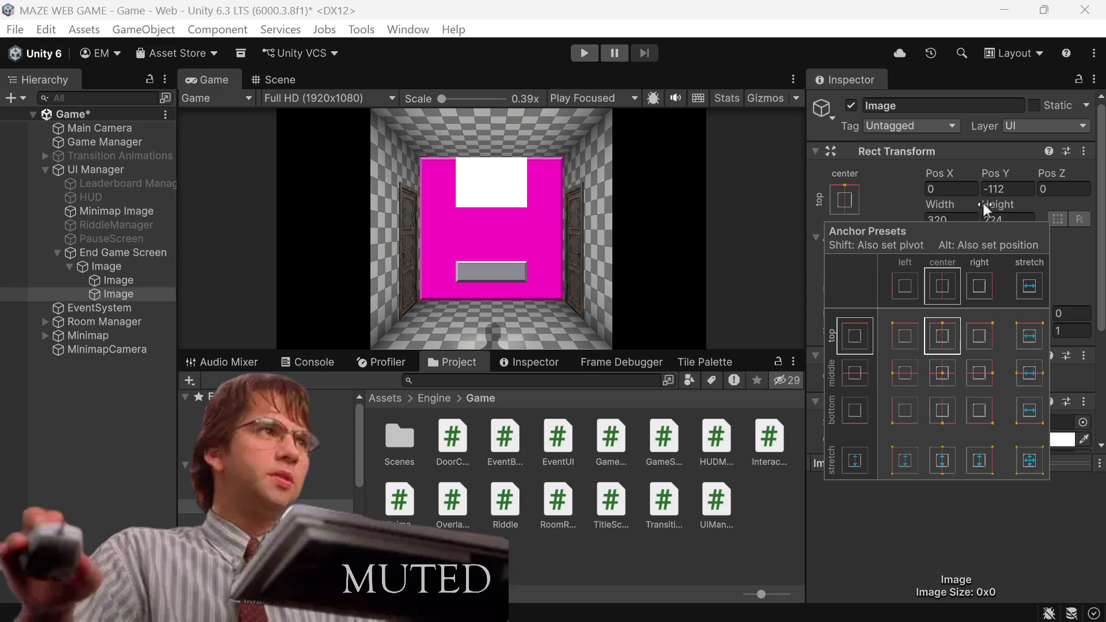
pyautogui.click(1028, 191)
pyautogui.write('-96')
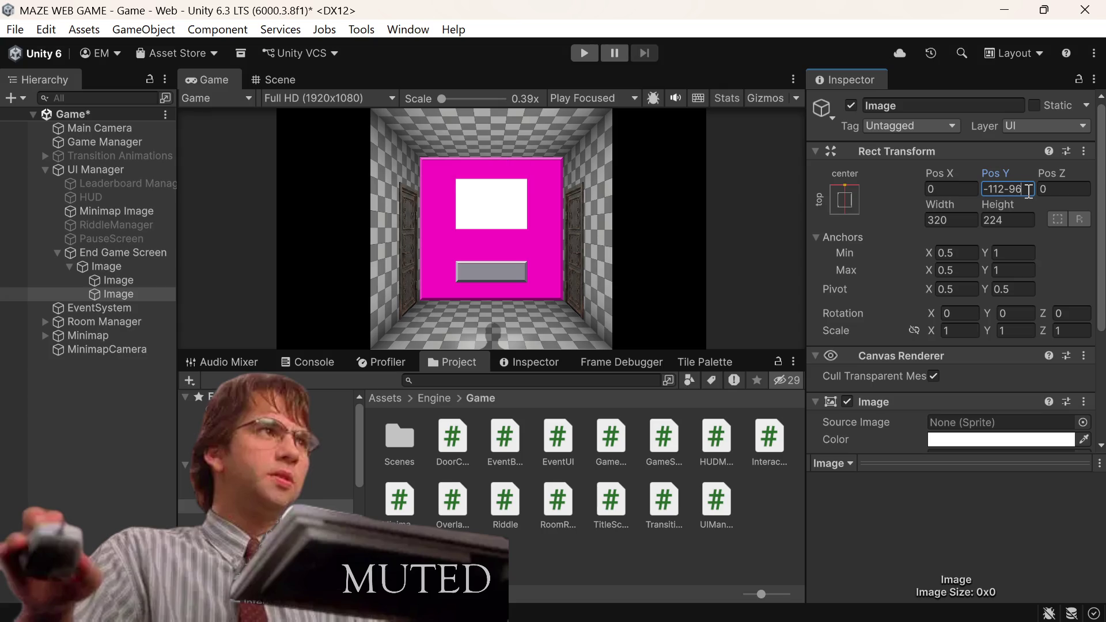
pyautogui.press('Return')
# Step: Set the white image height to 320 and enter width 480
pyautogui.click(976, 217)
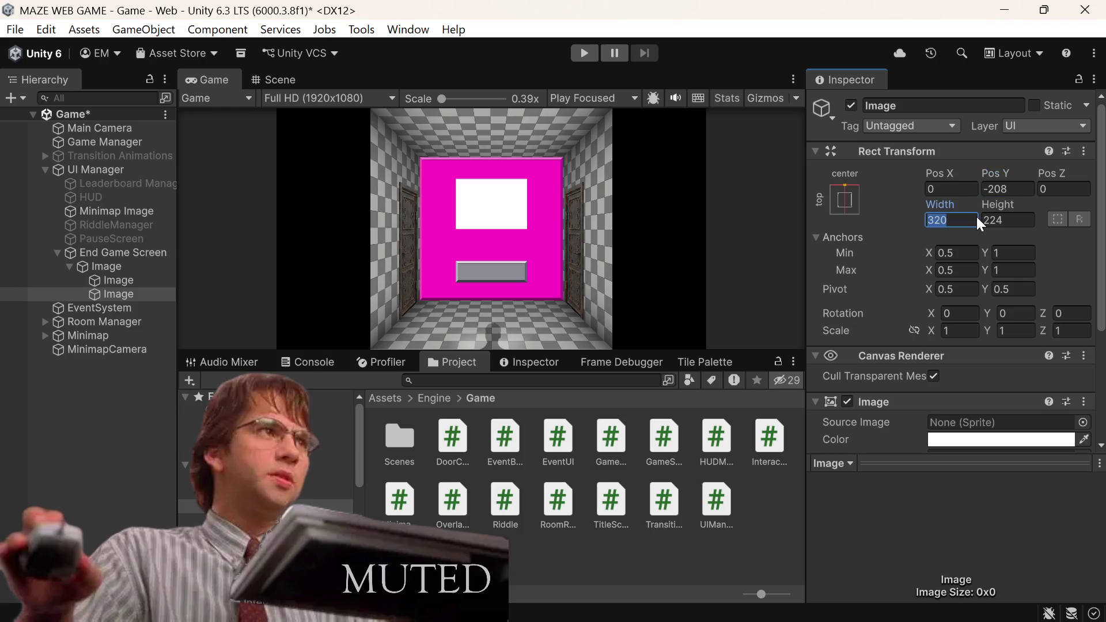
pyautogui.click(1034, 219)
pyautogui.press('BackSpace')
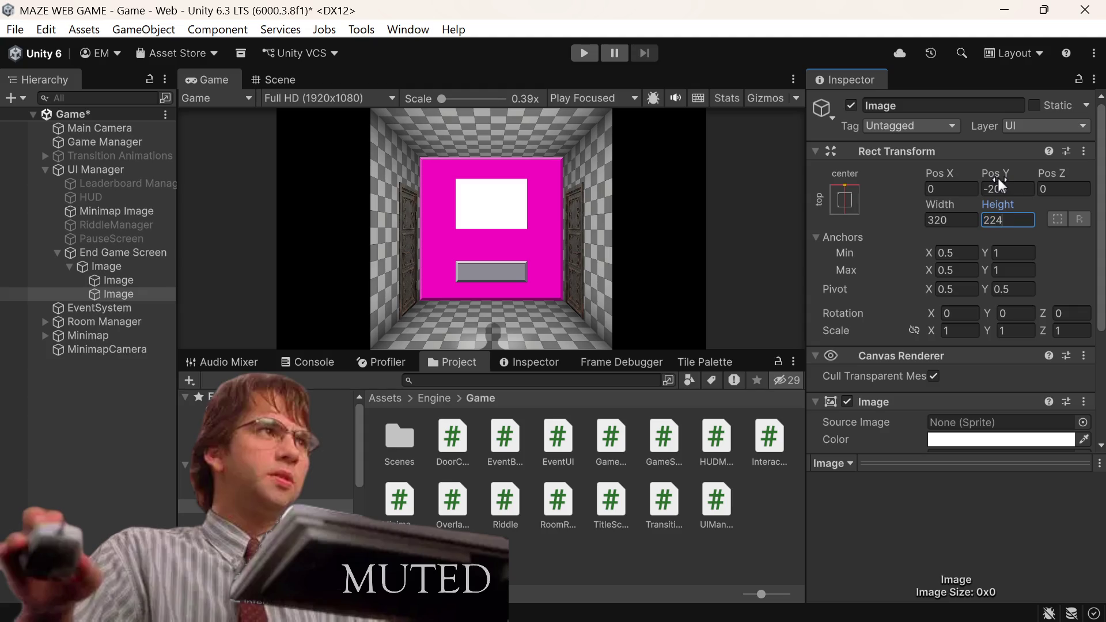
pyautogui.write('320')
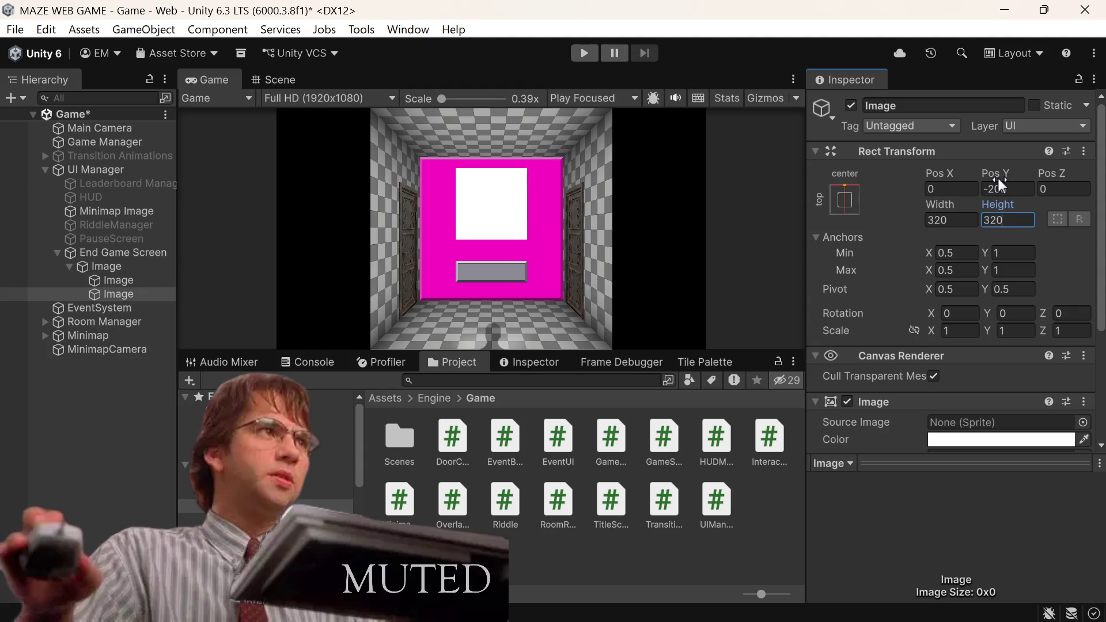
pyautogui.press('BackSpace')
pyautogui.press('BackSpace')
pyautogui.press('BackSpace')
pyautogui.write('3')
pyautogui.write('00')
pyautogui.press('BackSpace')
pyautogui.press('BackSpace')
pyautogui.press('BackSpace')
pyautogui.write('320')
pyautogui.hotkey('shift', 'Tab')
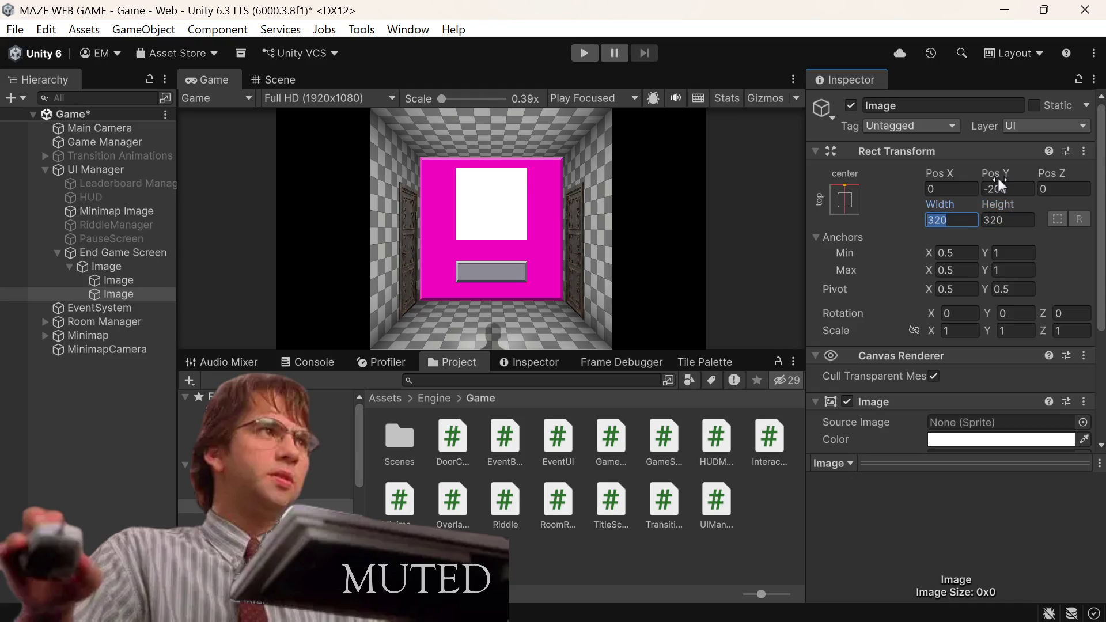
pyautogui.press('BackSpace')
pyautogui.press('BackSpace')
pyautogui.press('BackSpace')
pyautogui.write('6')
pyautogui.press('BackSpace')
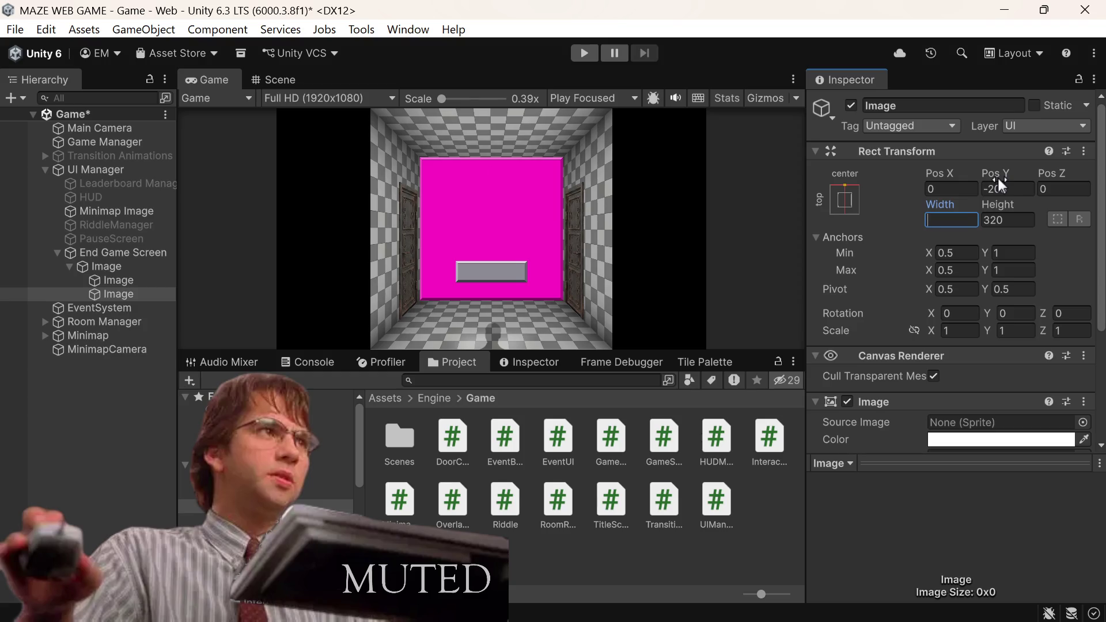
pyautogui.write('480')
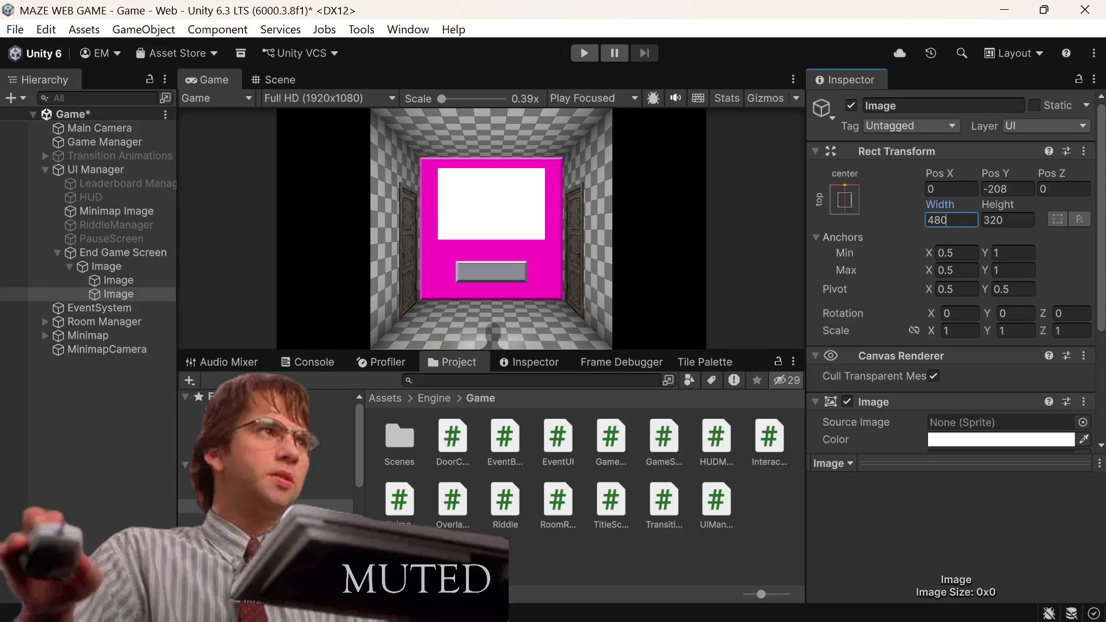
# Step: Commit the white image width of 480
pyautogui.hotkey('alt', 'Tab')
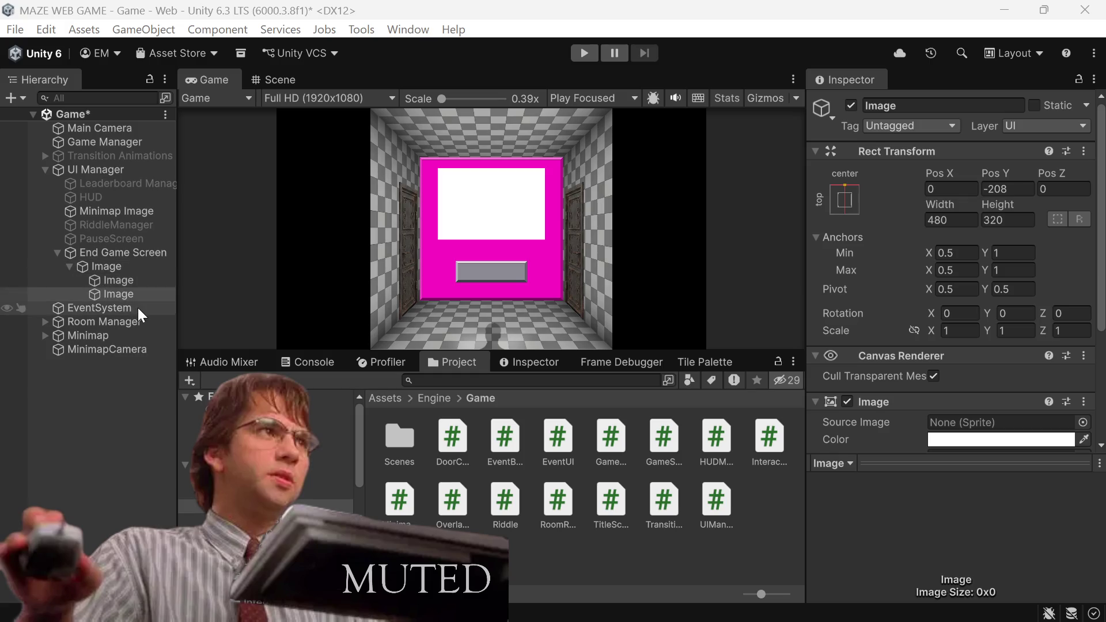
# Step: Select the panel's second child Image, the grey button tile
pyautogui.click(113, 294)
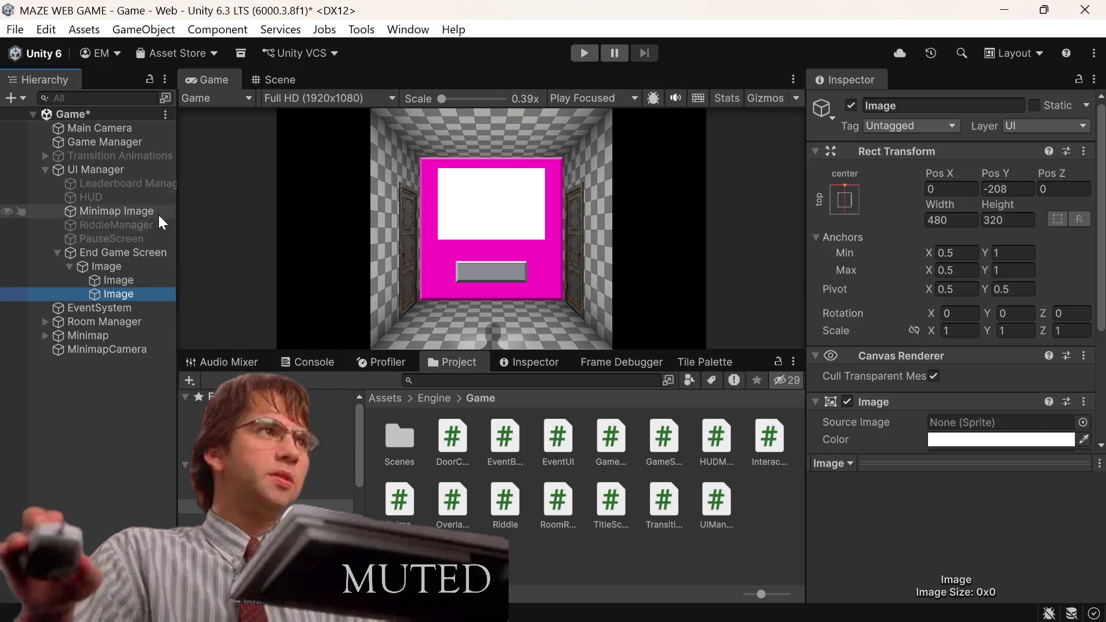
# Step: Duplicate the grey button tile image in the Scene view
pyautogui.click(280, 80)
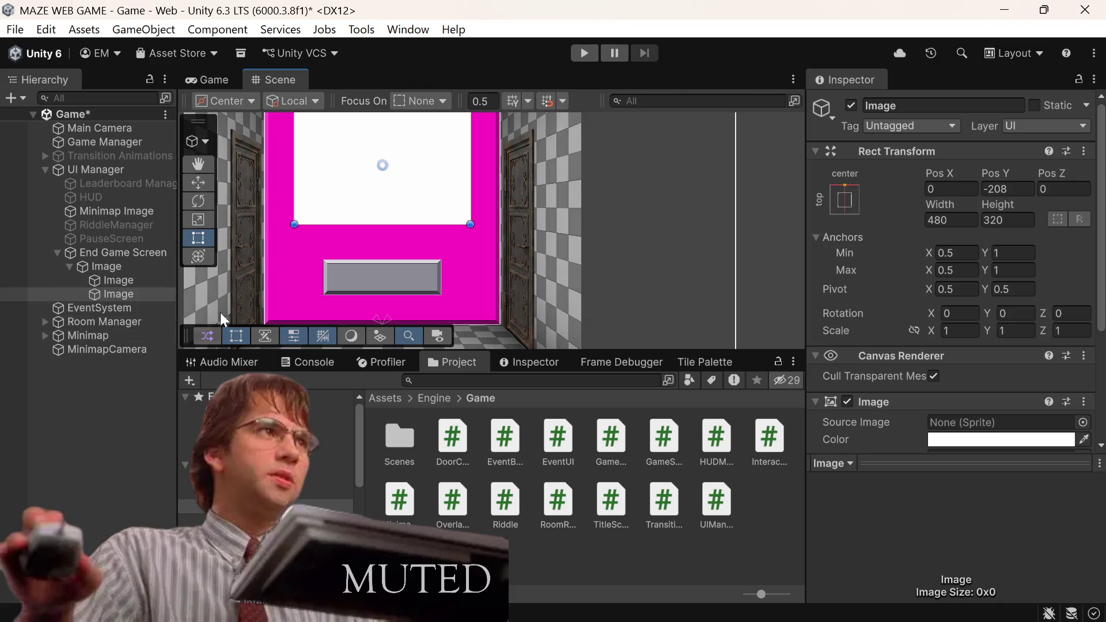
pyautogui.scroll(-5, 286, 217)
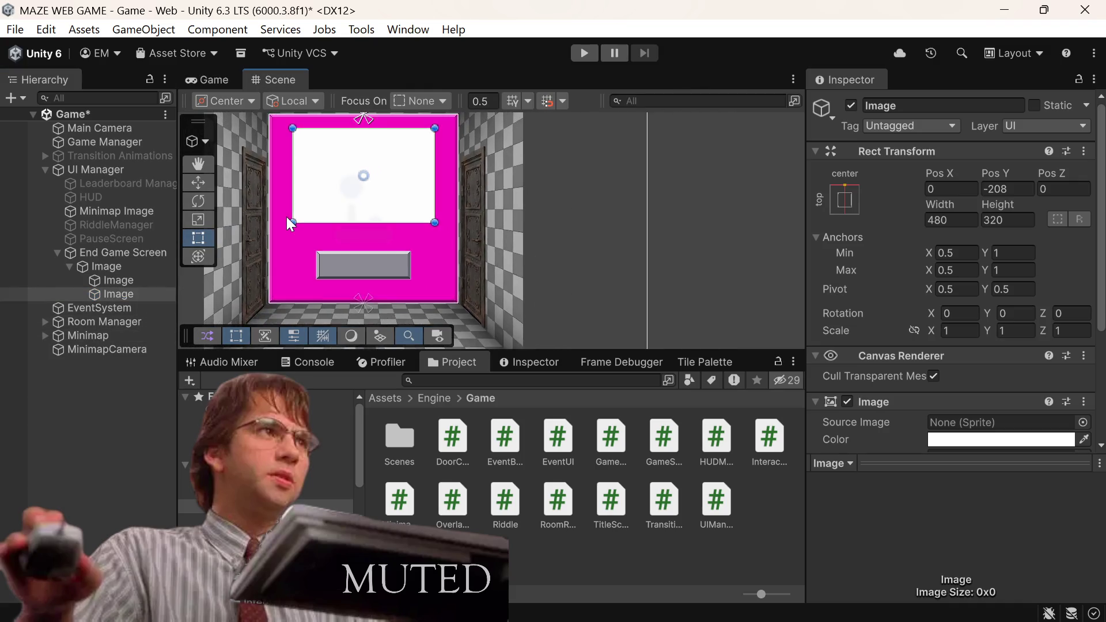
pyautogui.click(123, 283)
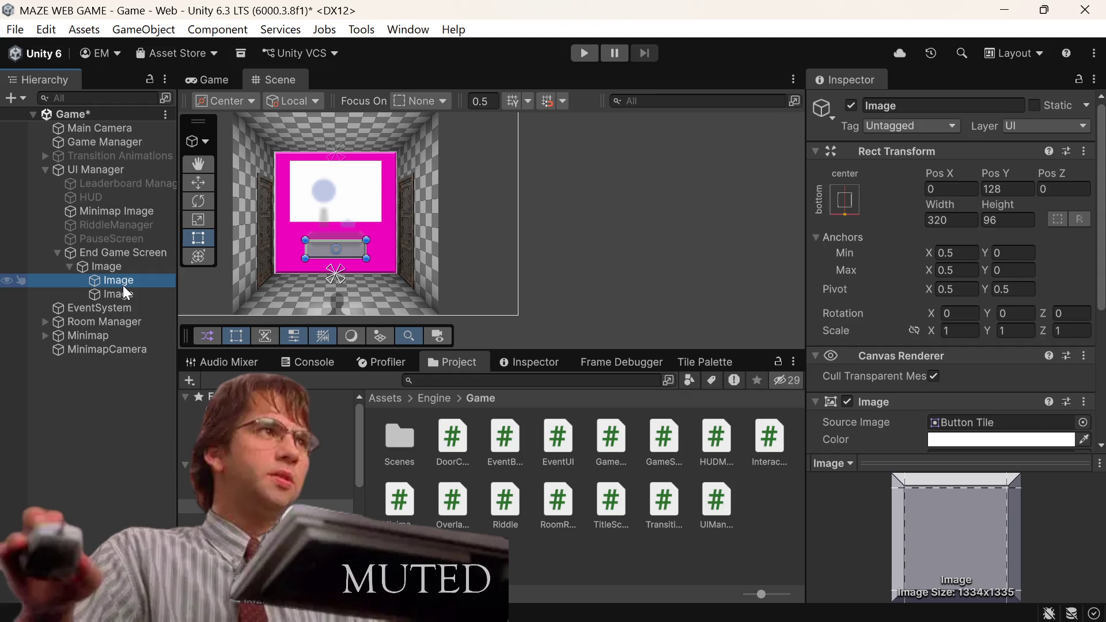
pyautogui.rightClick(124, 287)
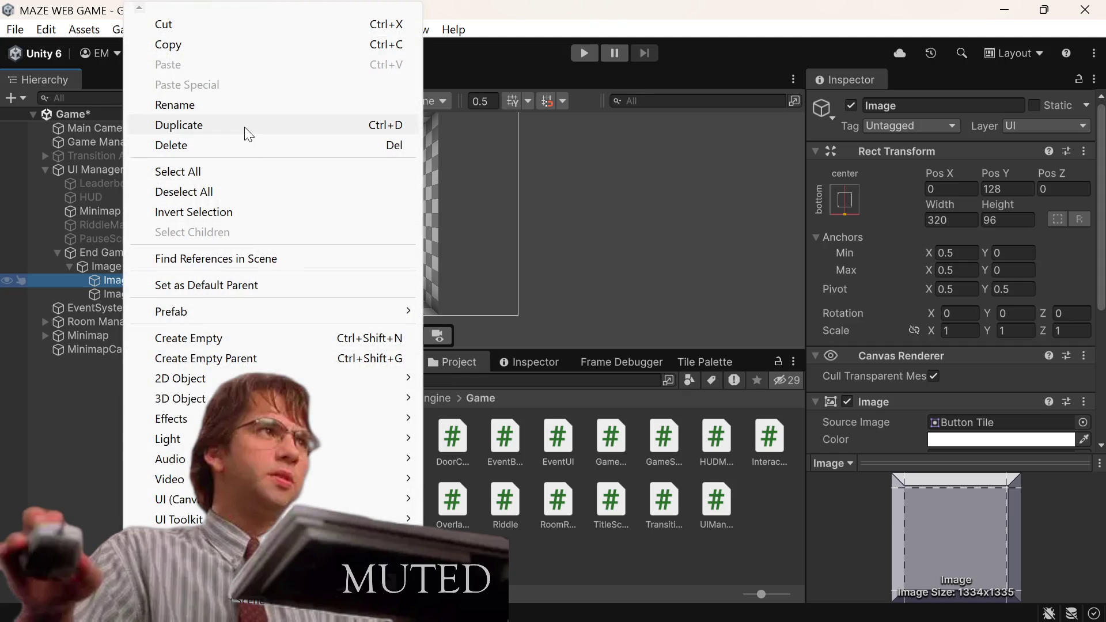
pyautogui.click(244, 126)
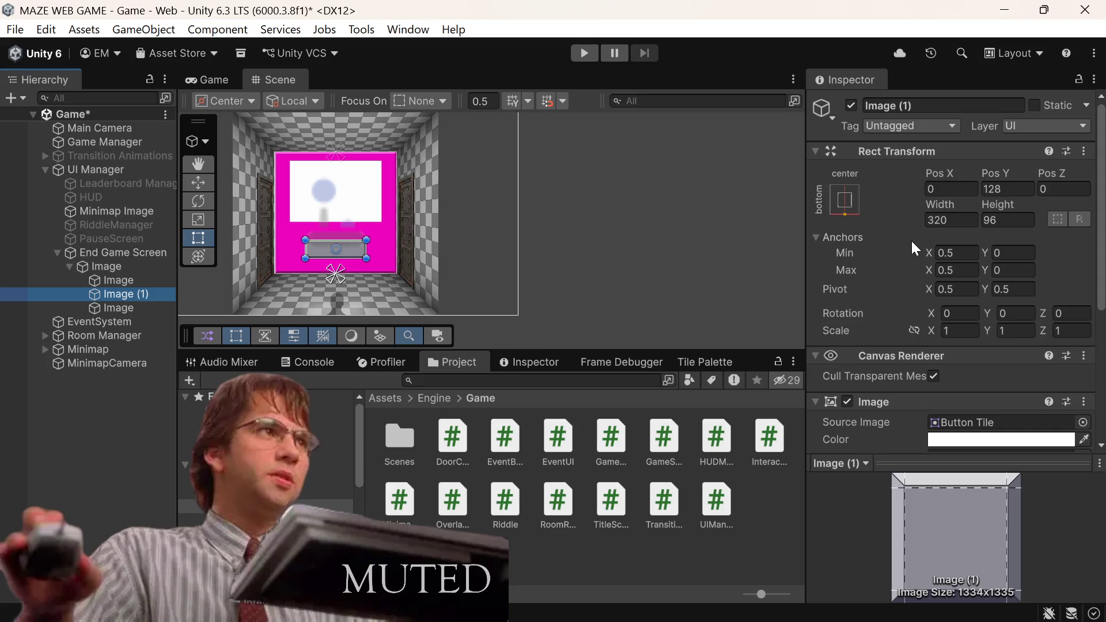
# Step: Move the copy to Pos Y 128+64+64 (256) and change its height to 64
pyautogui.click(1023, 190)
pyautogui.click(1005, 184)
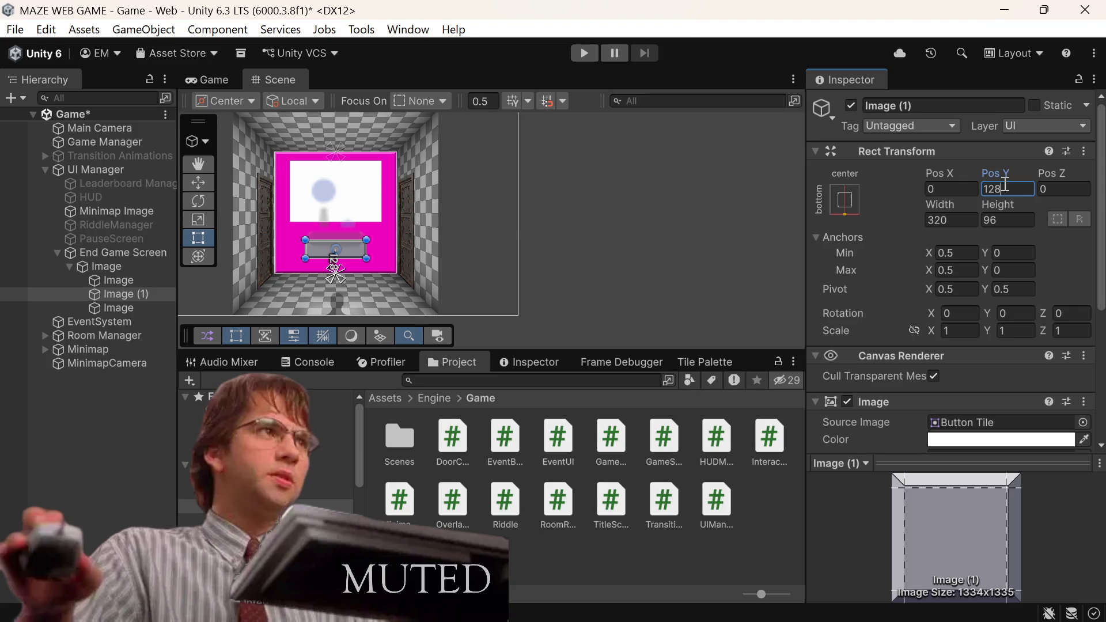
pyautogui.write('+64')
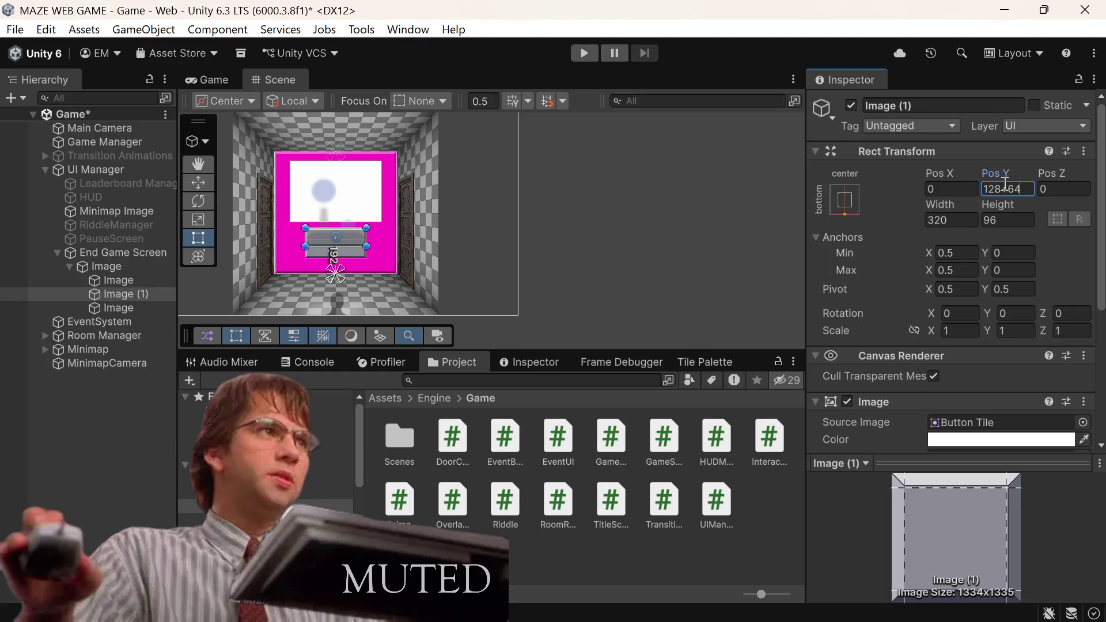
pyautogui.write('+6')
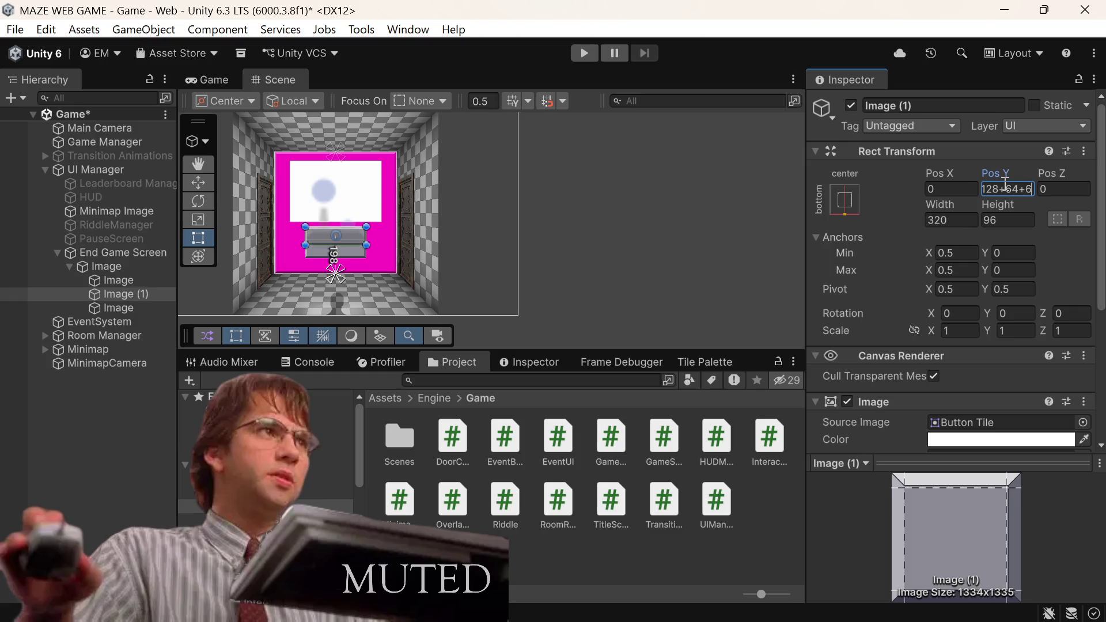
pyautogui.write('4')
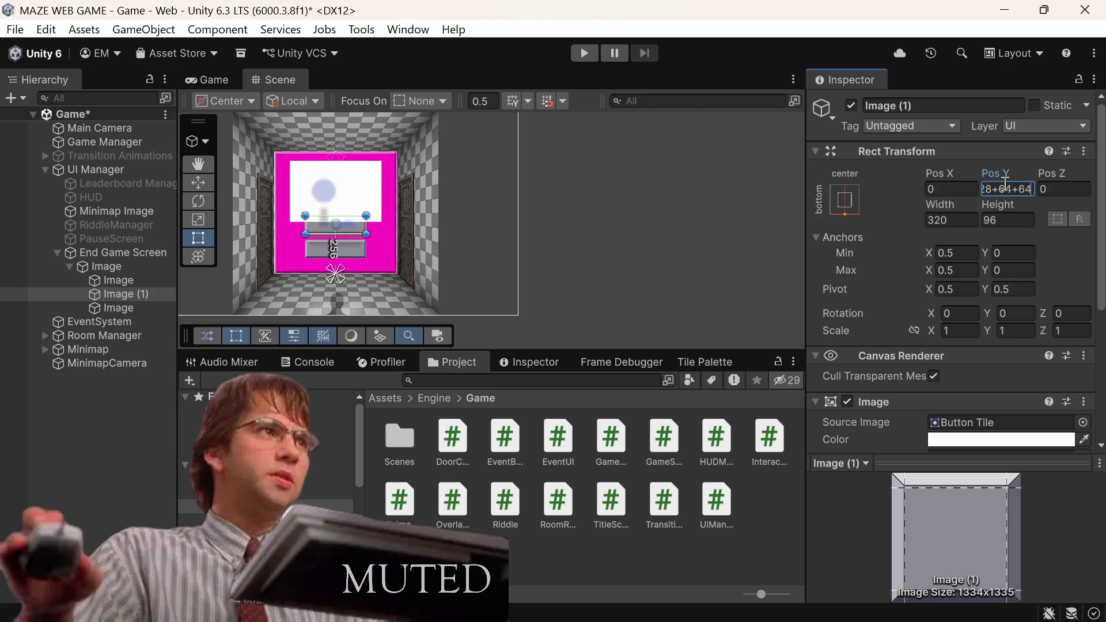
pyautogui.press('Return')
pyautogui.click(1007, 216)
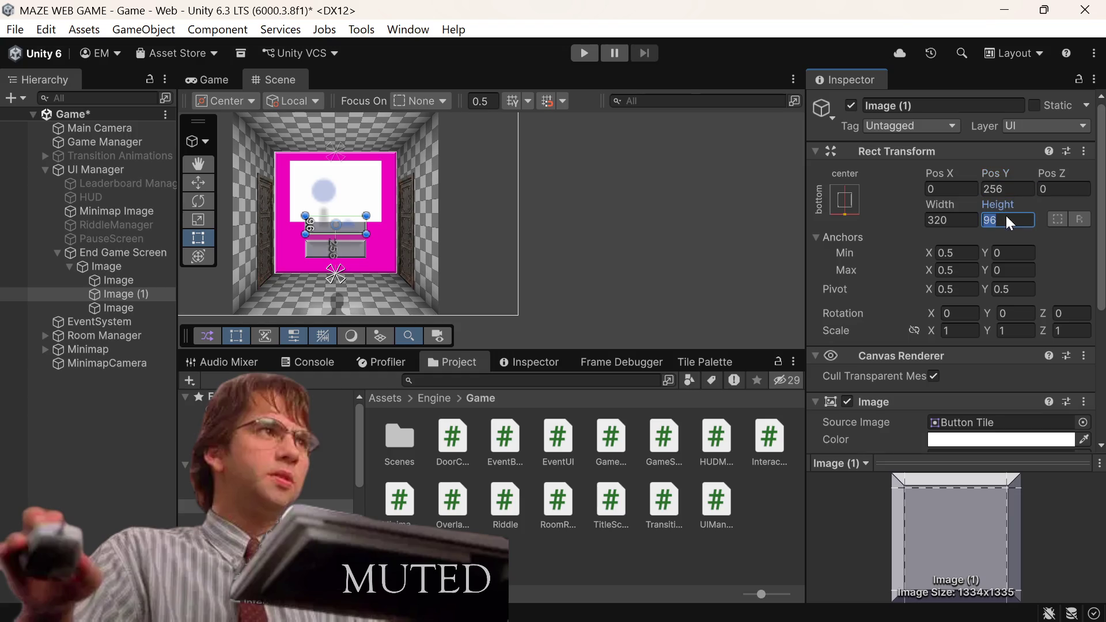
pyautogui.click(1007, 216)
pyautogui.press('BackSpace')
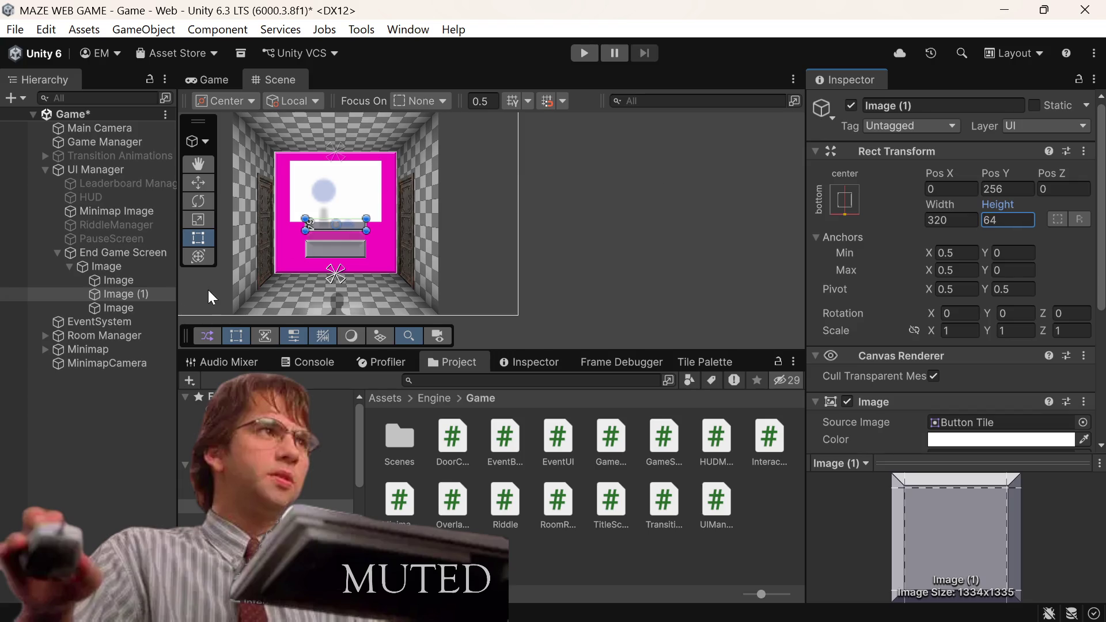
pyautogui.click(134, 271)
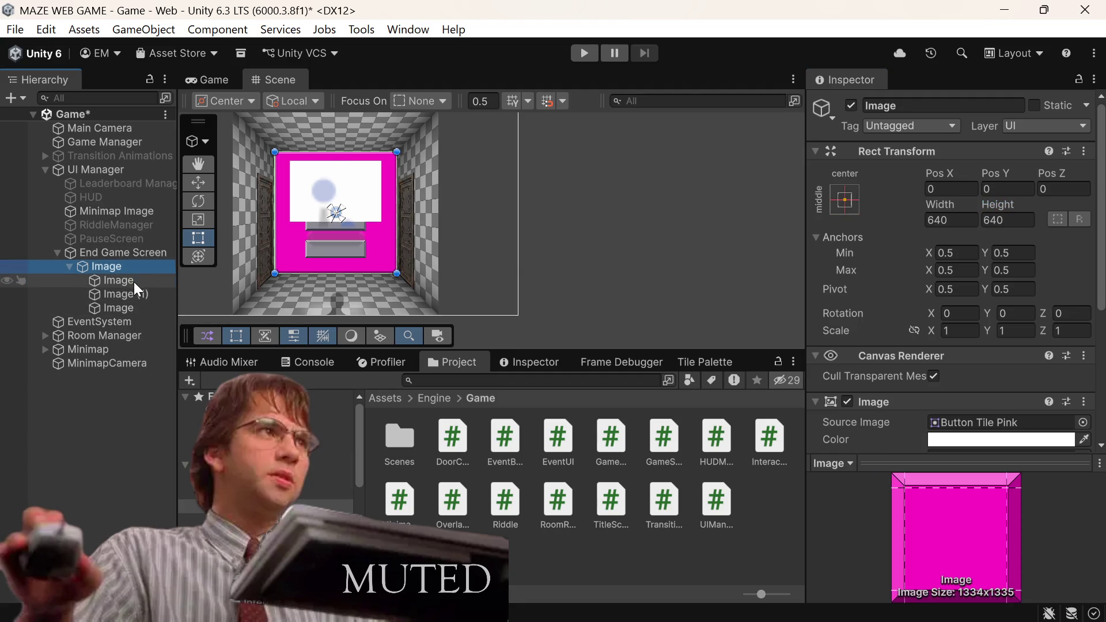
# Step: Set the original grey button tile's height to 64
pyautogui.click(134, 281)
pyautogui.click(988, 225)
pyautogui.press('BackSpace')
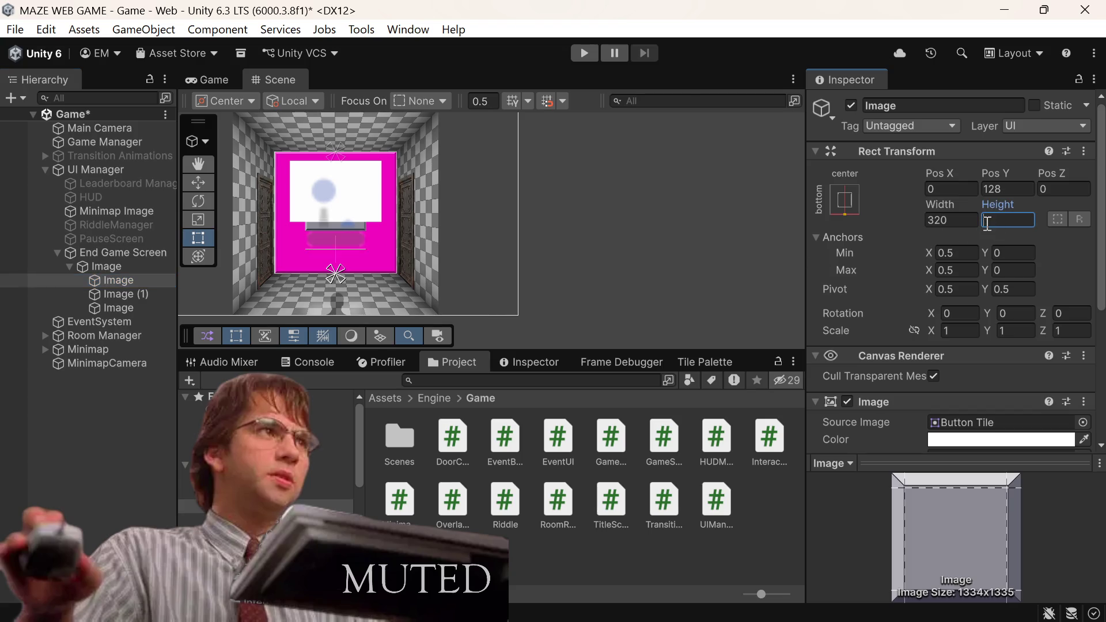
pyautogui.write('64')
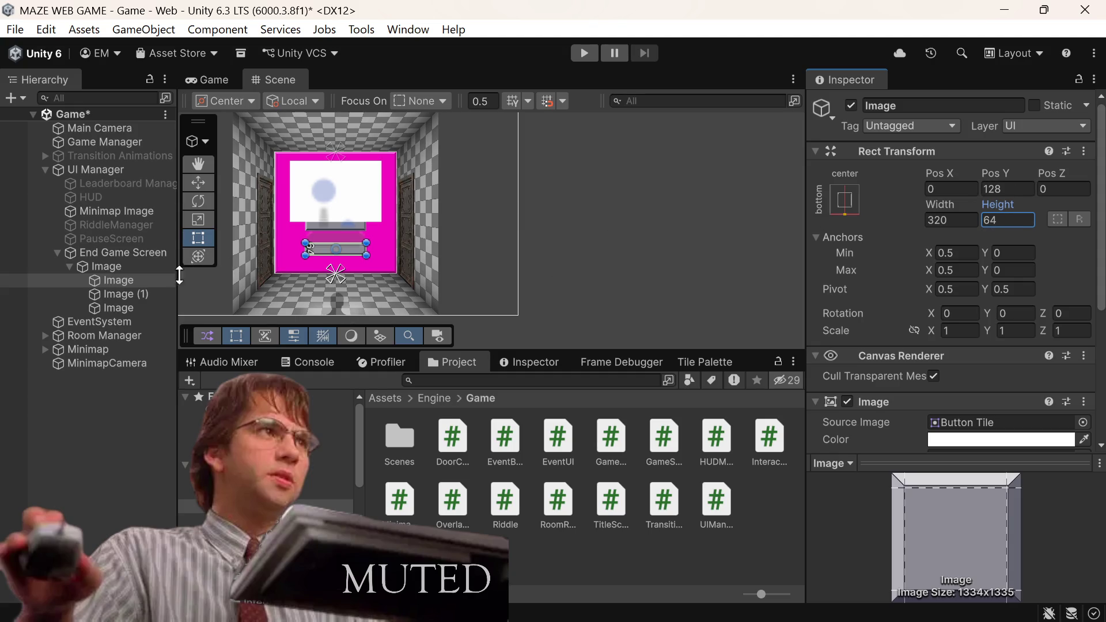
# Step: Move the duplicated button tile Image (1) down to Pos Y 208 using 256-32-16
pyautogui.click(113, 295)
pyautogui.click(1021, 193)
pyautogui.click(1023, 192)
pyautogui.write('-32')
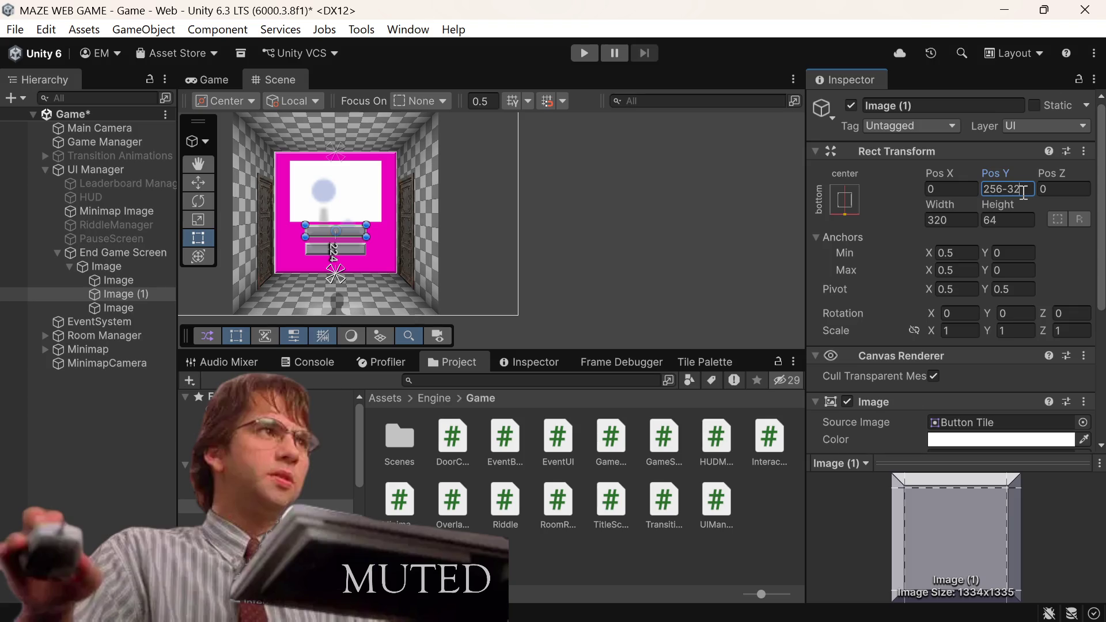
pyautogui.write('-32')
pyautogui.press('BackSpace')
pyautogui.press('BackSpace')
pyautogui.press('BackSpace')
pyautogui.write('-16')
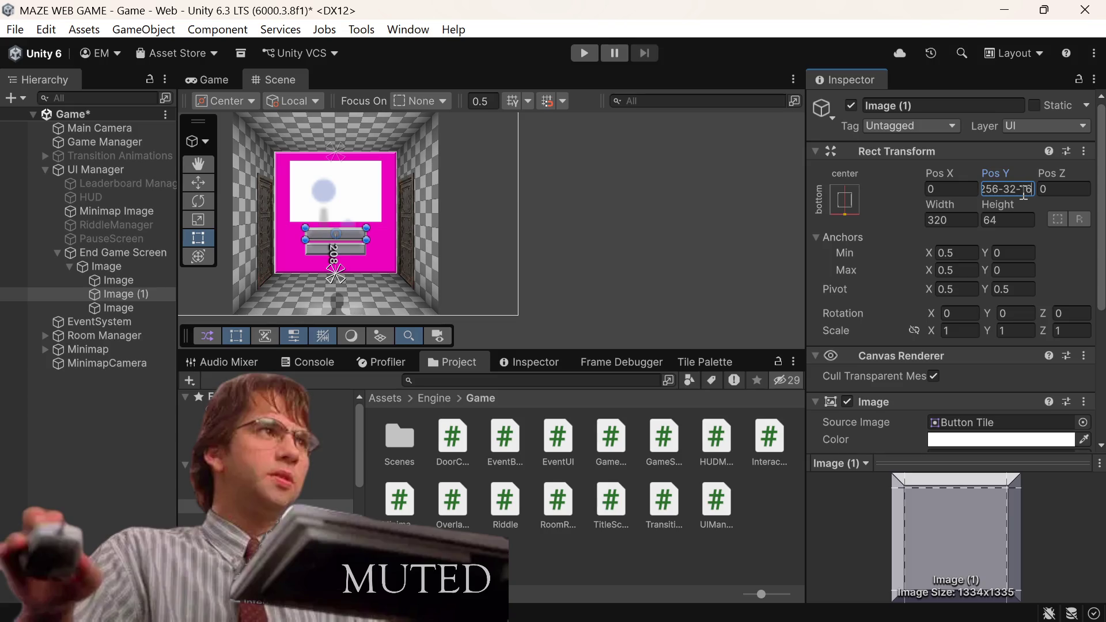
pyautogui.press('Return')
pyautogui.click(140, 309)
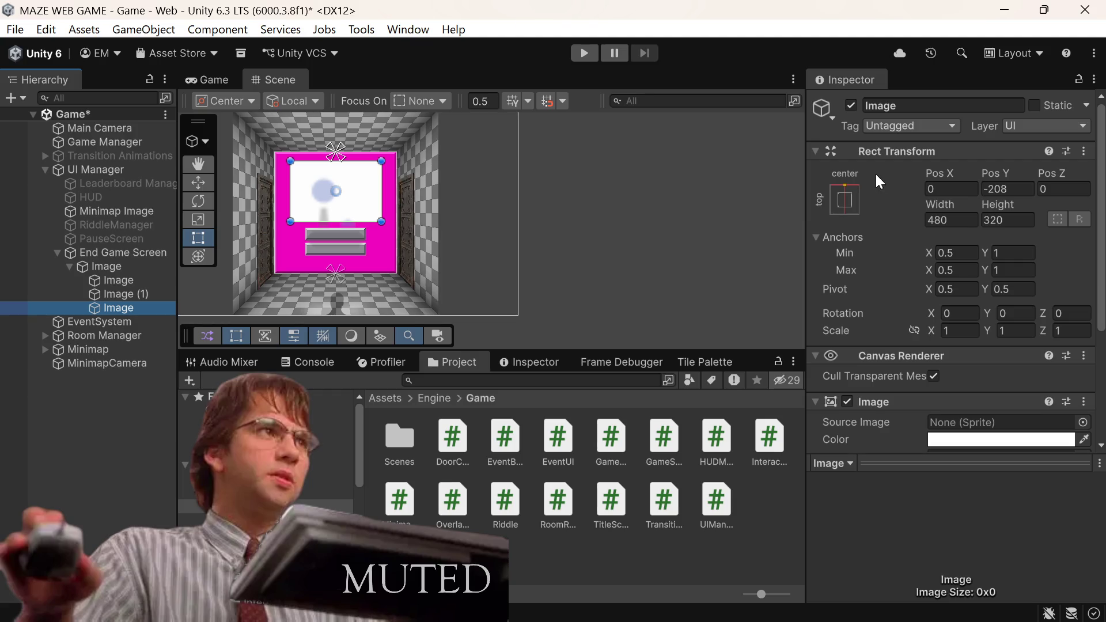
# Step: Halve the white content image's height from 320 to 160
pyautogui.click(1024, 222)
pyautogui.click(1026, 224)
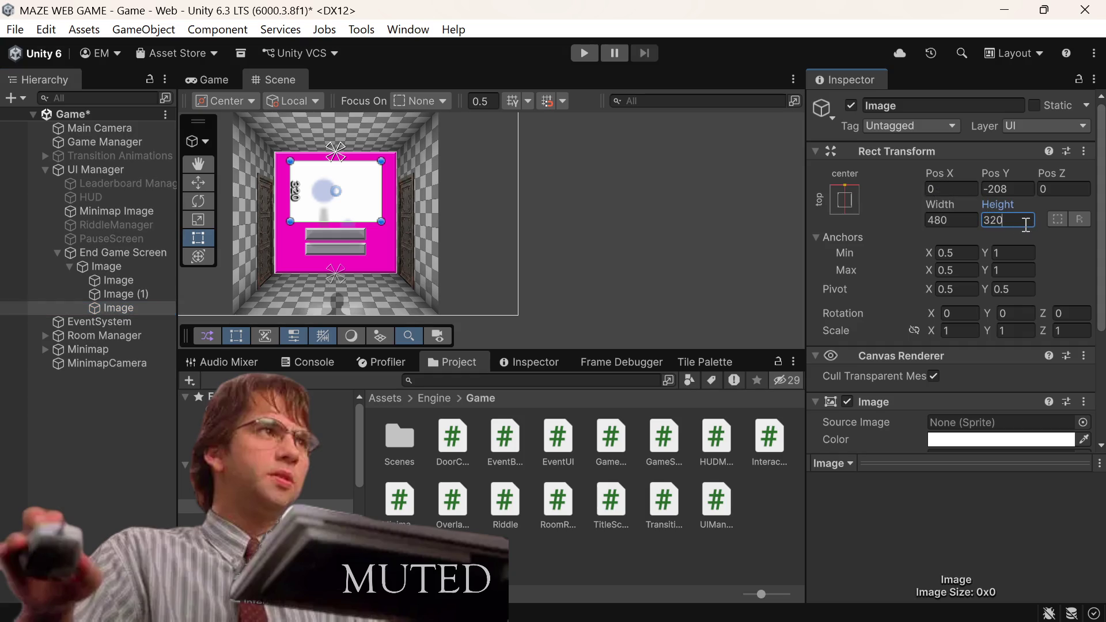
pyautogui.write('/2')
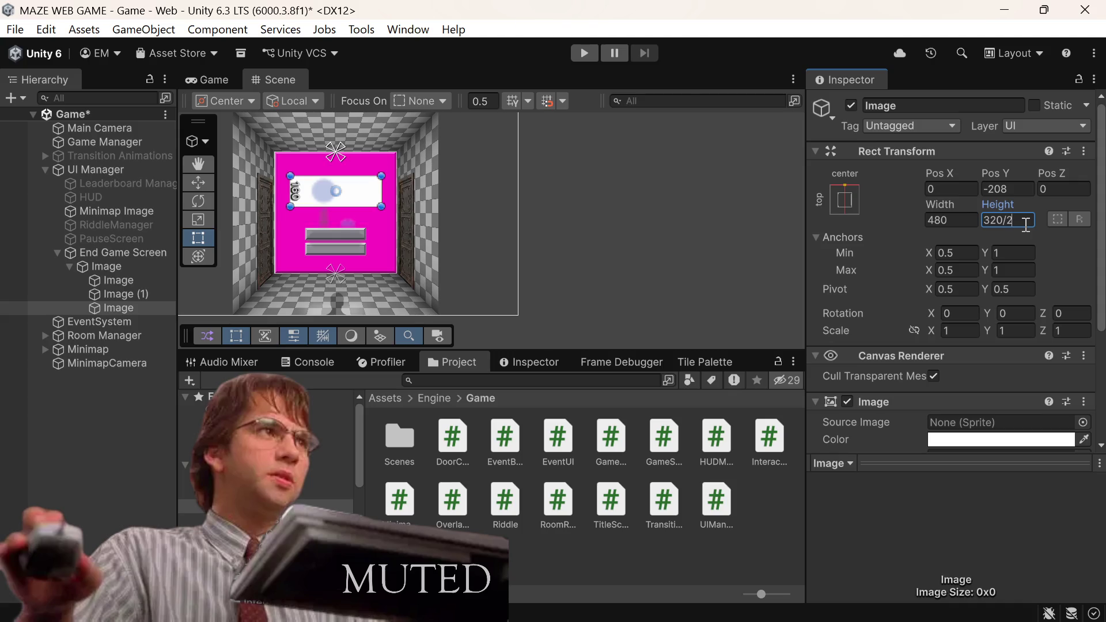
pyautogui.press('Return')
# Step: Lower the white image to Pos Y -272 with -208-64, keeping its height at 160
pyautogui.click(1011, 192)
pyautogui.click(1011, 191)
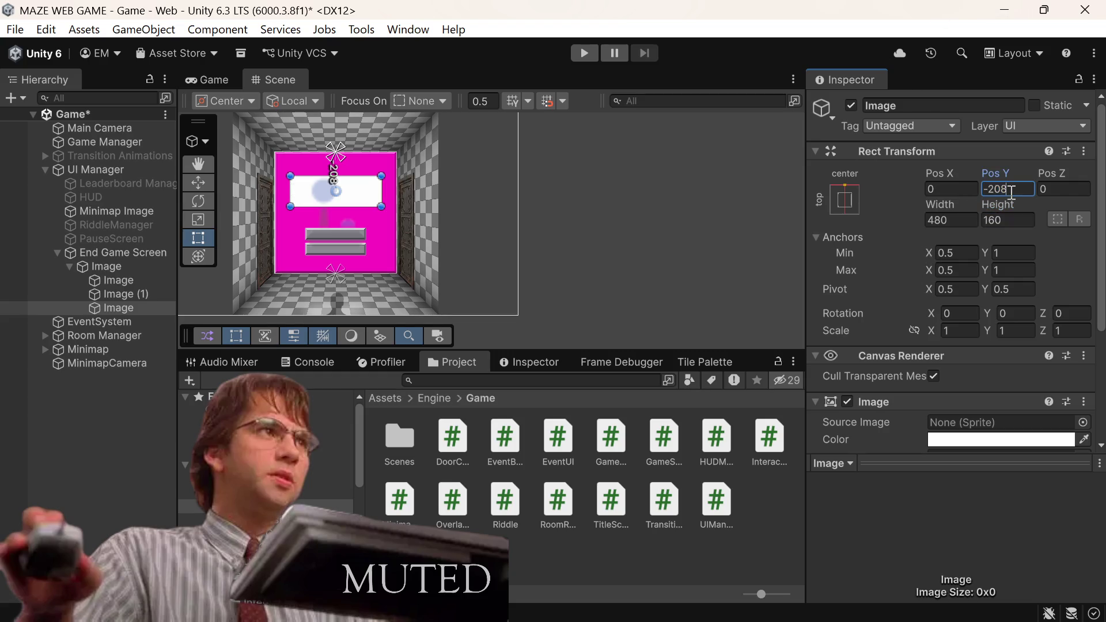
pyautogui.write('5')
pyautogui.press('BackSpace')
pyautogui.write('64')
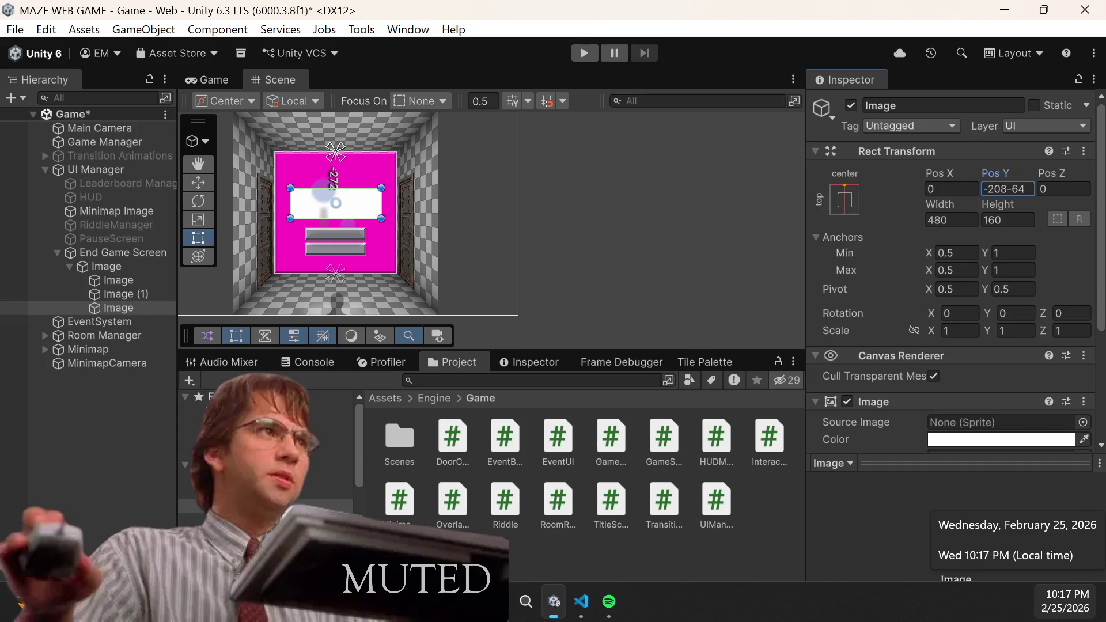
pyautogui.press('Tab')
pyautogui.press('Tab')
pyautogui.press('Tab')
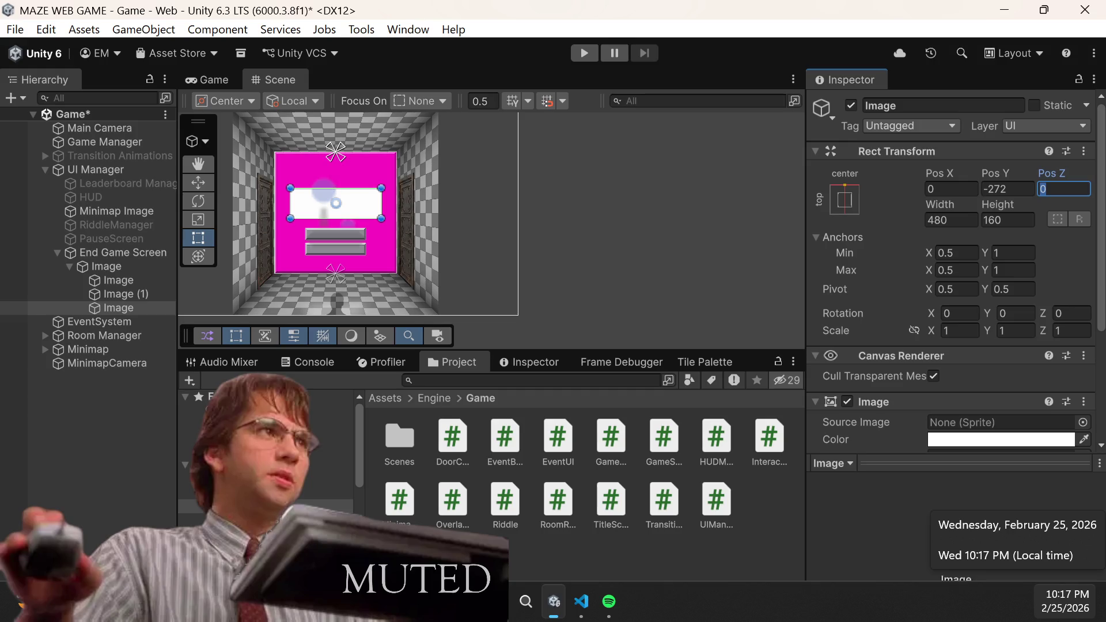
pyautogui.write('/')
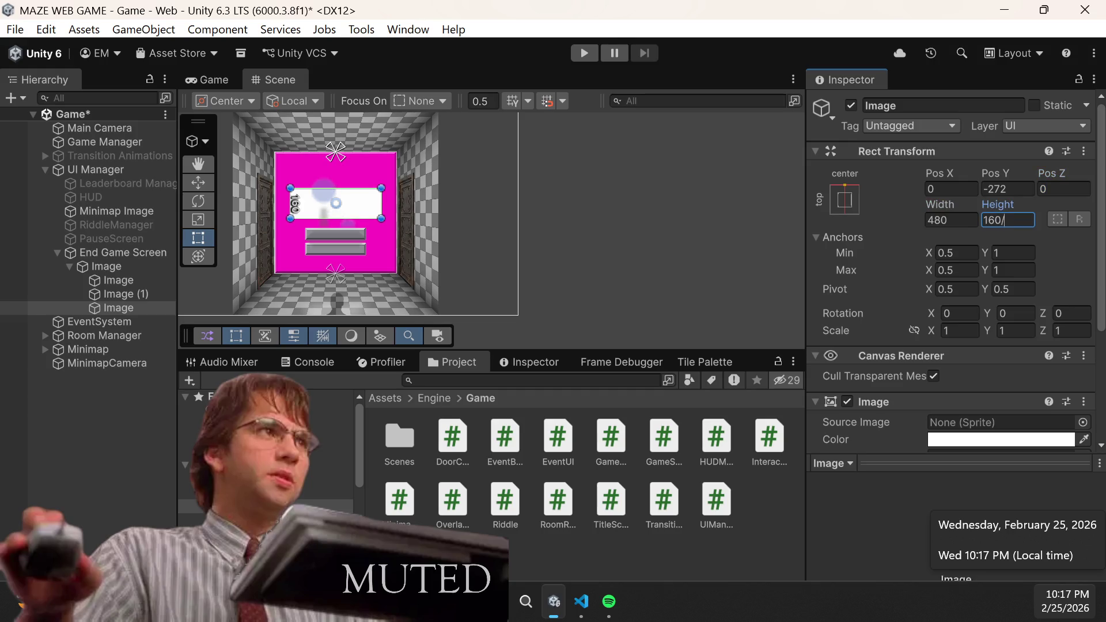
pyautogui.press('BackSpace')
pyautogui.write('-')
pyautogui.write('32')
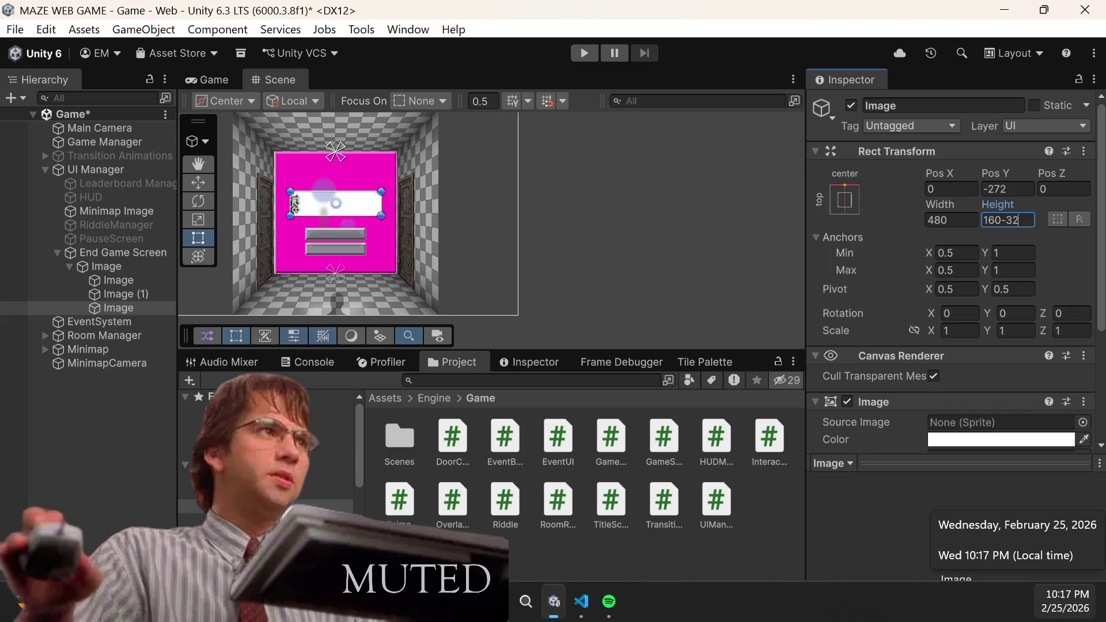
pyautogui.press('BackSpace')
pyautogui.press('BackSpace')
pyautogui.write('64')
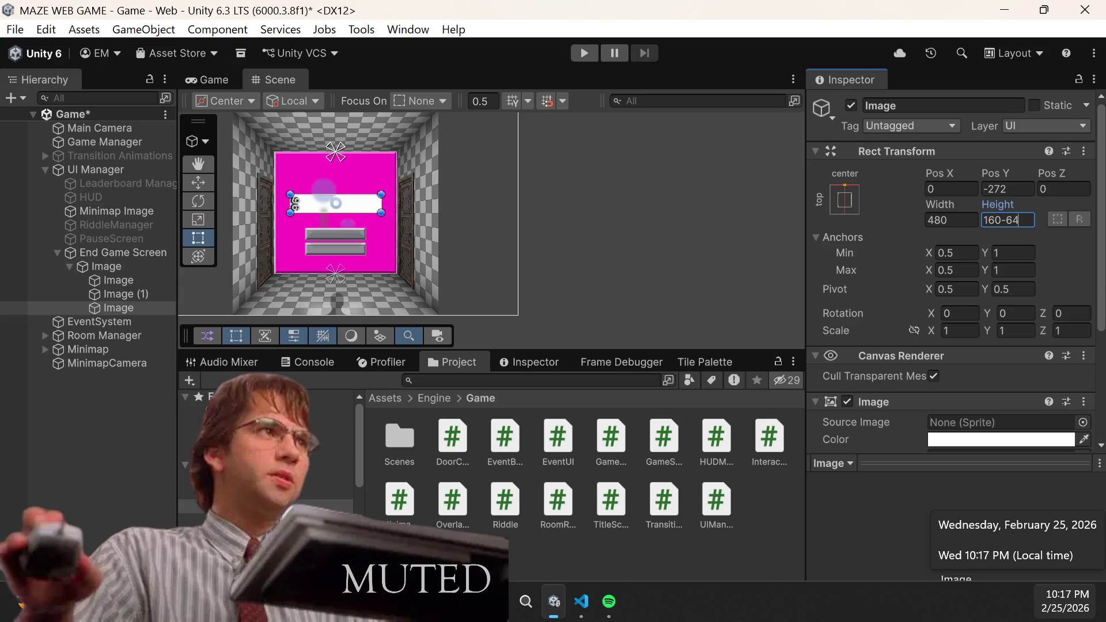
pyautogui.press('BackSpace')
pyautogui.press('BackSpace')
pyautogui.press('BackSpace')
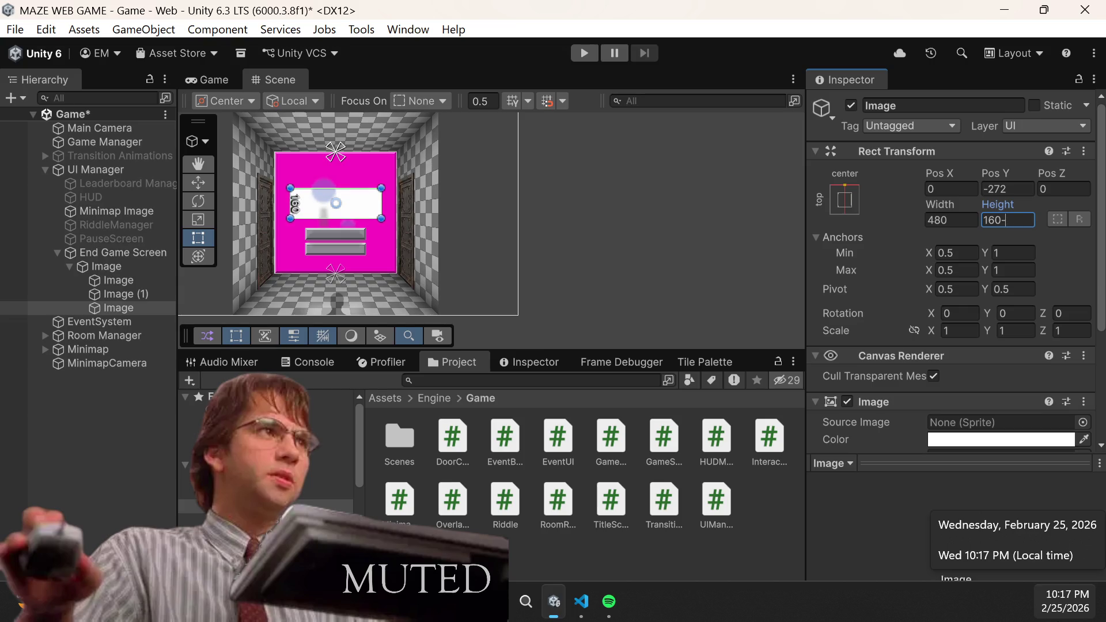
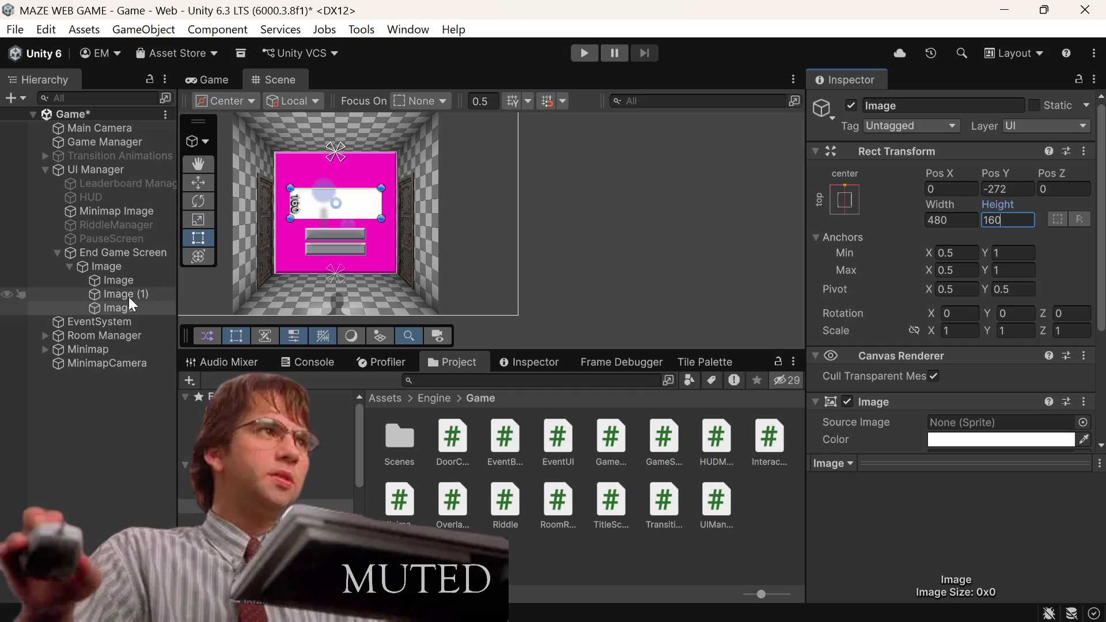
# Step: Create an empty GameObject under End Game Screen and nest it inside the pink panel image
pyautogui.click(131, 256)
pyautogui.rightClick(130, 256)
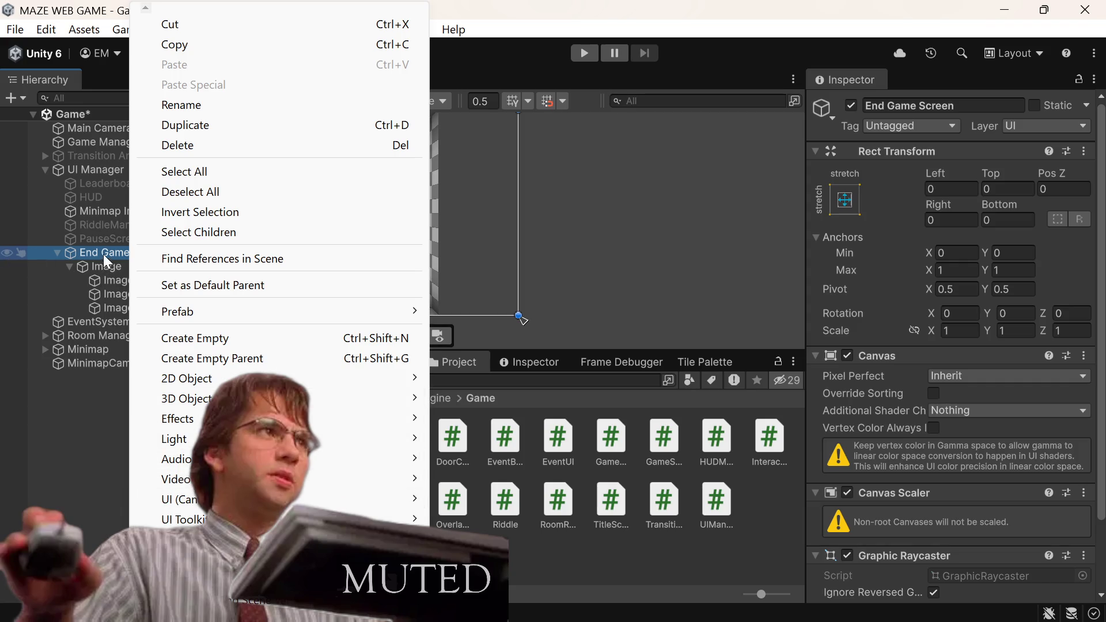
pyautogui.click(181, 339)
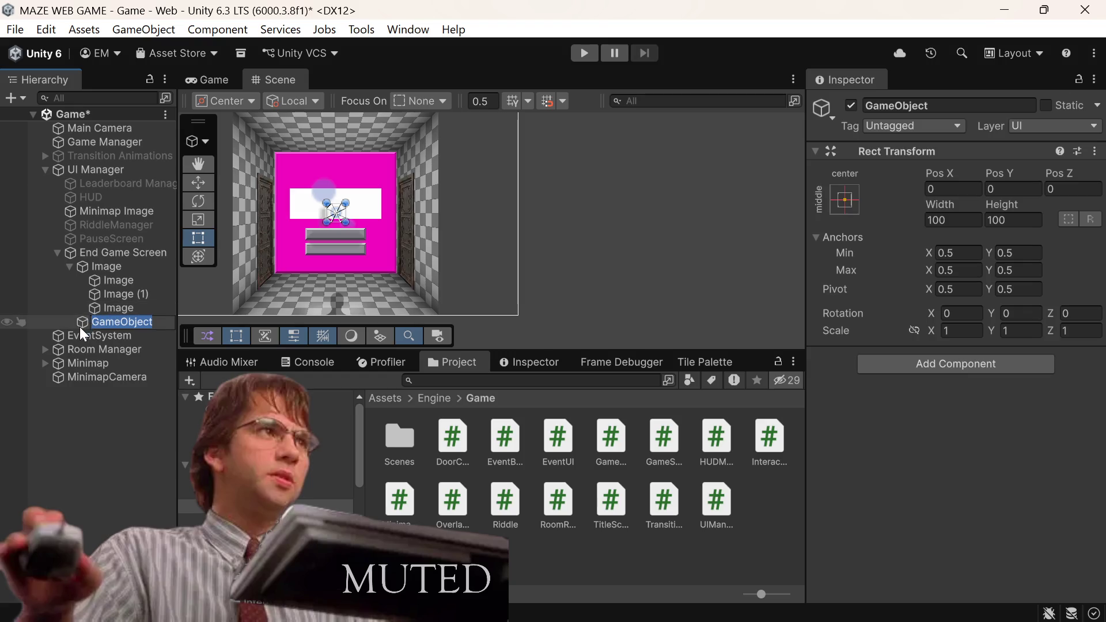
pyautogui.moveTo(80, 326)
pyautogui.mouseDown()
pyautogui.moveTo(80, 264)
pyautogui.moveTo(89, 260)
pyautogui.moveTo(93, 276)
pyautogui.mouseUp()
# Step: Rename the pink panel image to Container and save the scene
pyautogui.click(110, 267)
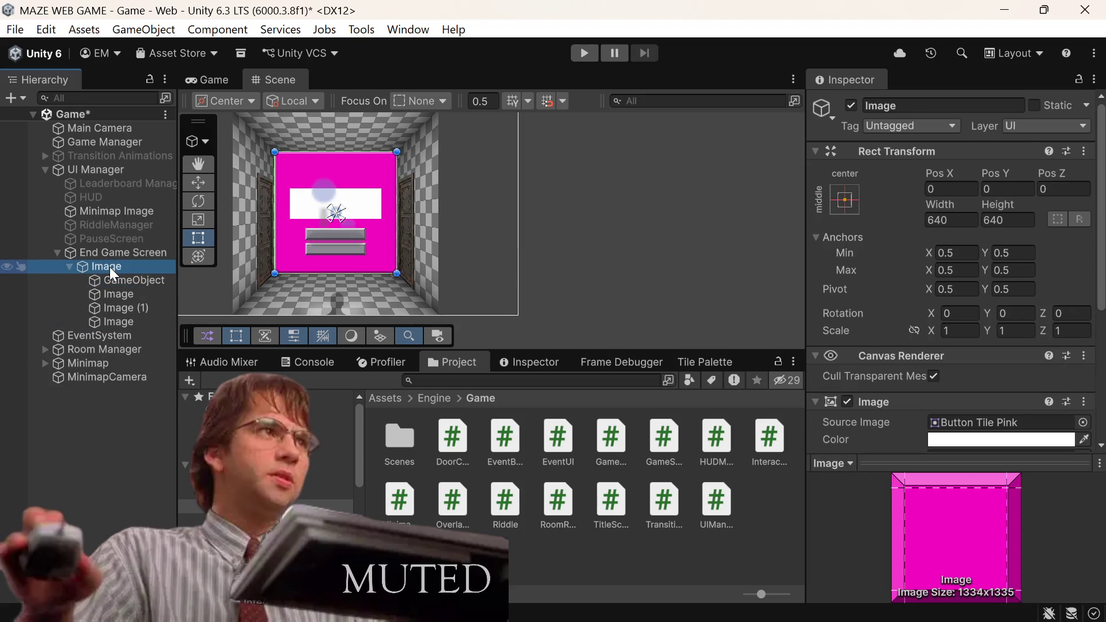
pyautogui.scroll(-3, 979, 283)
pyautogui.scroll(3, 980, 284)
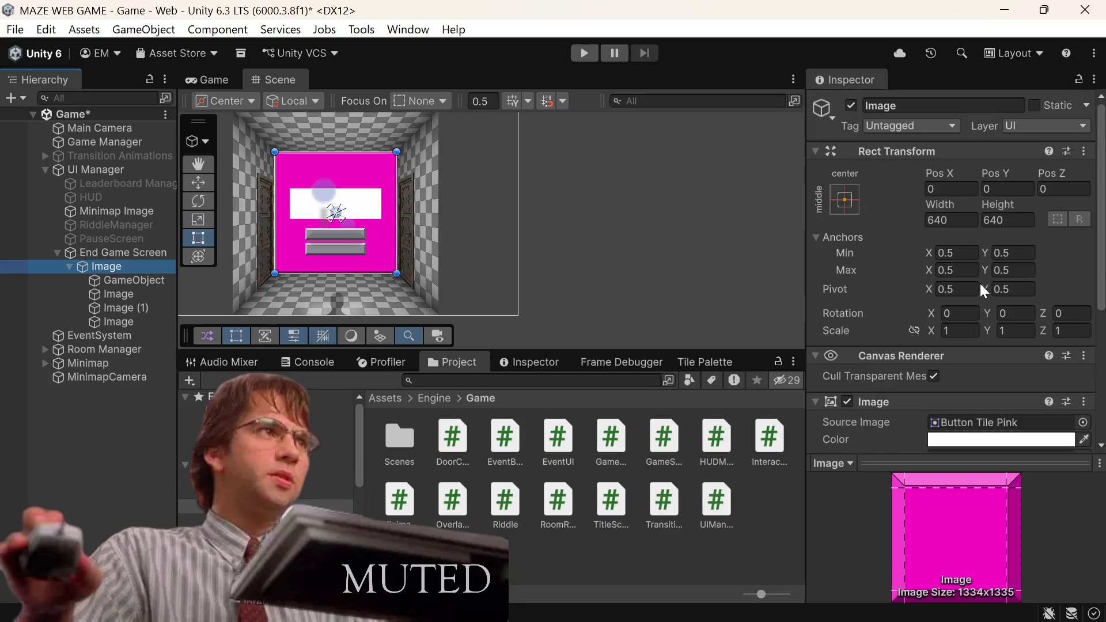
pyautogui.click(956, 105)
pyautogui.press('BackSpace')
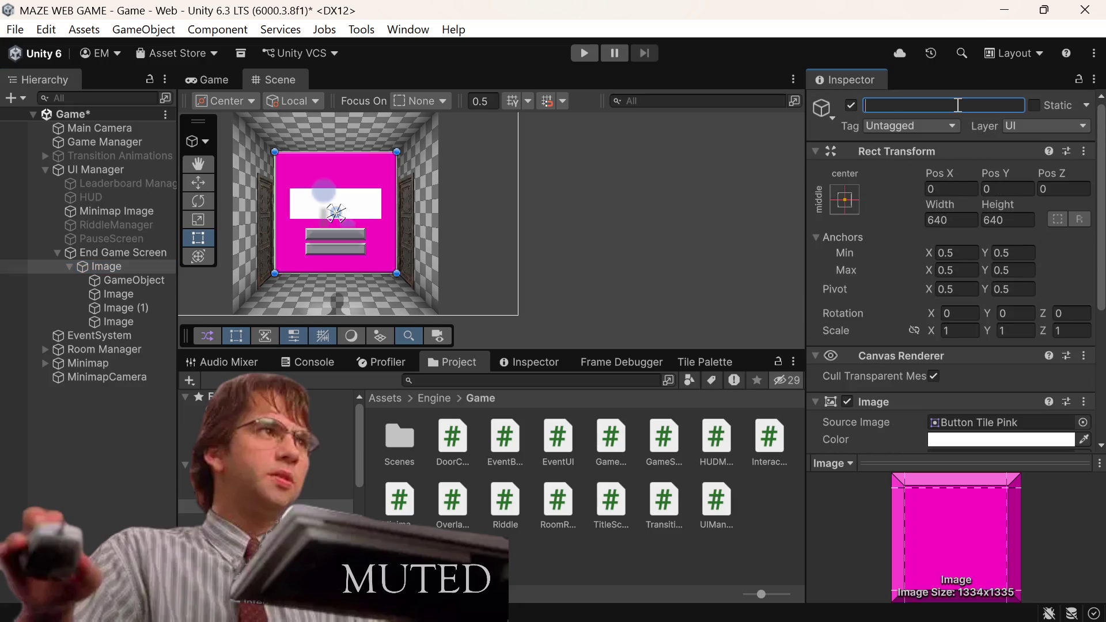
pyautogui.write('Background')
pyautogui.press('BackSpace')
pyautogui.press('BackSpace')
pyautogui.press('BackSpace')
pyautogui.write('Bord')
pyautogui.press('BackSpace')
pyautogui.press('BackSpace')
pyautogui.press('BackSpace')
pyautogui.write('Card')
pyautogui.press('BackSpace')
pyautogui.press('BackSpace')
pyautogui.press('BackSpace')
pyautogui.press('BackSpace')
pyautogui.write('Container')
pyautogui.press('Return')
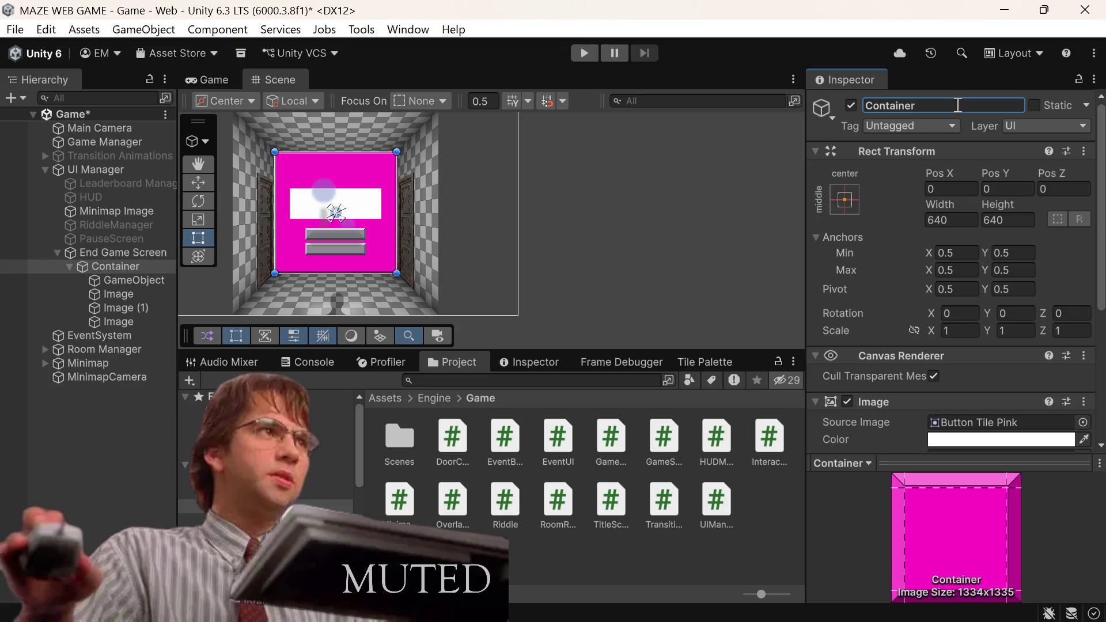
pyautogui.hotkey('ctrl', 's')
# Step: Add a Vertical Layout Group to the empty GameObject and move Image (1) into it
pyautogui.click(119, 287)
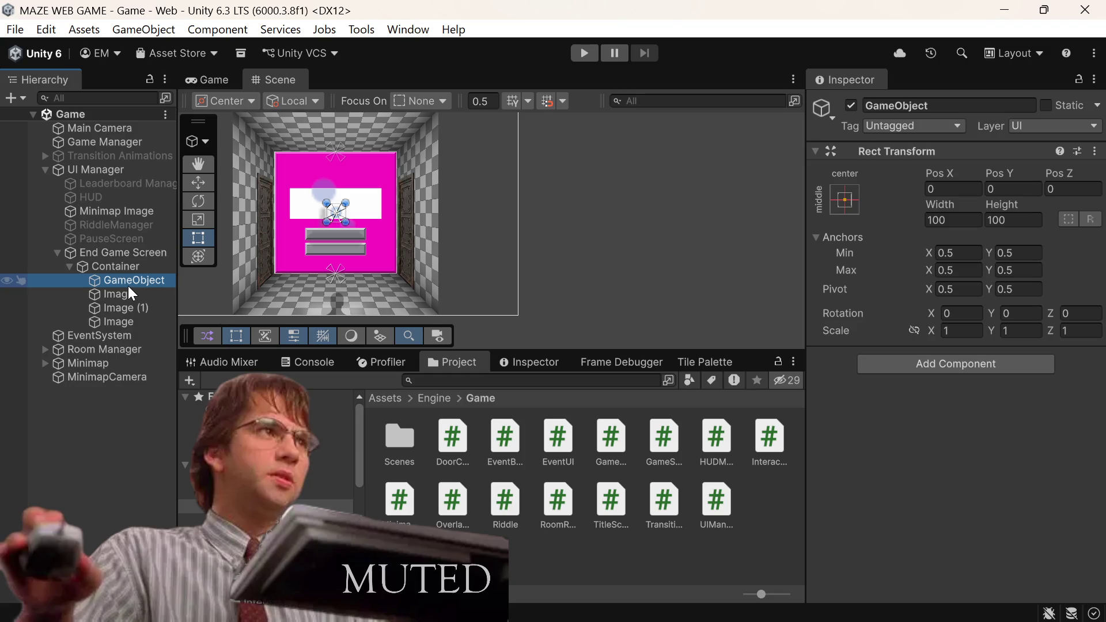
pyautogui.rightClick(129, 293)
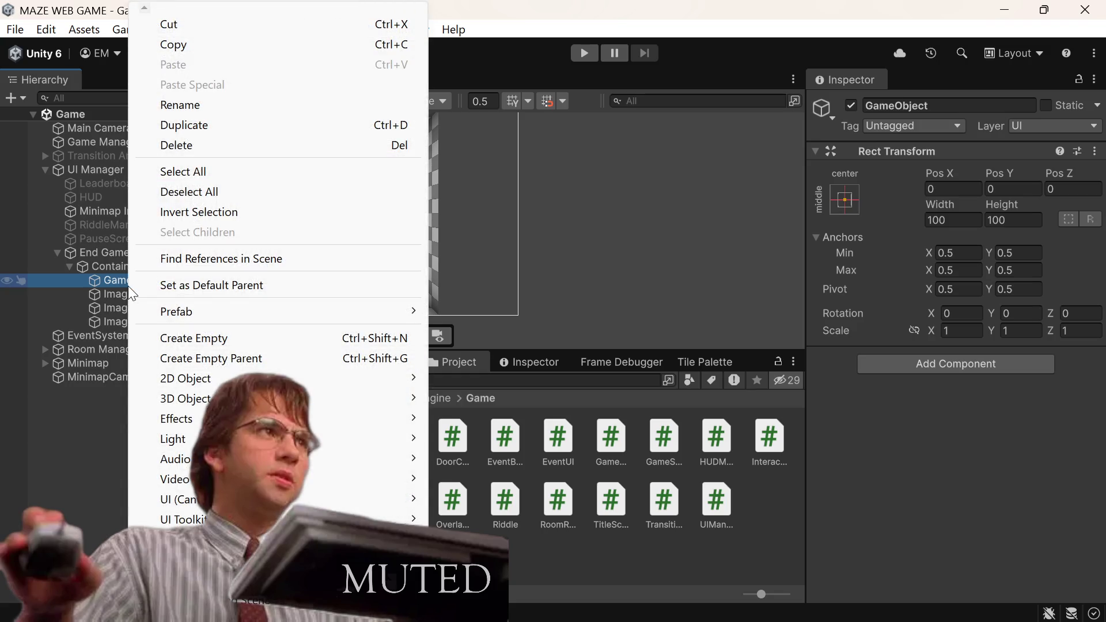
pyautogui.click(1026, 364)
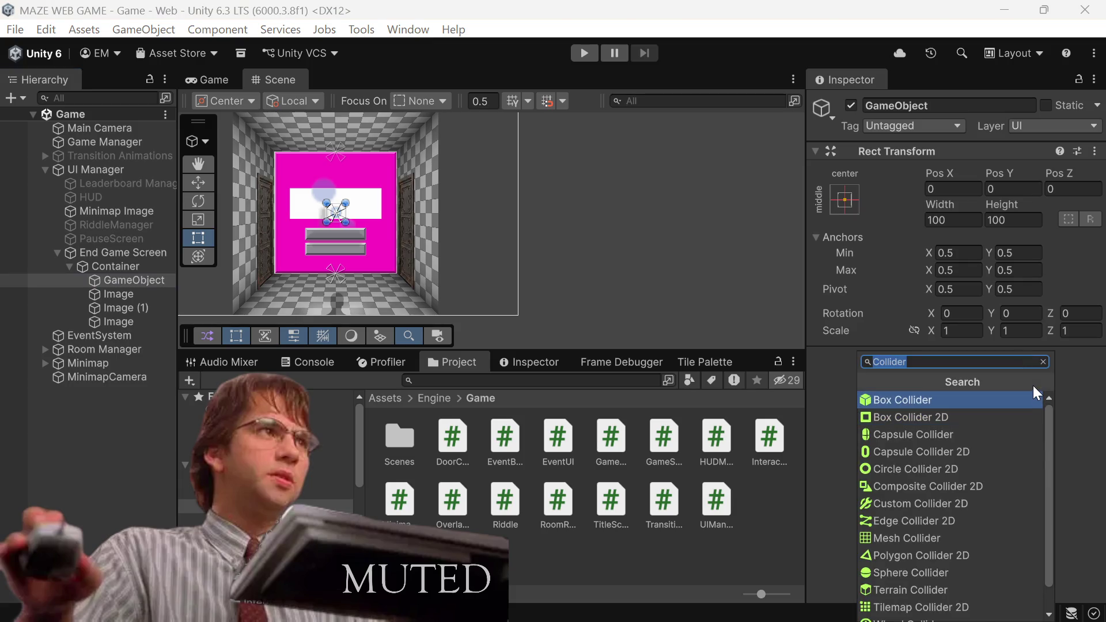
pyautogui.write('ver')
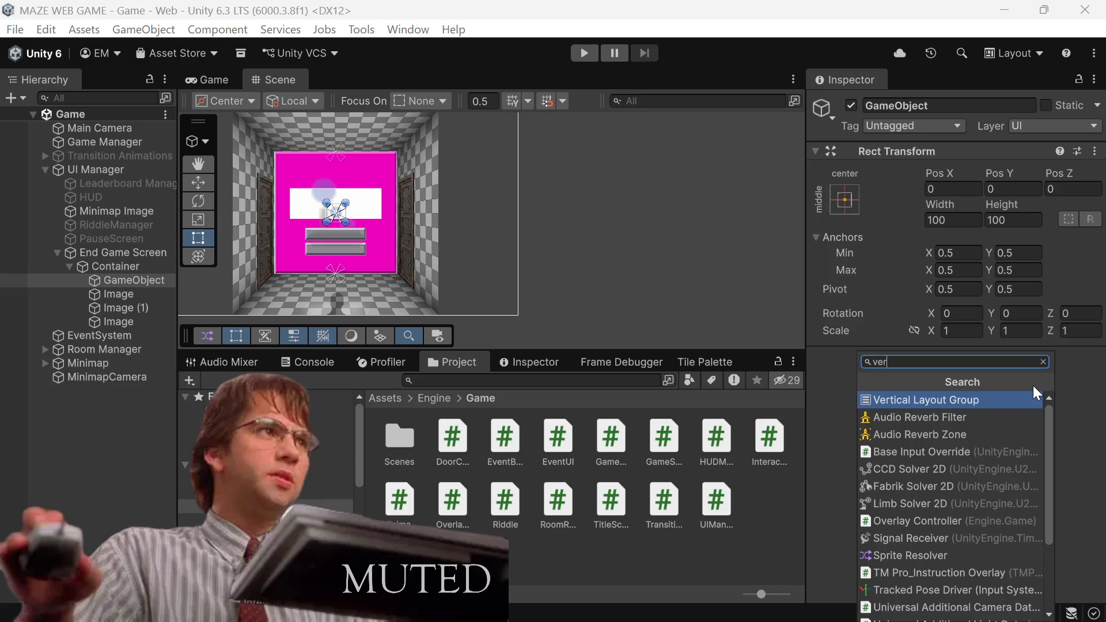
pyautogui.press('Return')
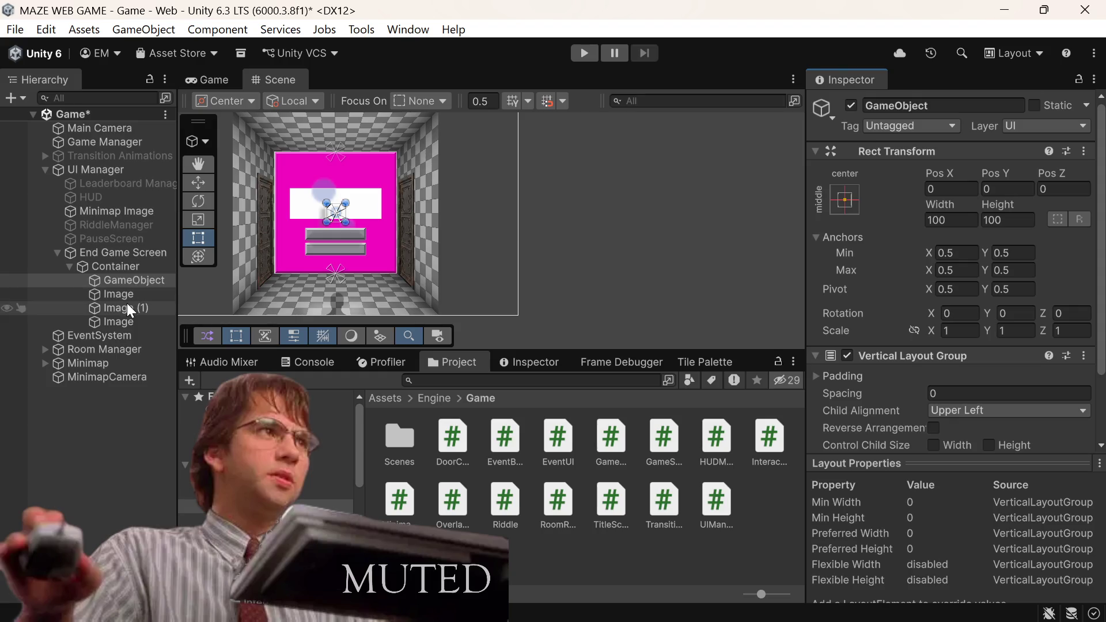
pyautogui.moveTo(123, 306)
pyautogui.mouseDown()
pyautogui.moveTo(145, 279)
pyautogui.moveTo(116, 296)
pyautogui.moveTo(139, 282)
pyautogui.mouseUp()
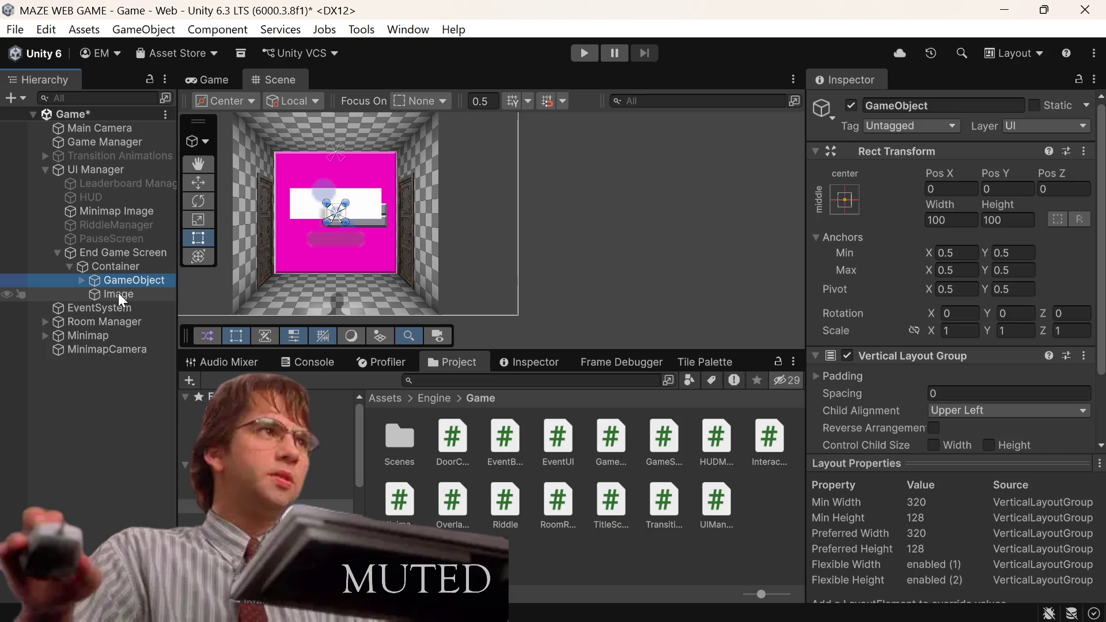
# Step: Deactivate the white title image and stretch the layout object to fill Container with zero offsets
pyautogui.click(120, 293)
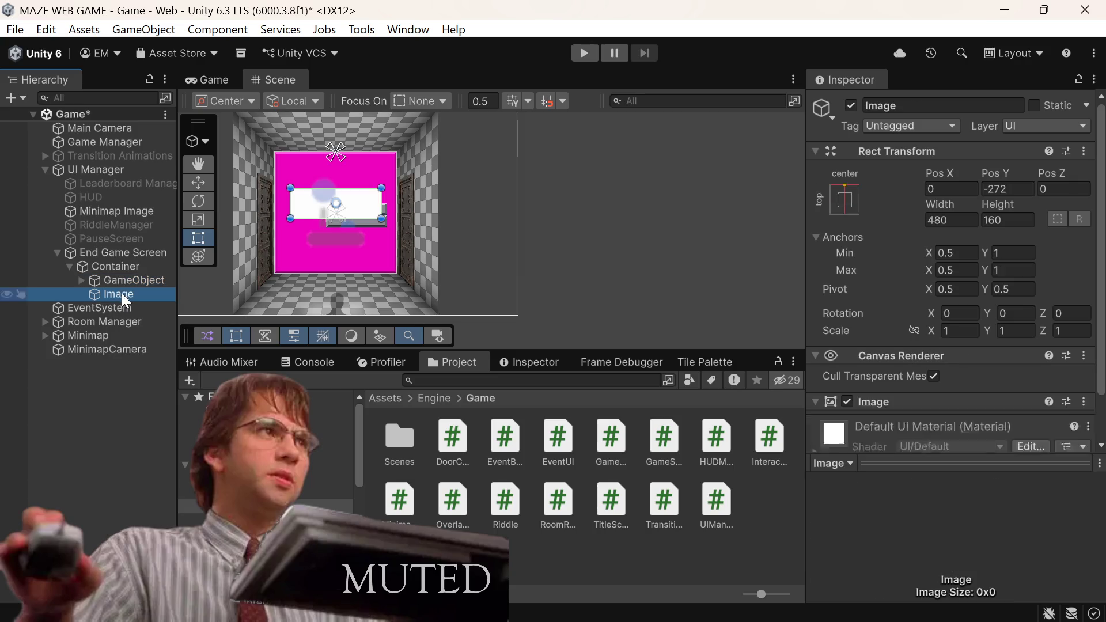
pyautogui.click(851, 106)
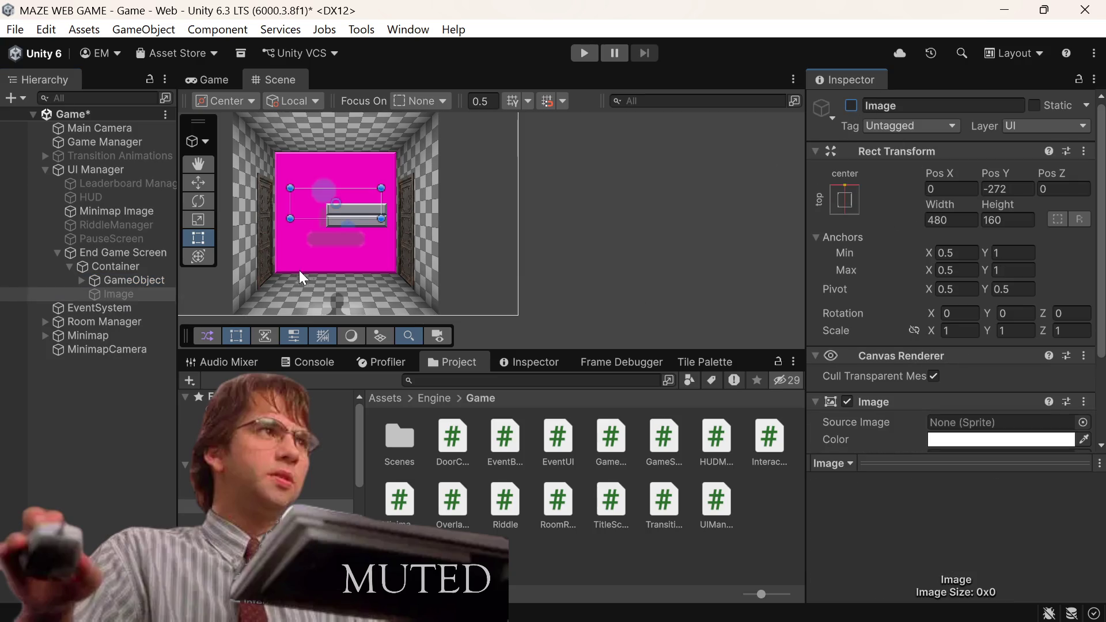
pyautogui.click(128, 281)
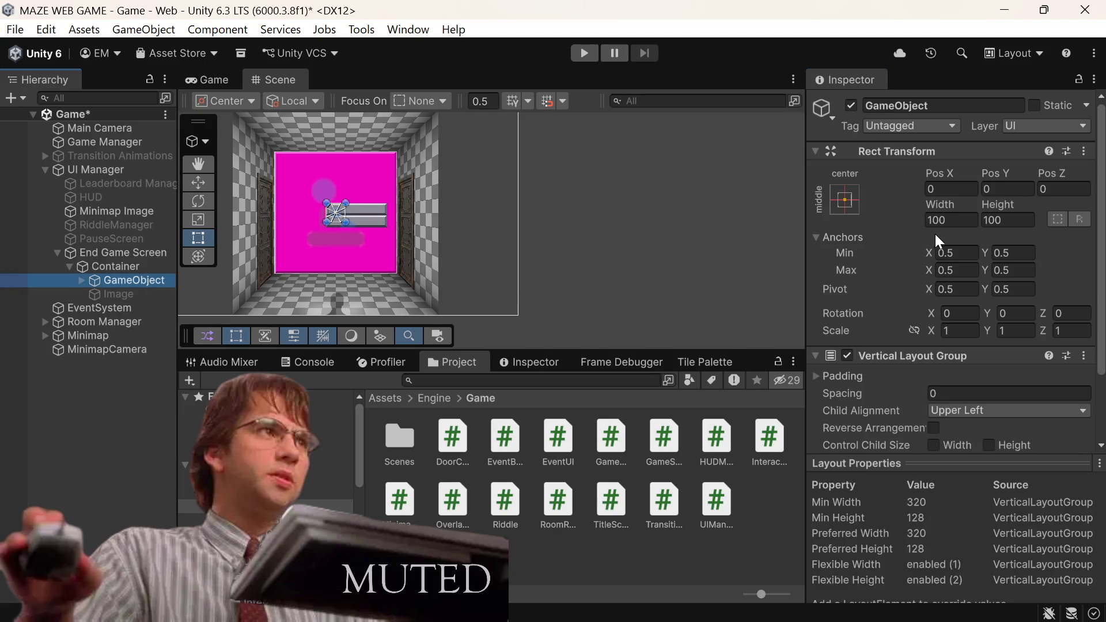
pyautogui.click(847, 199)
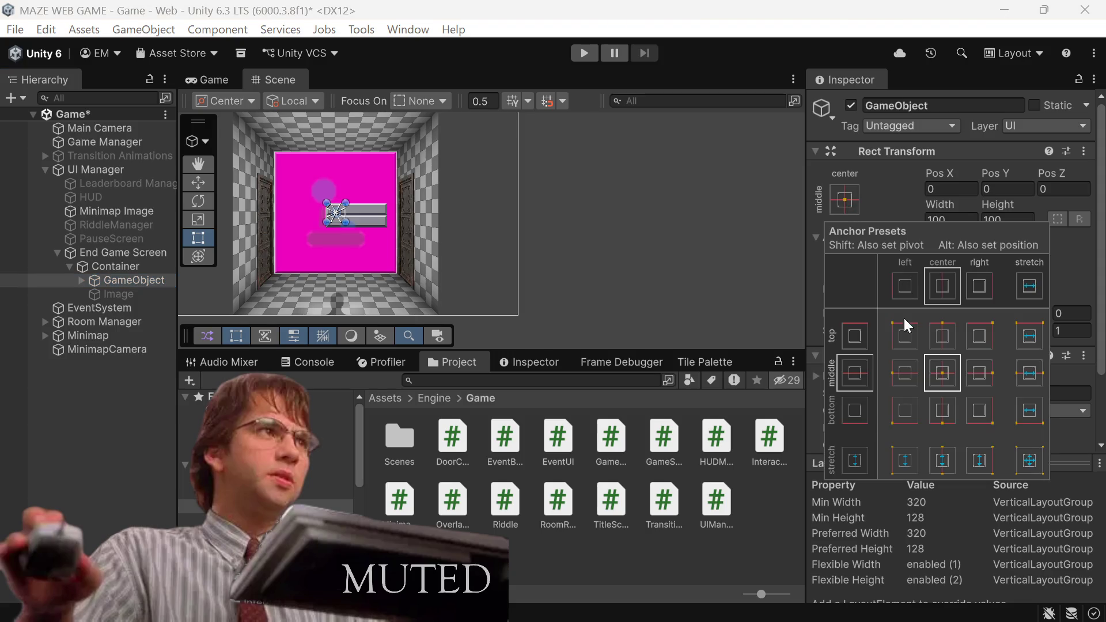
pyautogui.press('alt')
pyautogui.keyDown('alt'); pyautogui.click(943, 413); pyautogui.keyUp('alt')
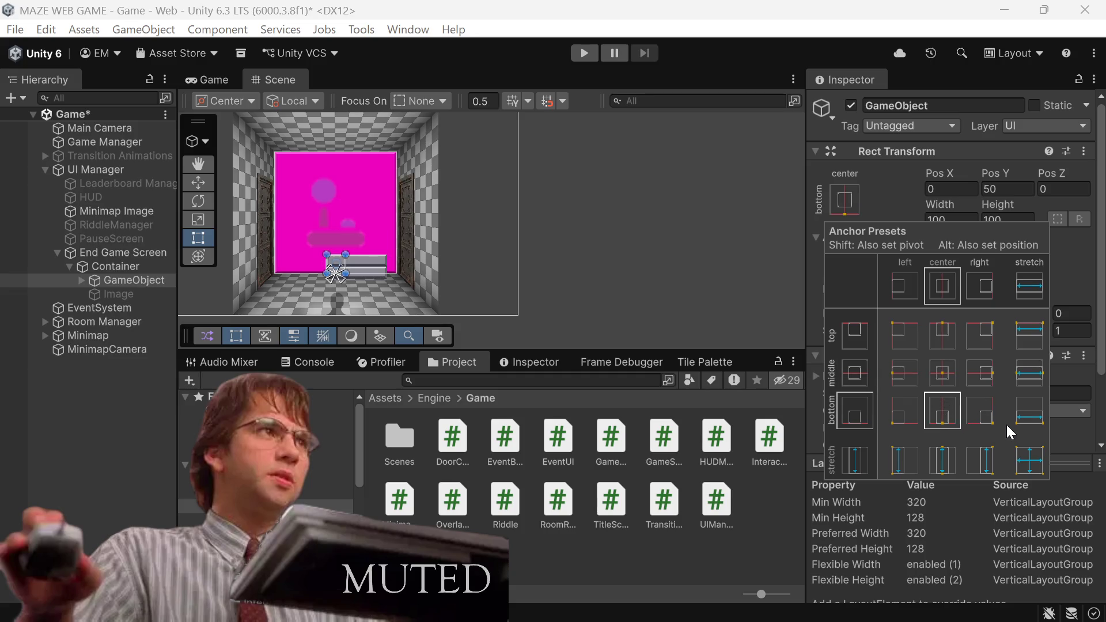
pyautogui.keyDown('alt'); pyautogui.click(1029, 461); pyautogui.keyUp('alt')
pyautogui.press('alt')
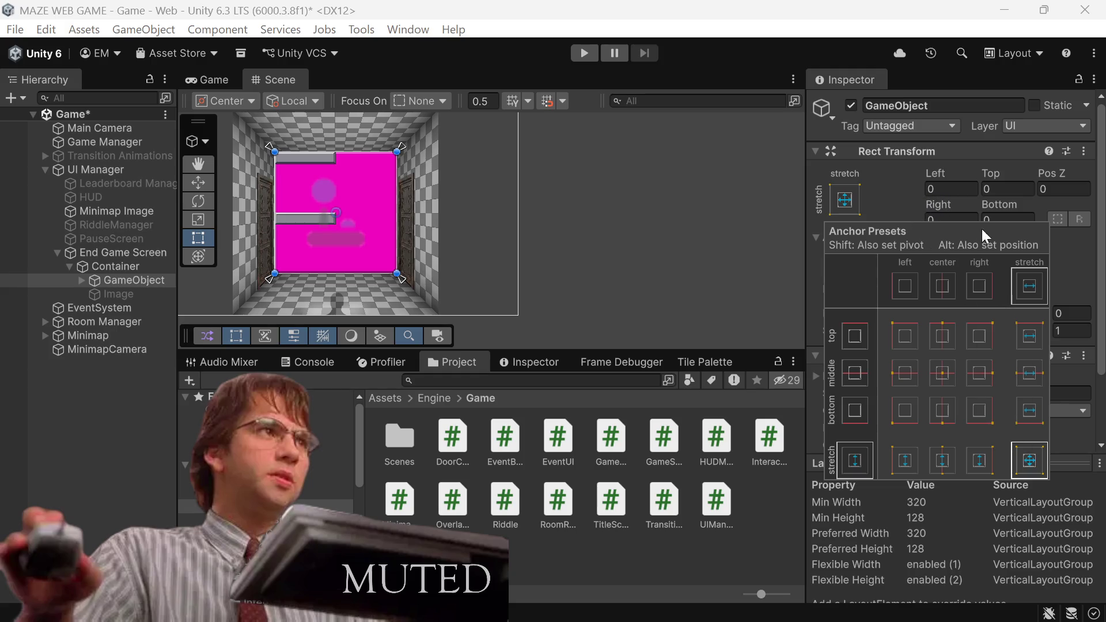
pyautogui.click(989, 189)
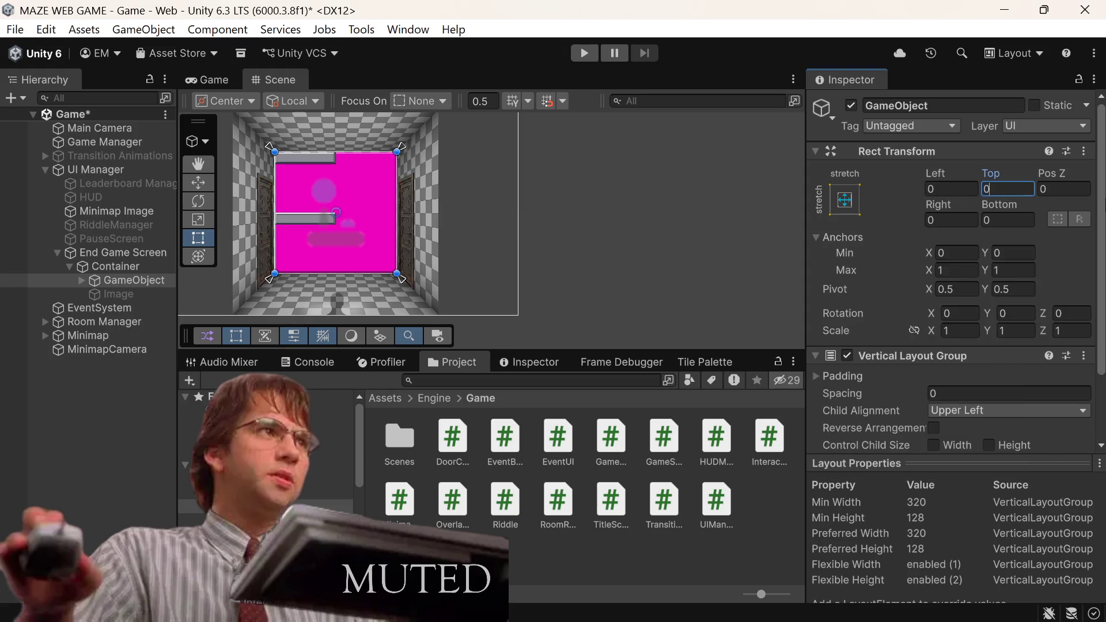
# Step: Set the layout object's Rect Transform insets to Top 320, Left 64 and Right 64
pyautogui.press('BackSpace')
pyautogui.write('64')
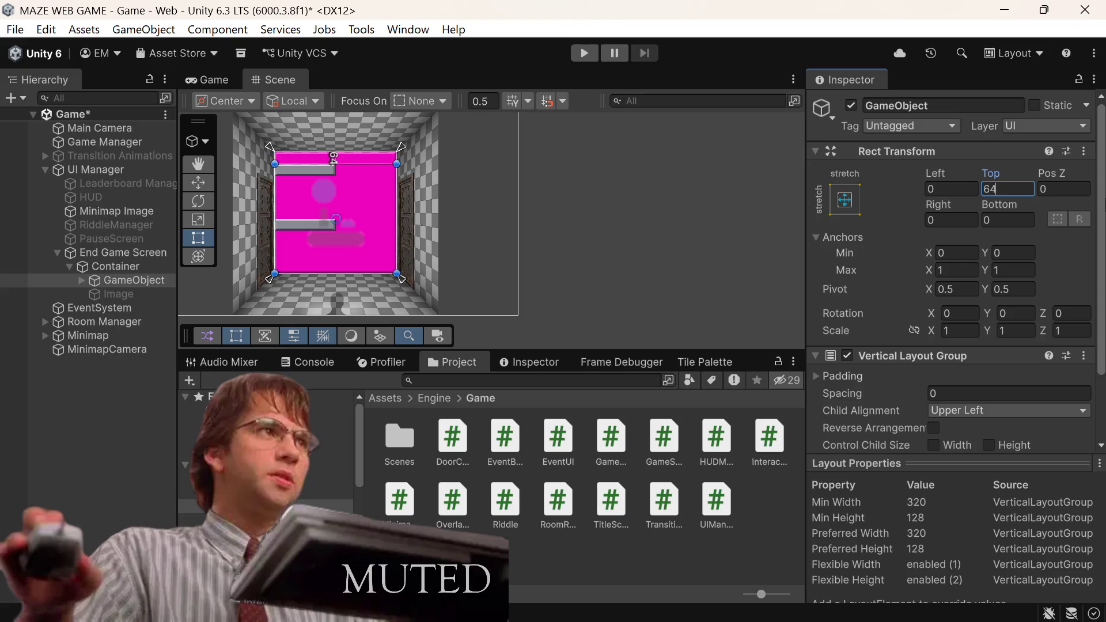
pyautogui.press('BackSpace')
pyautogui.press('BackSpace')
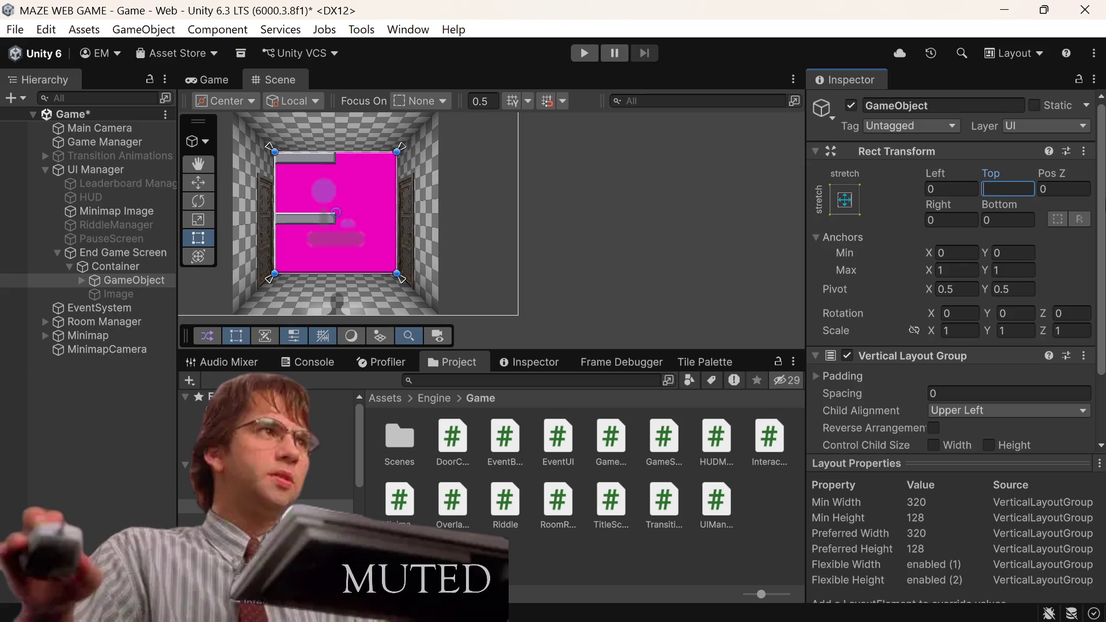
pyautogui.write('320')
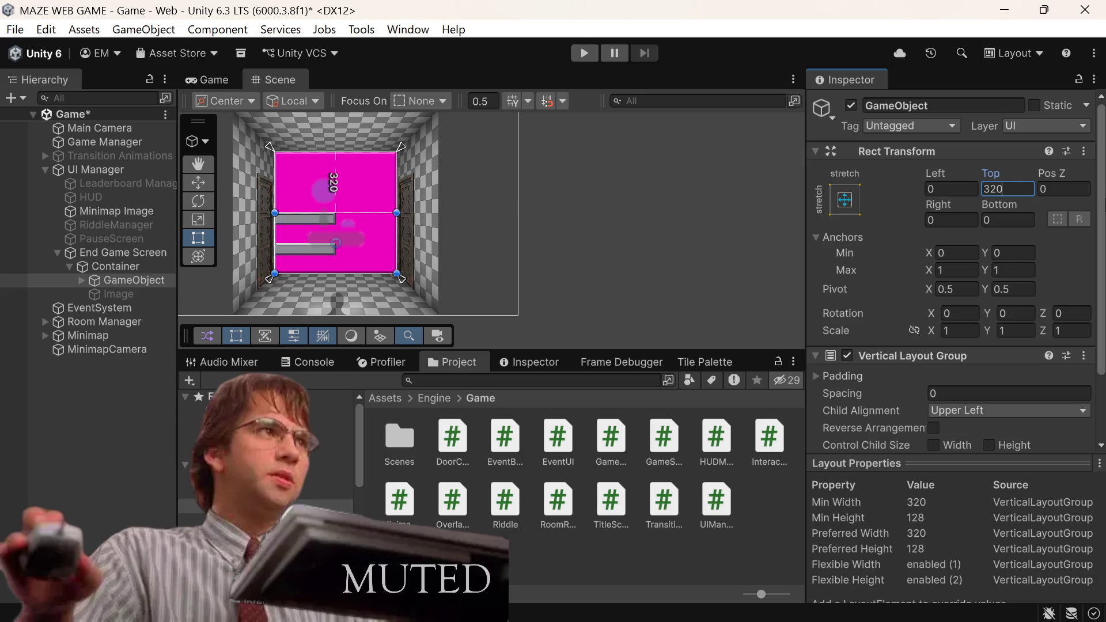
pyautogui.click(951, 189)
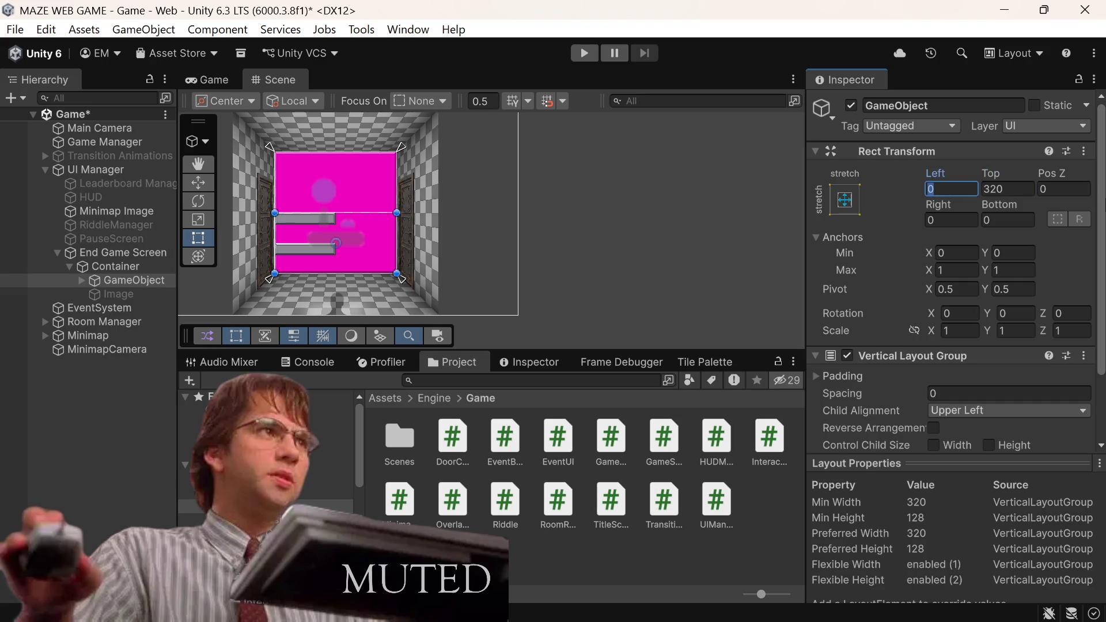
pyautogui.write('64')
pyautogui.press('Tab')
pyautogui.press('Tab')
pyautogui.press('Tab')
pyautogui.write('64')
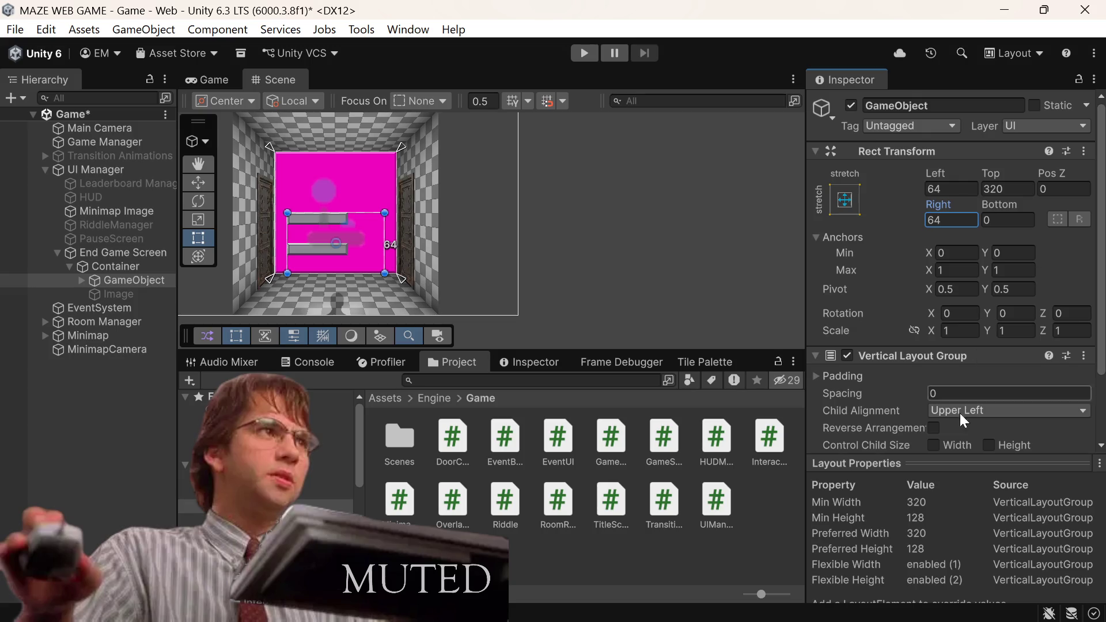
pyautogui.click(81, 280)
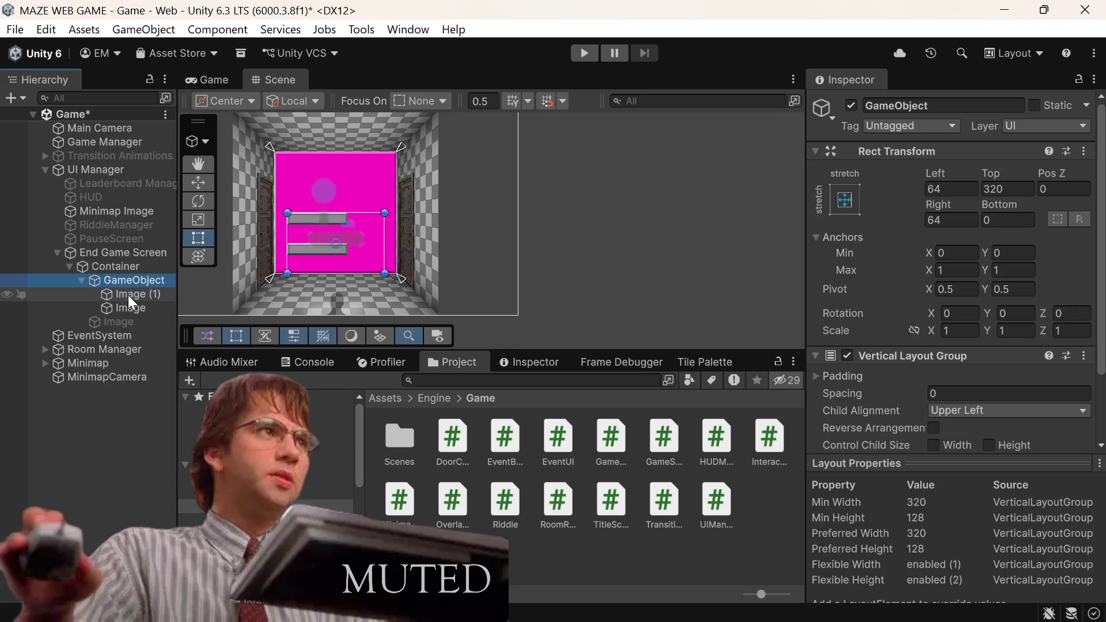
# Step: Stretch both button images horizontally and set their width to 320
pyautogui.click(128, 295)
pyautogui.keyDown('ctrl'); pyautogui.click(128, 306); pyautogui.keyUp('ctrl')
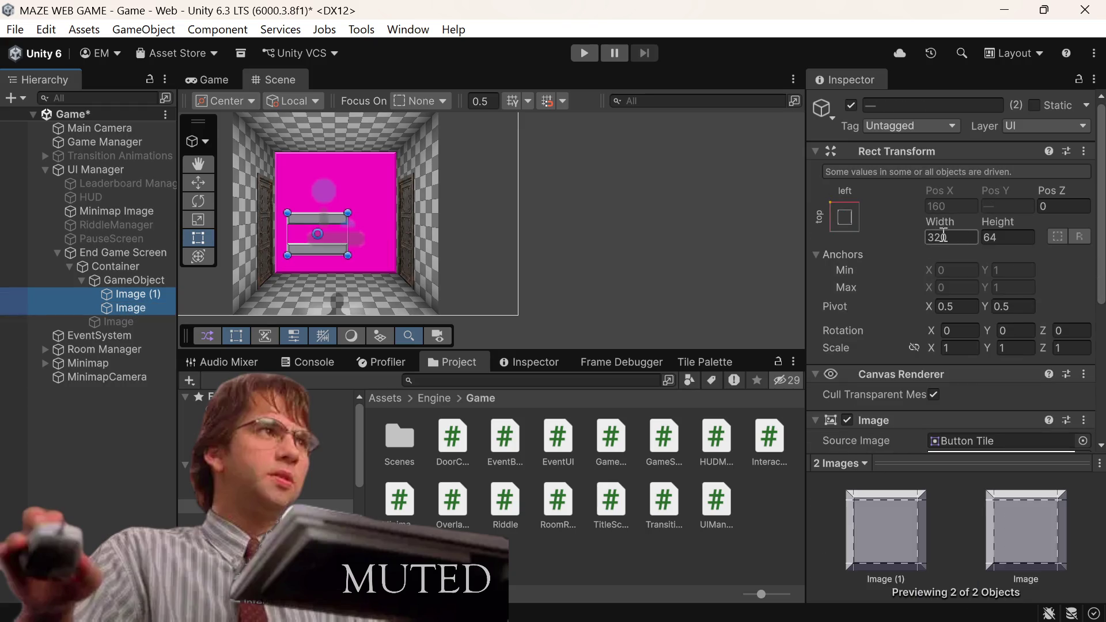
pyautogui.click(841, 228)
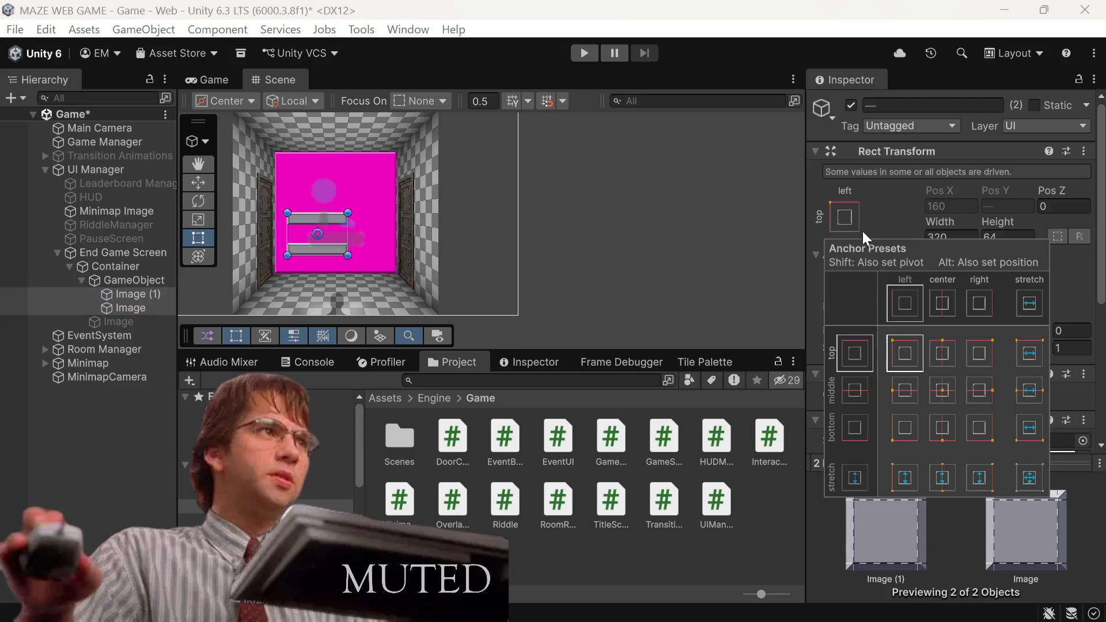
pyautogui.click(1033, 396)
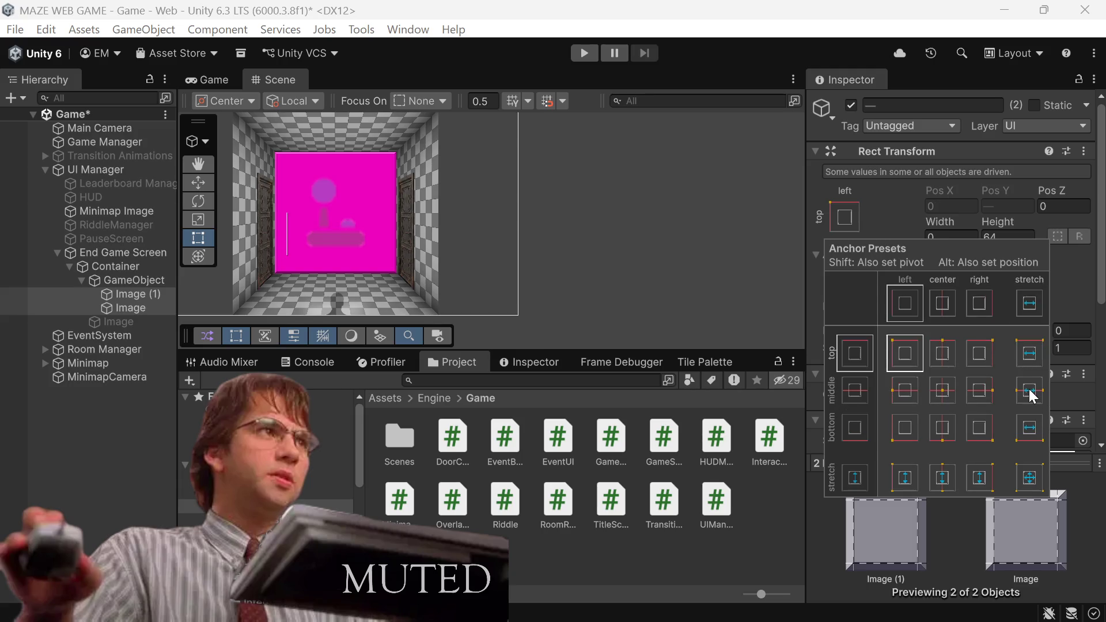
pyautogui.hotkey('ctrl', 'z')
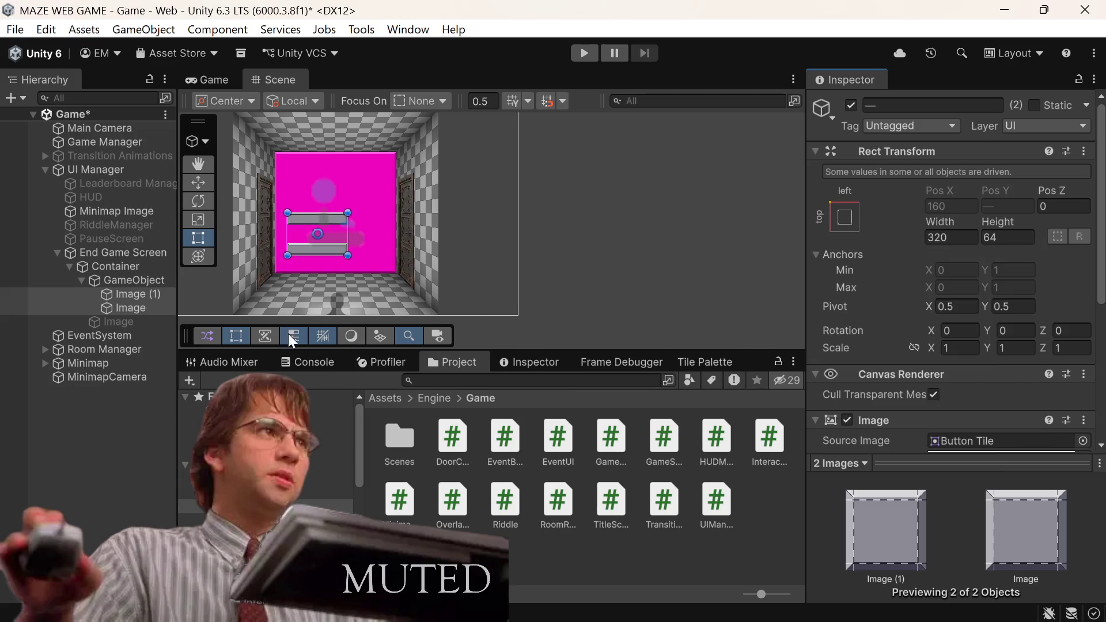
pyautogui.click(850, 230)
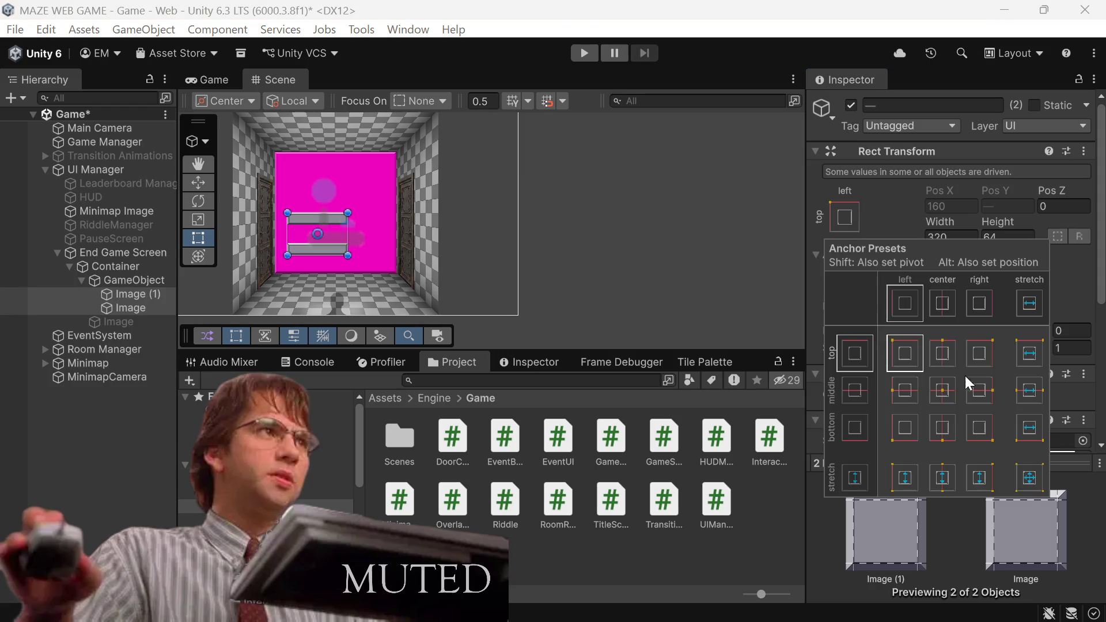
pyautogui.click(1035, 391)
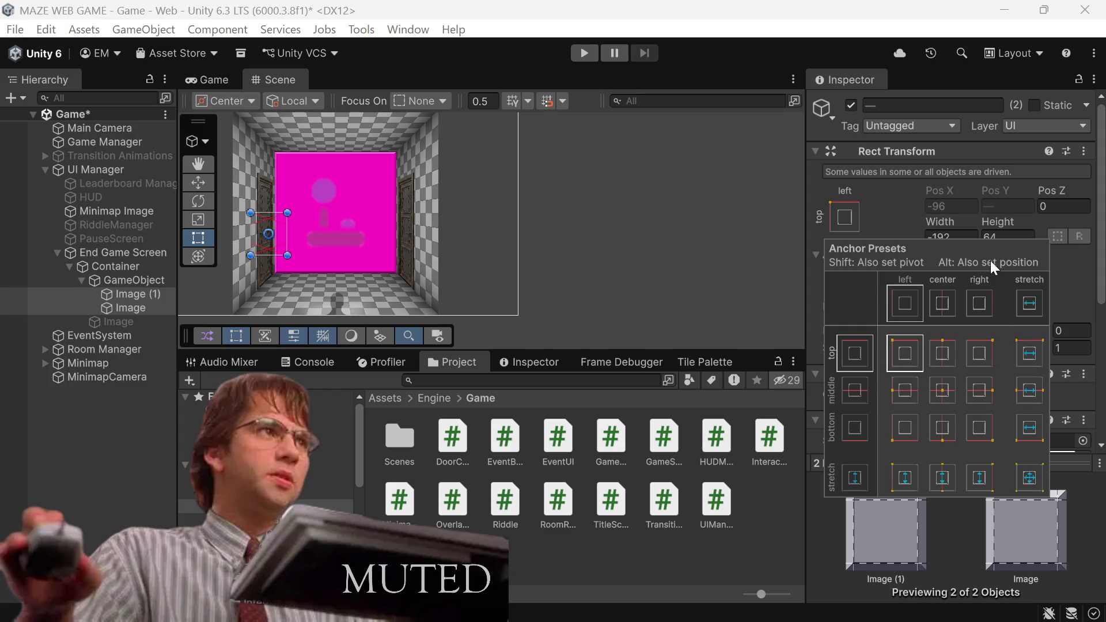
pyautogui.click(973, 240)
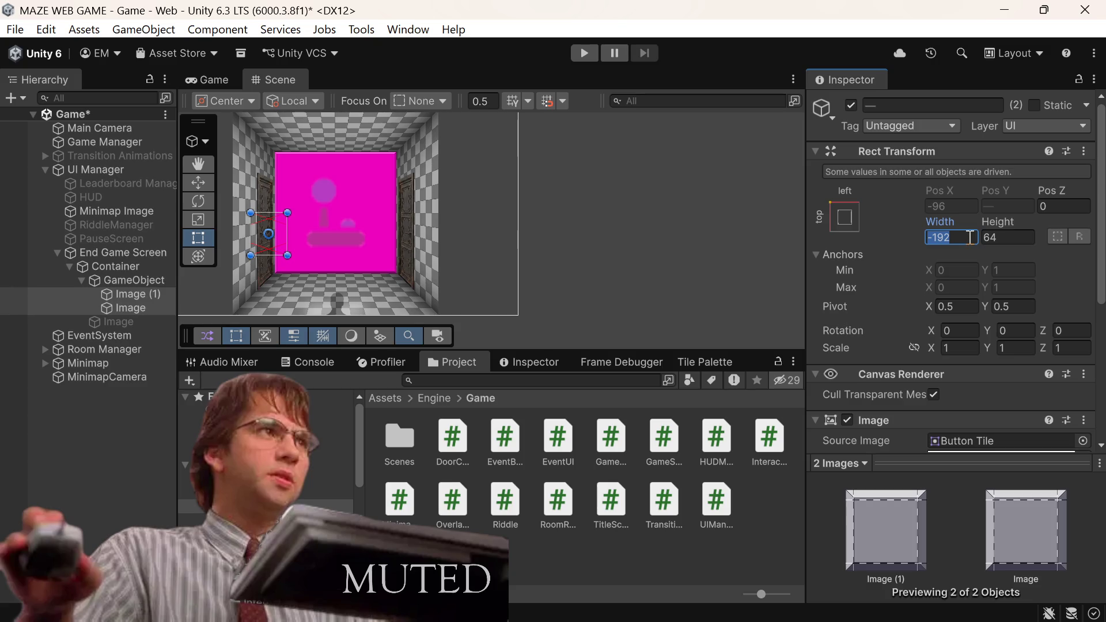
pyautogui.write('320')
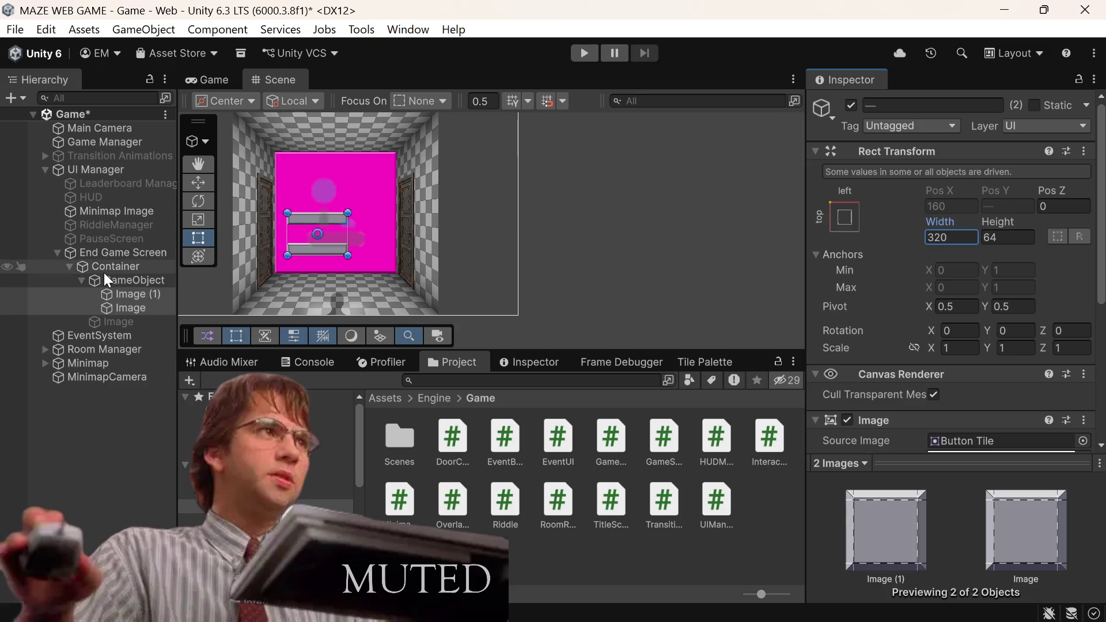
# Step: Check the layout object and each Image's width, then bring up Image (1)'s actions
pyautogui.click(119, 278)
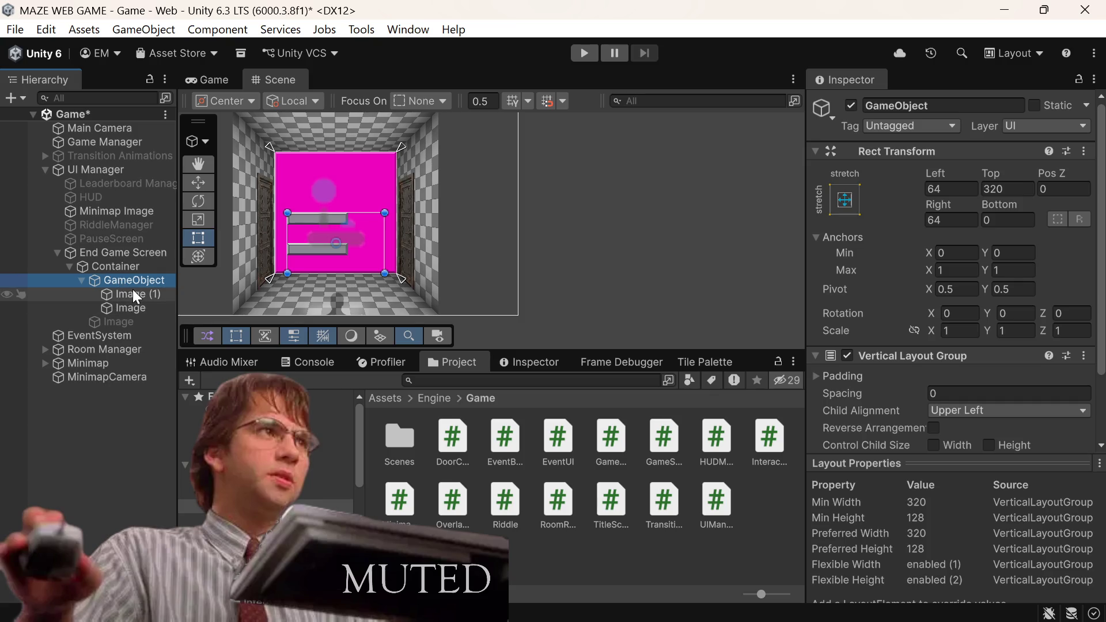
pyautogui.click(133, 291)
pyautogui.click(133, 319)
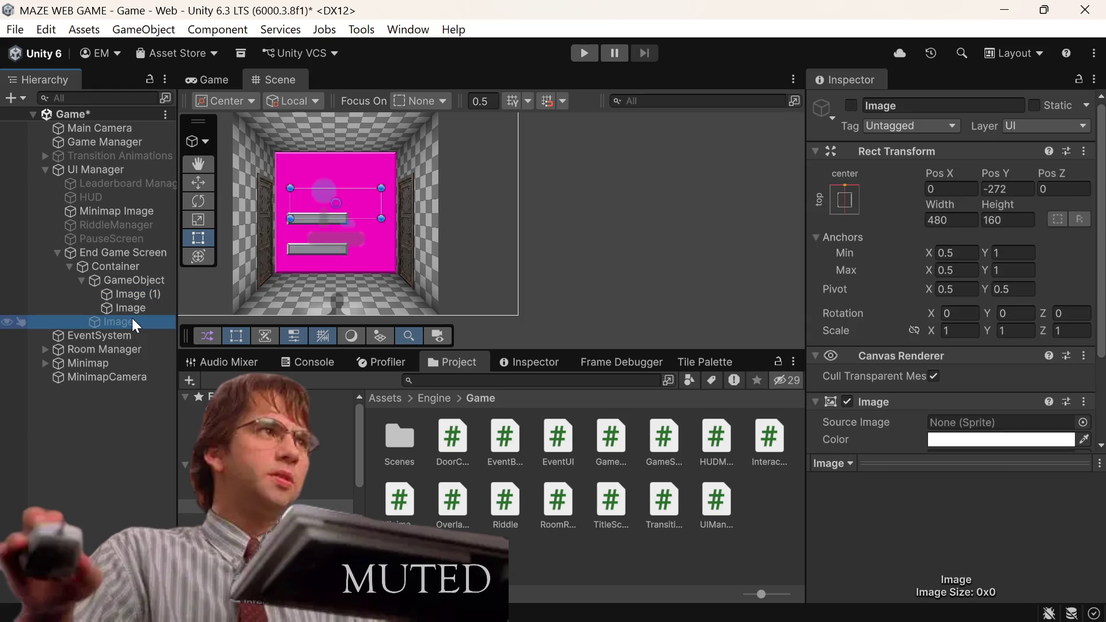
pyautogui.click(140, 307)
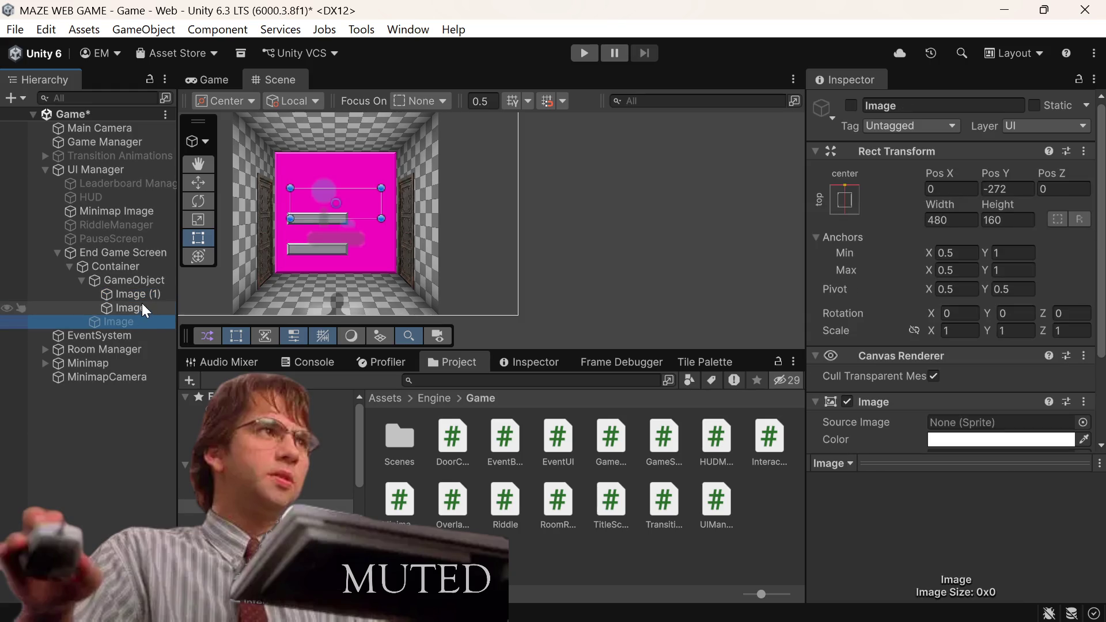
pyautogui.click(963, 239)
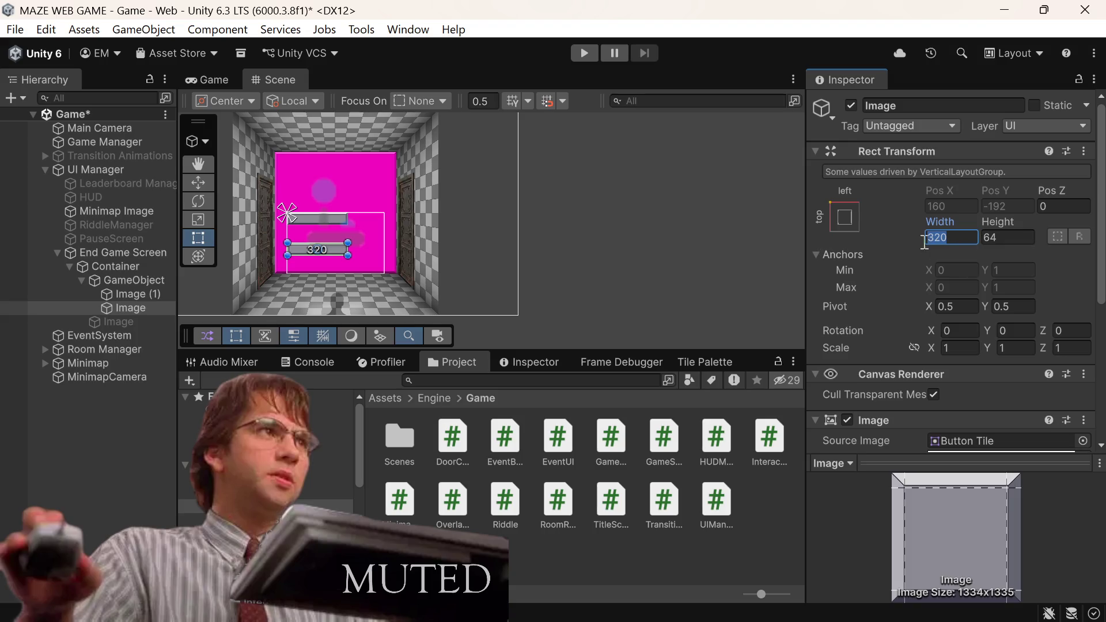
pyautogui.click(130, 293)
pyautogui.rightClick(131, 293)
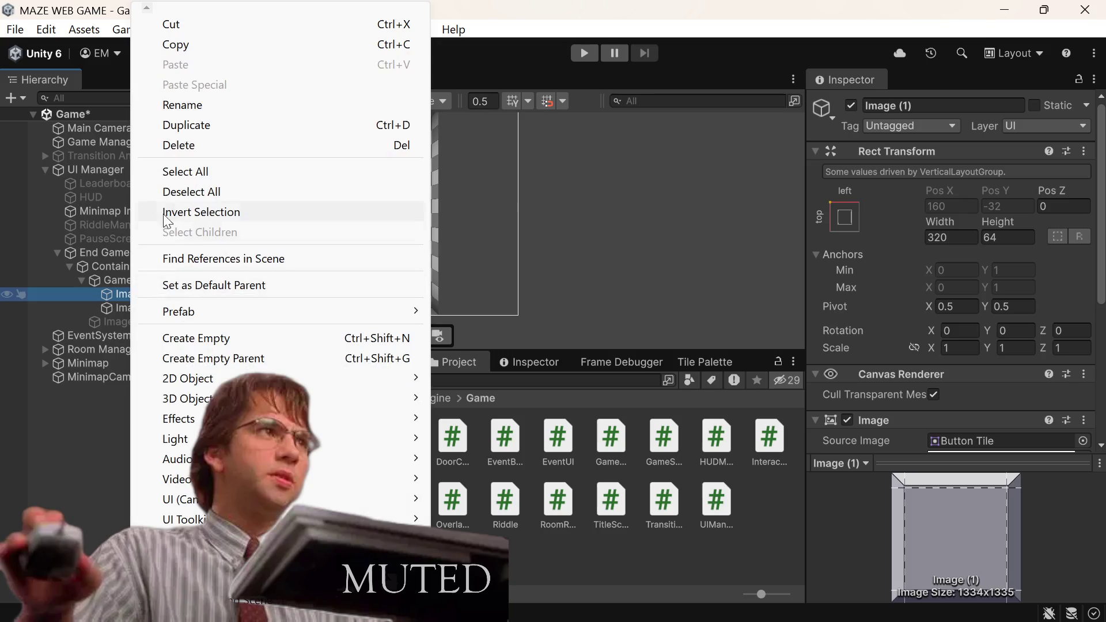
# Step: Duplicate Image (1) and Image to make four elements in the layout group
pyautogui.click(220, 125)
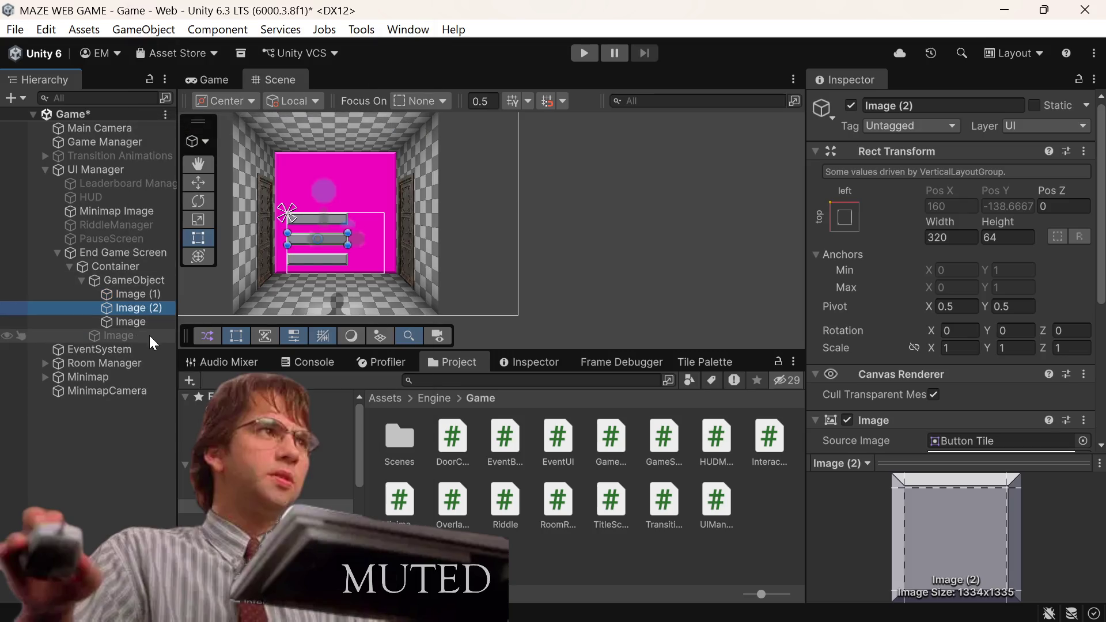
pyautogui.click(140, 320)
pyautogui.rightClick(138, 316)
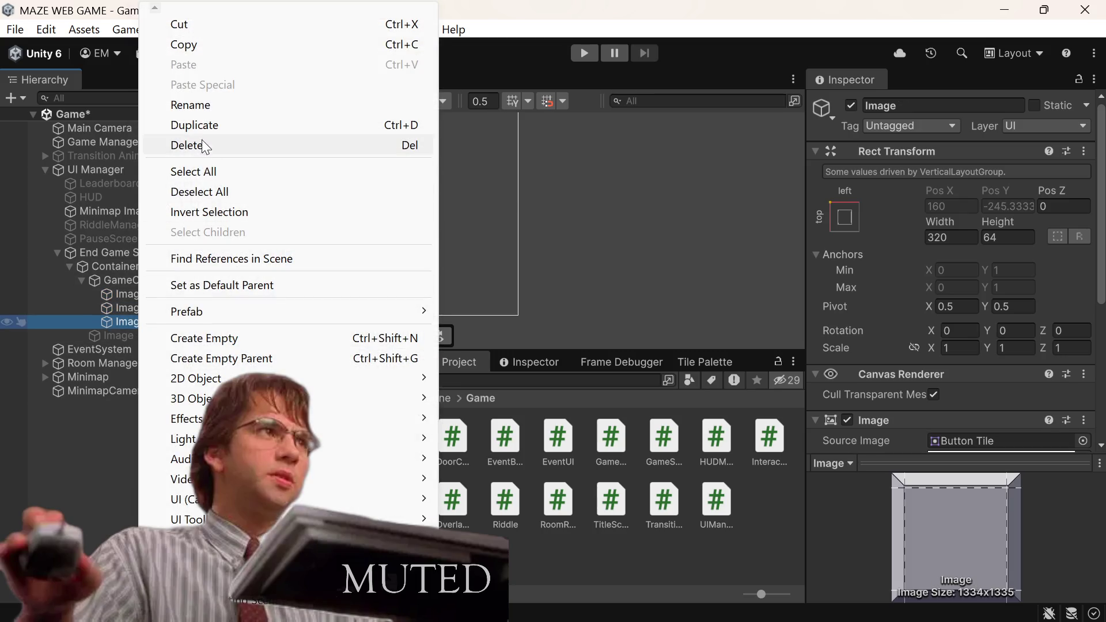
pyautogui.click(205, 125)
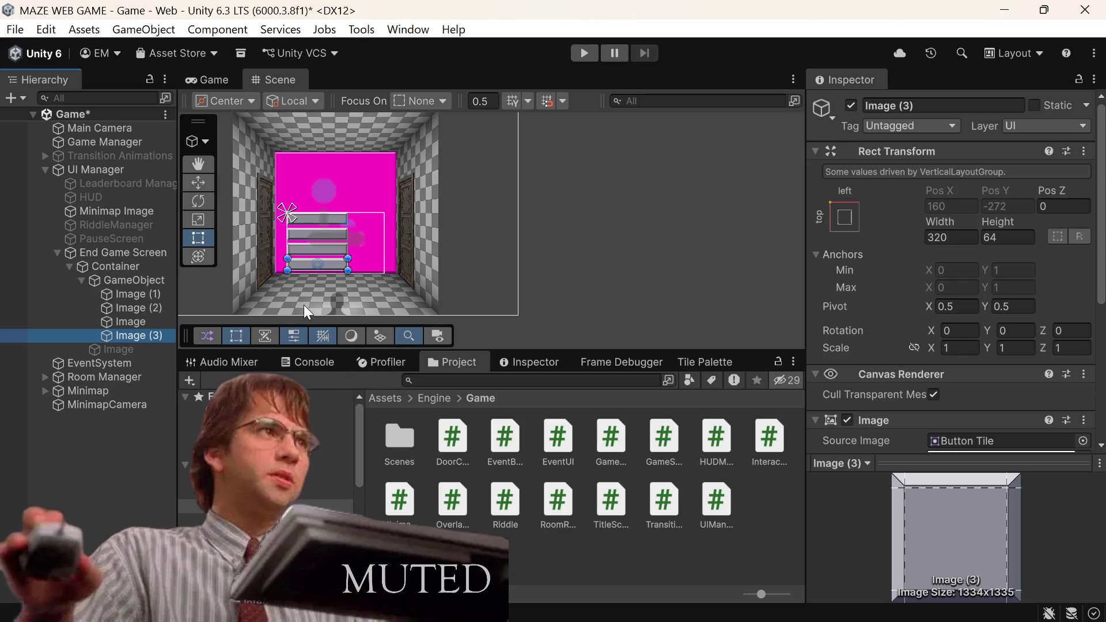
# Step: Rename all four elements to Button
pyautogui.keyDown('shift'); pyautogui.click(137, 294); pyautogui.keyUp('shift')
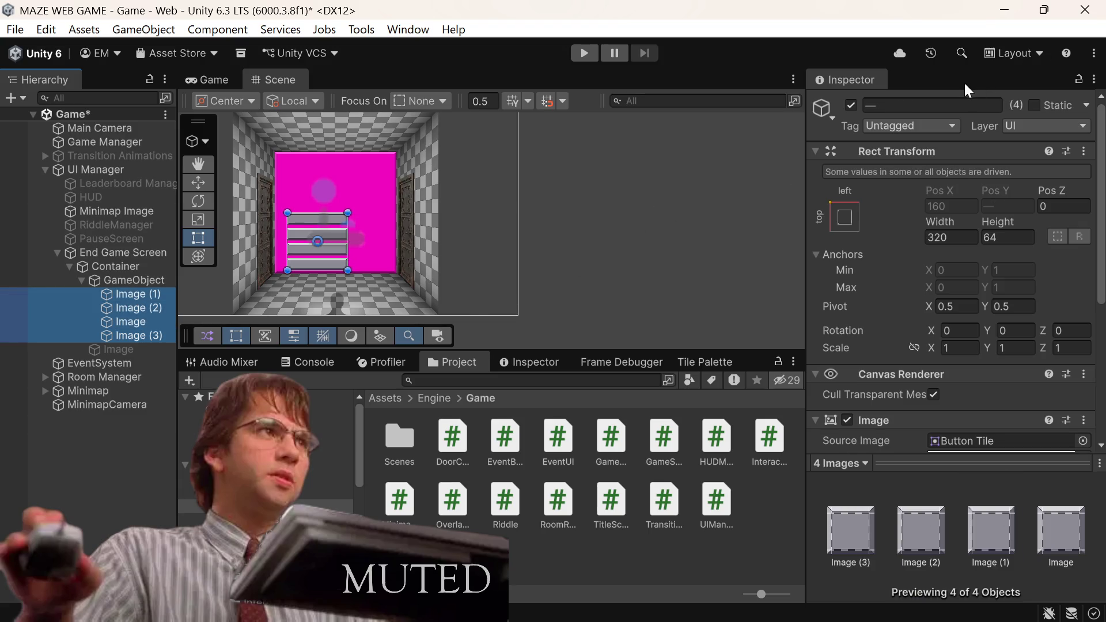
pyautogui.click(946, 104)
pyautogui.write('Button')
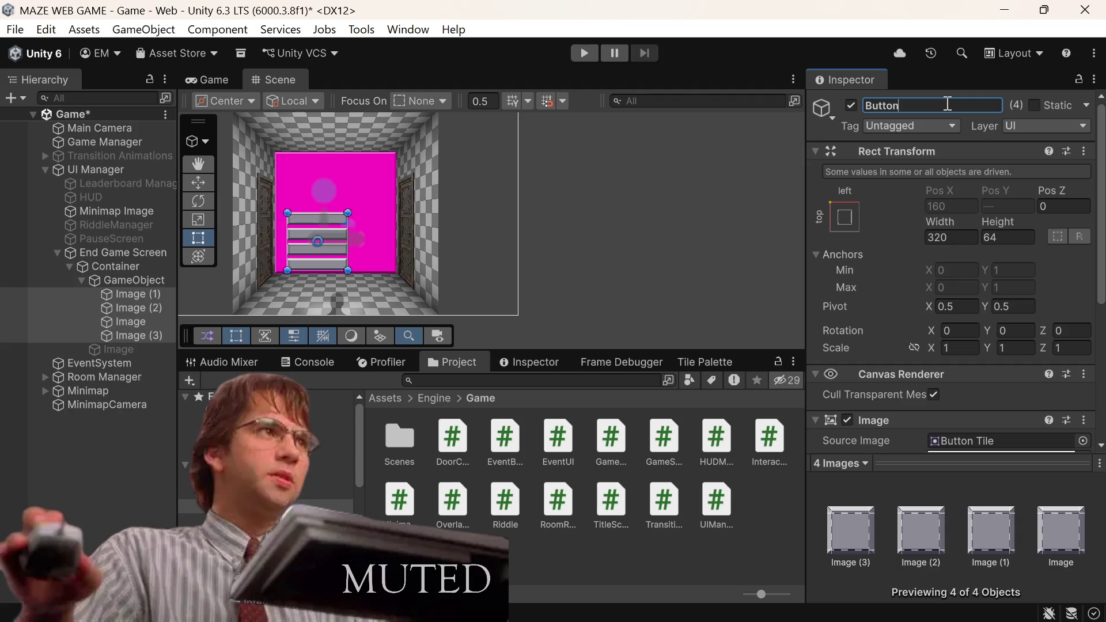
pyautogui.press('Return')
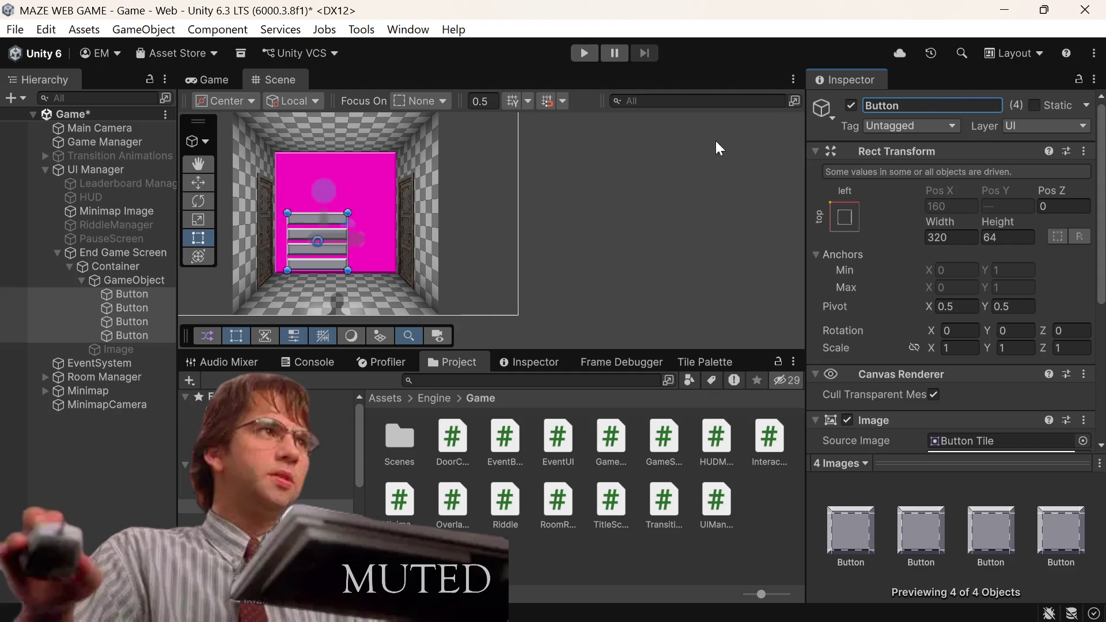
# Step: Rename the layout group GameObject to Buttons
pyautogui.click(143, 280)
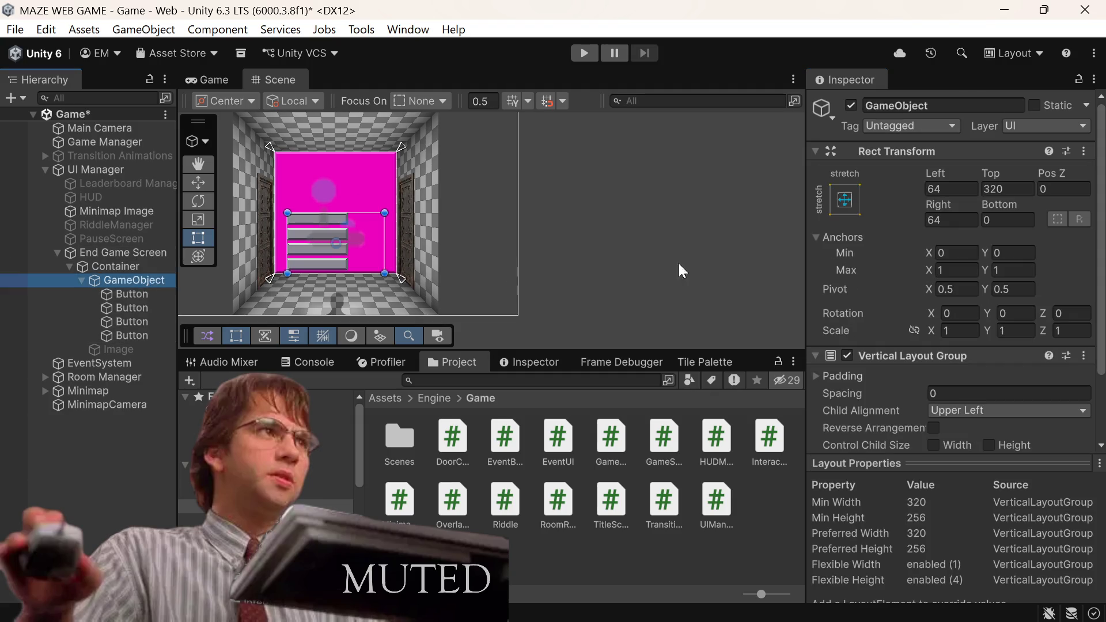
pyautogui.click(1004, 112)
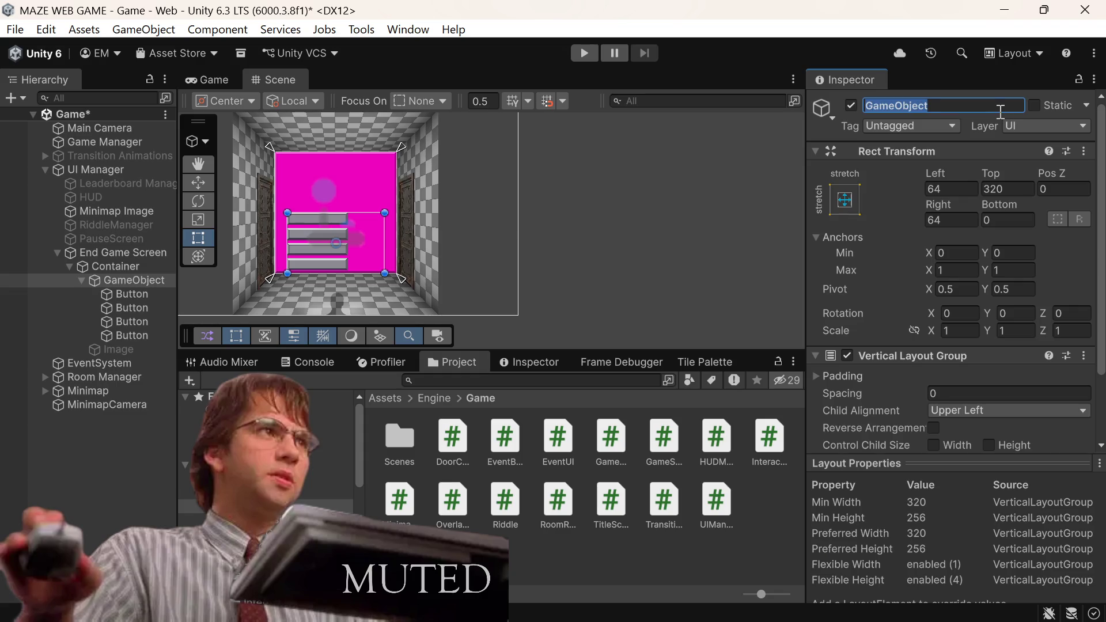
pyautogui.press('BackSpace')
pyautogui.write('But')
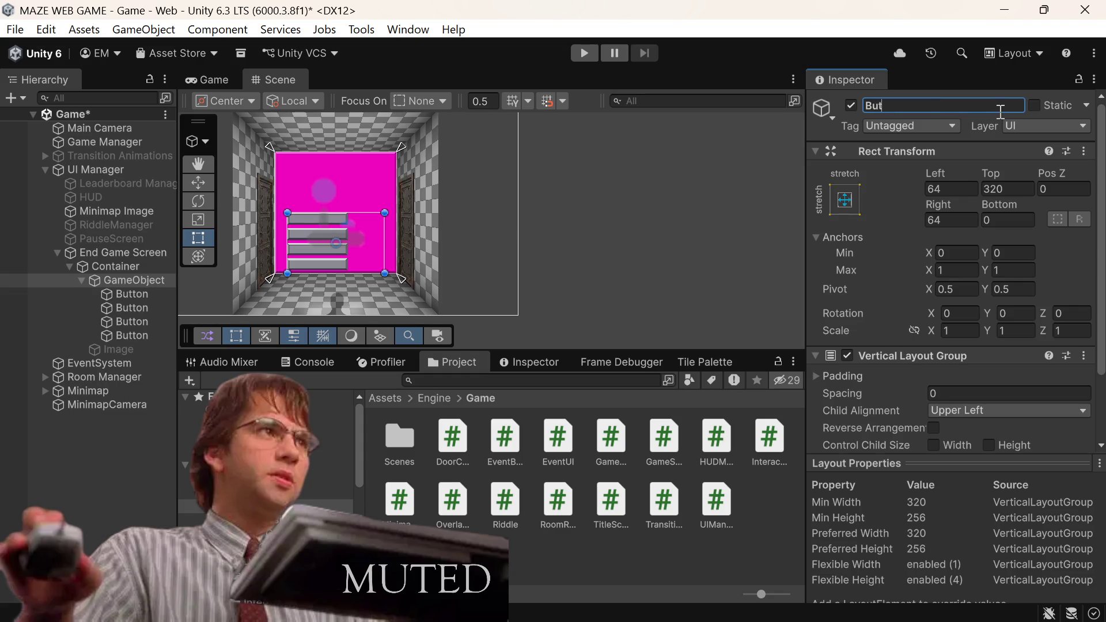
pyautogui.write('tons')
pyautogui.press('Return')
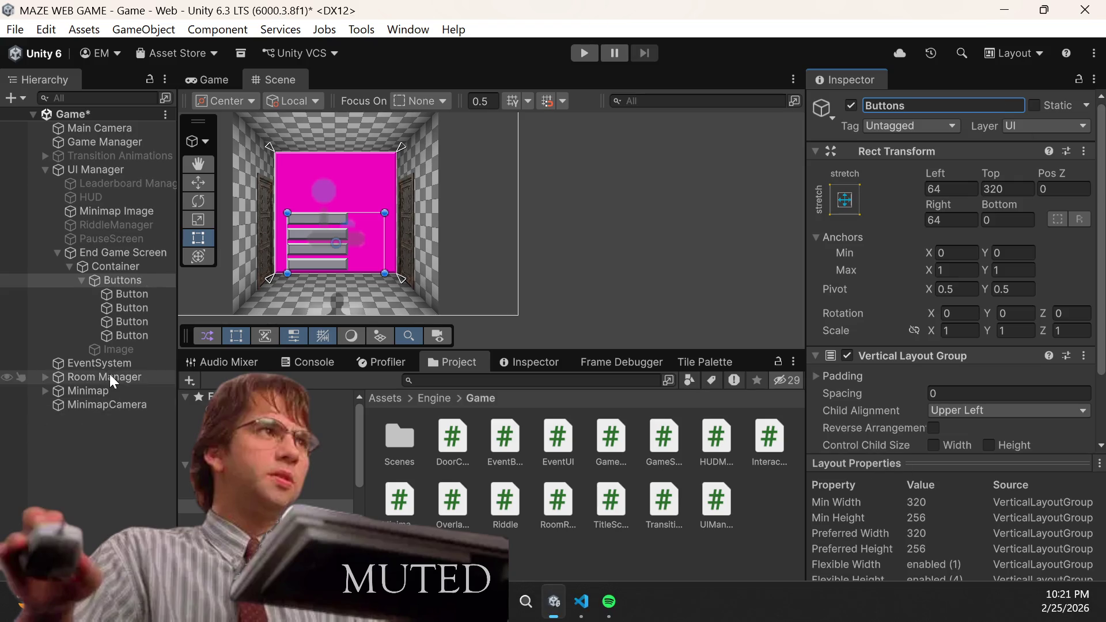
# Step: Enable Control Child Size Width on the Buttons group's Vertical Layout Group and set Bottom to 64
pyautogui.click(141, 335)
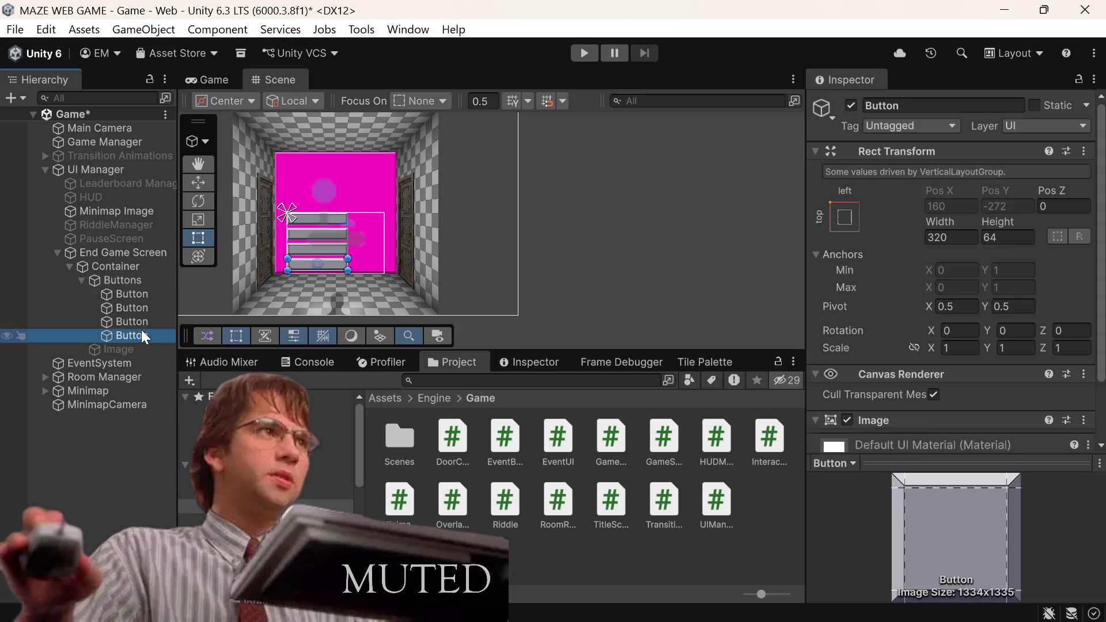
pyautogui.click(136, 279)
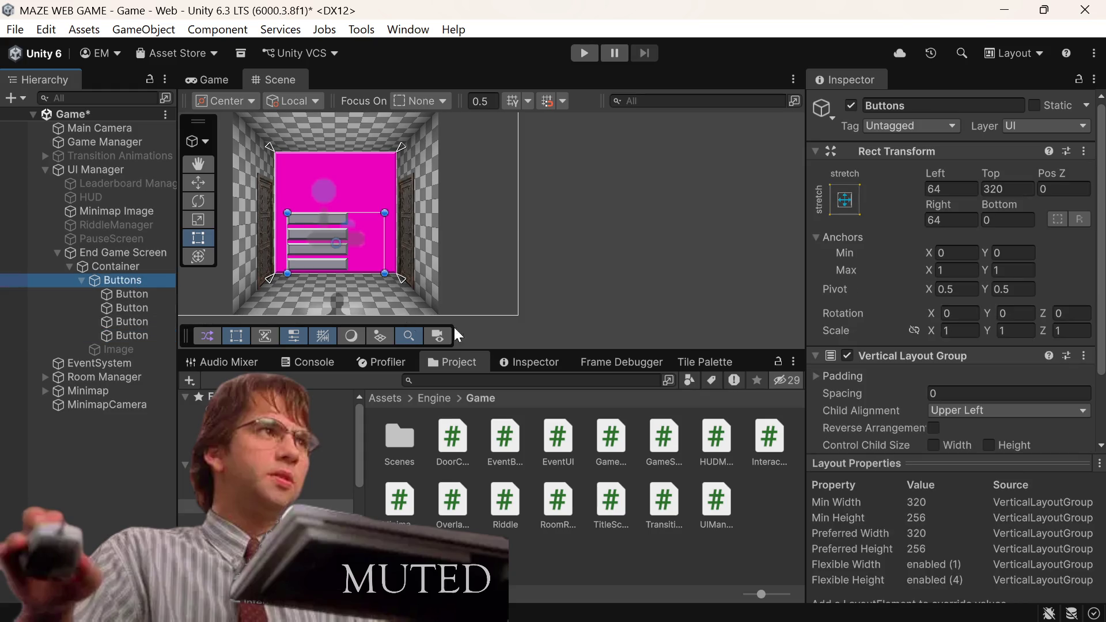
pyautogui.scroll(-3, 1000, 268)
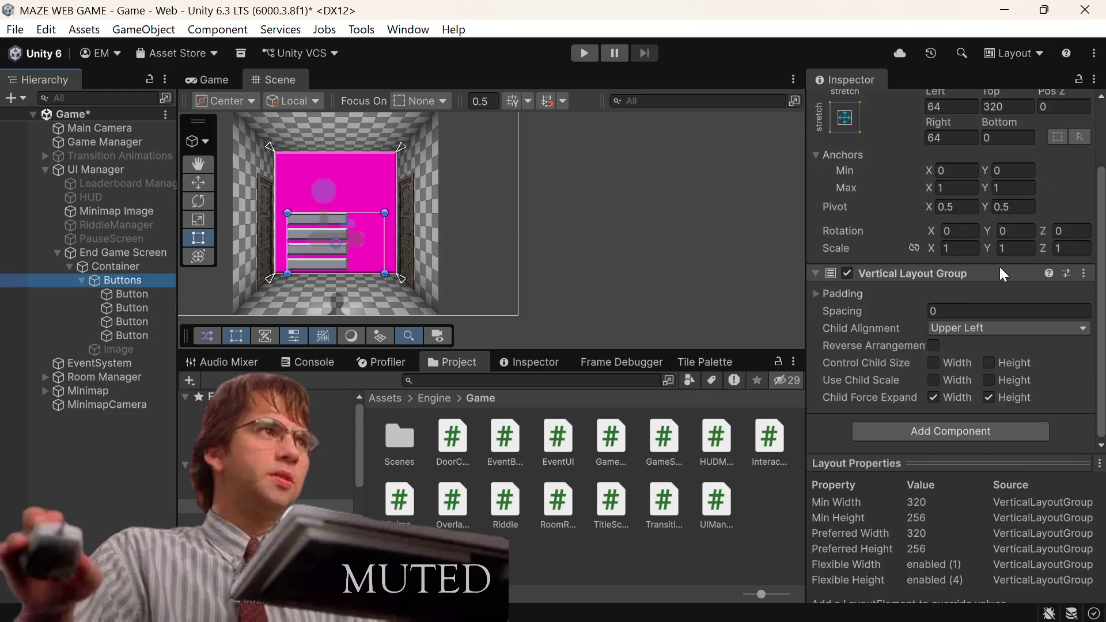
pyautogui.click(940, 363)
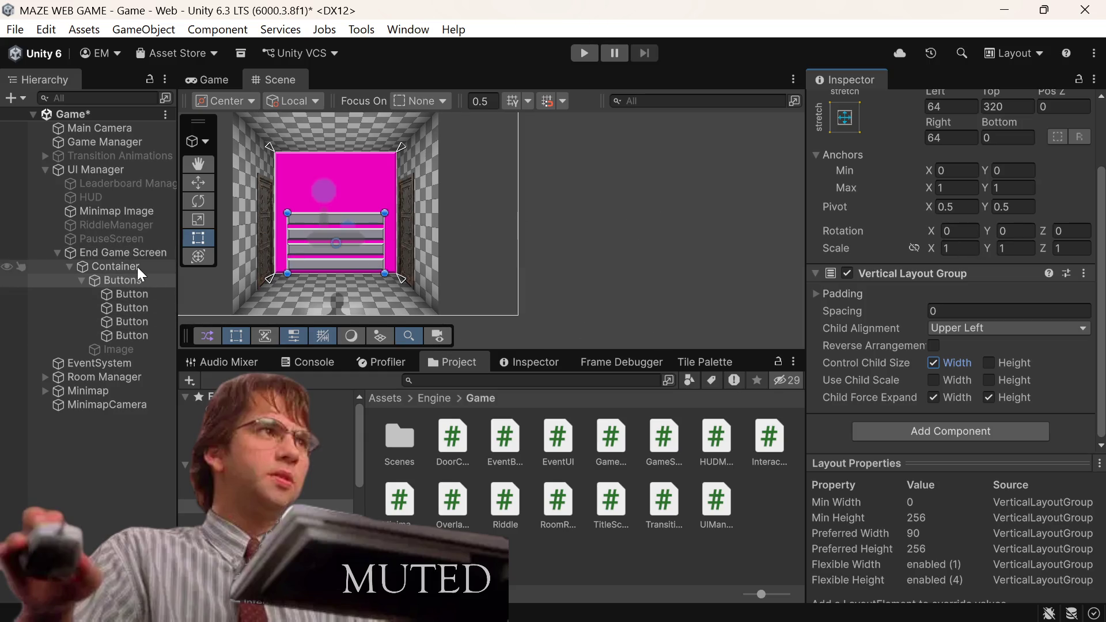
pyautogui.scroll(2, 1004, 138)
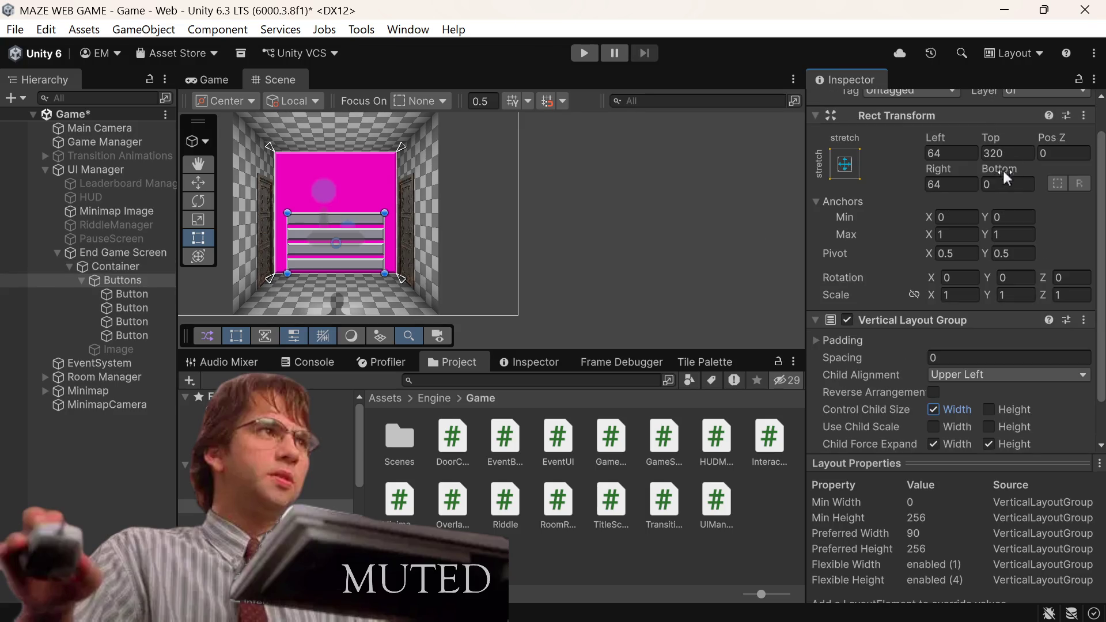
pyautogui.click(1005, 188)
pyautogui.write('64')
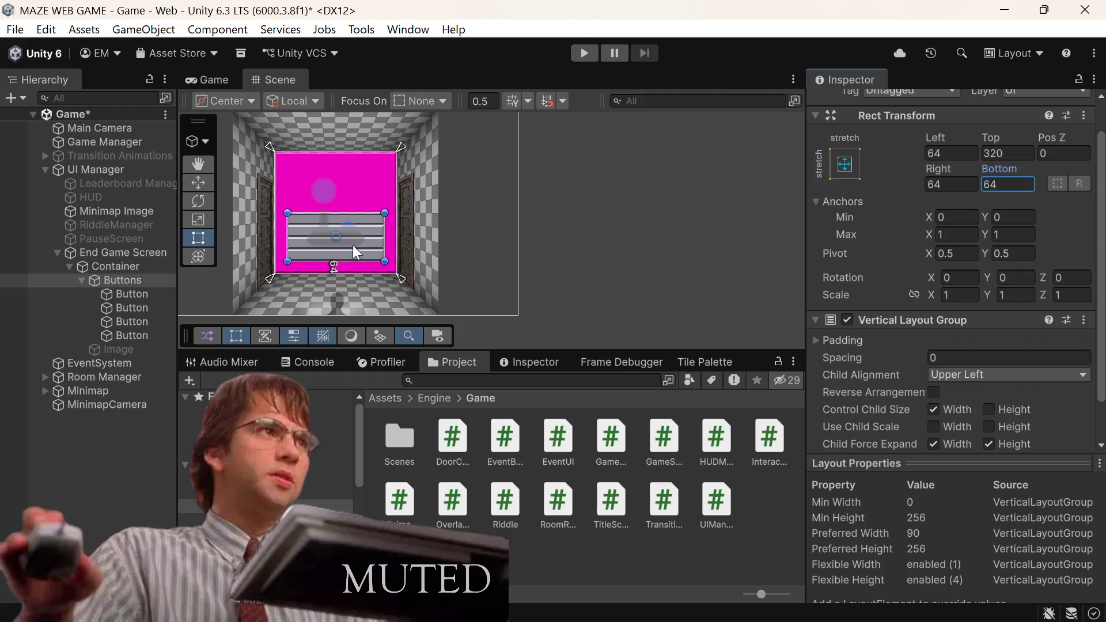
# Step: Set all four Buttons' height to 48
pyautogui.click(133, 293)
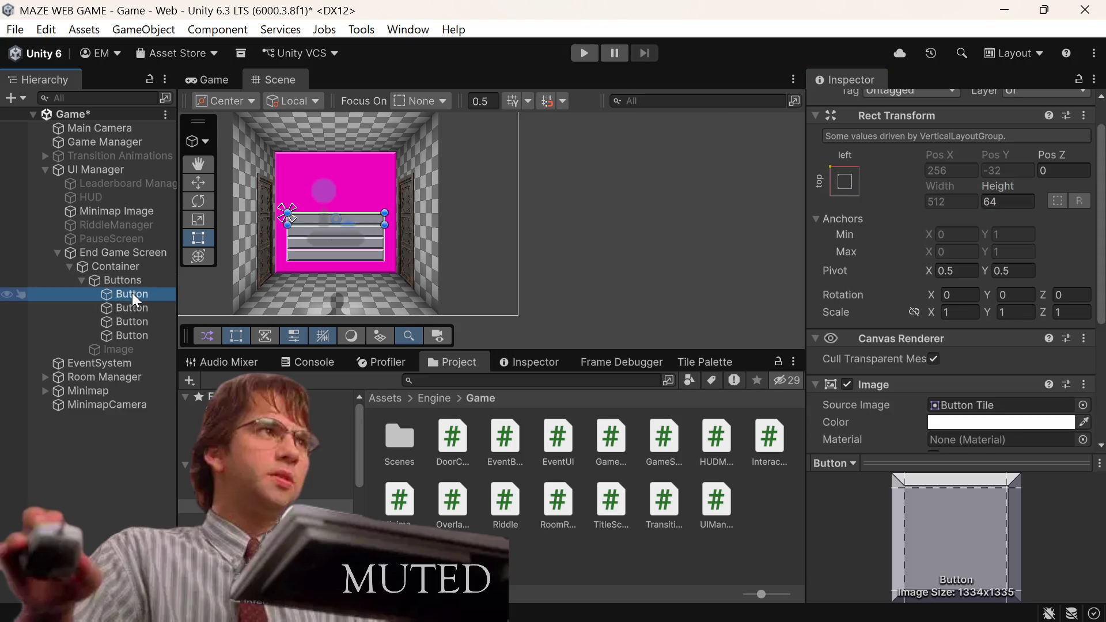
pyautogui.keyDown('shift'); pyautogui.click(132, 332); pyautogui.keyUp('shift')
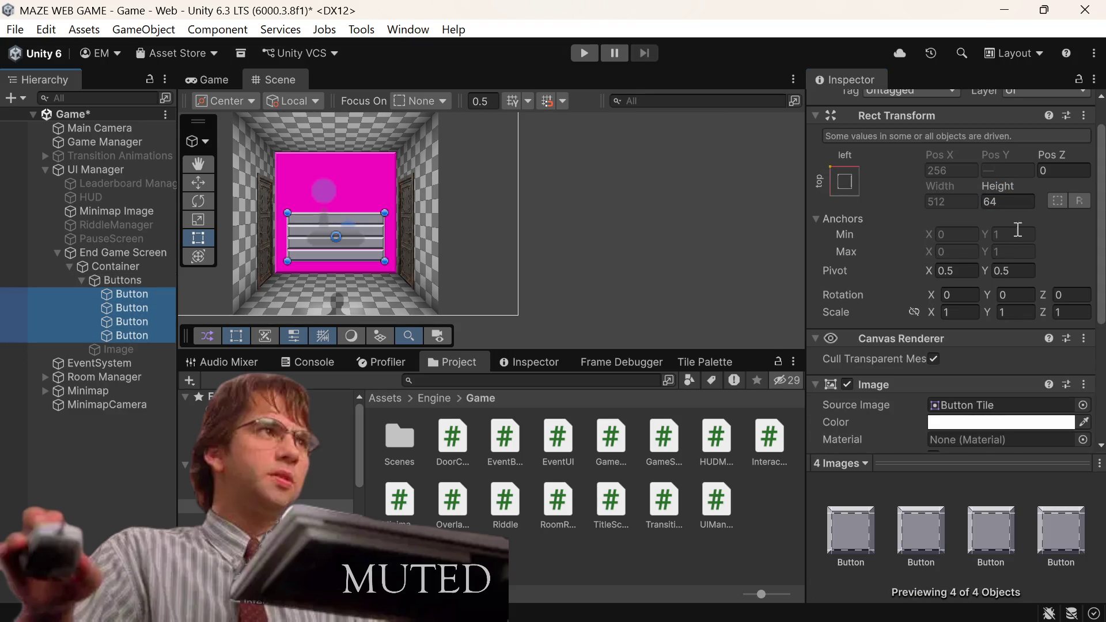
pyautogui.click(1000, 201)
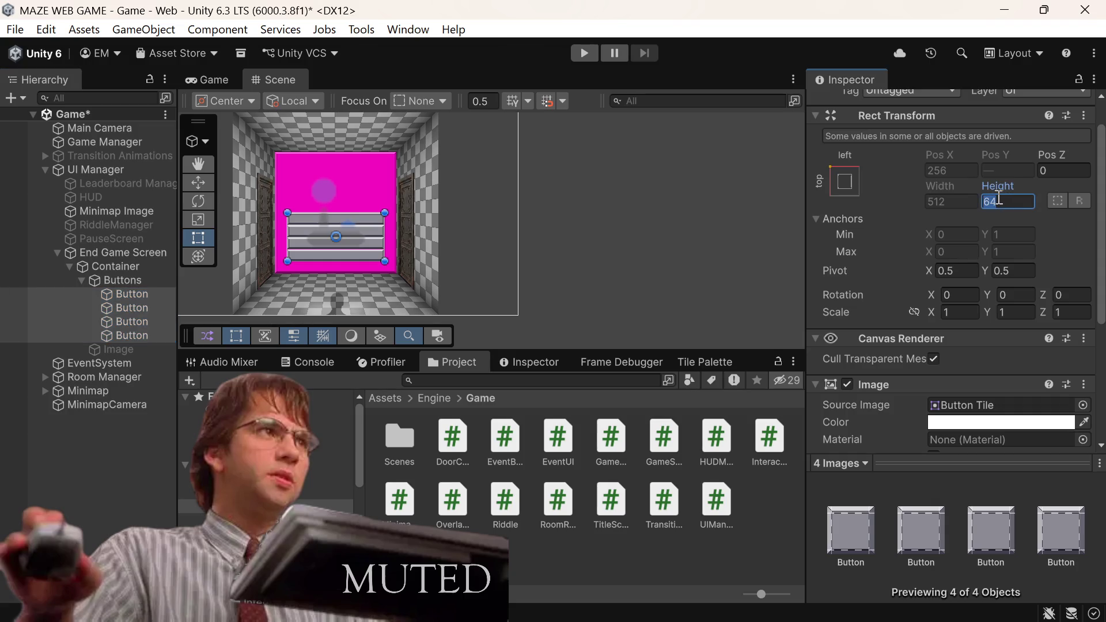
pyautogui.write('48')
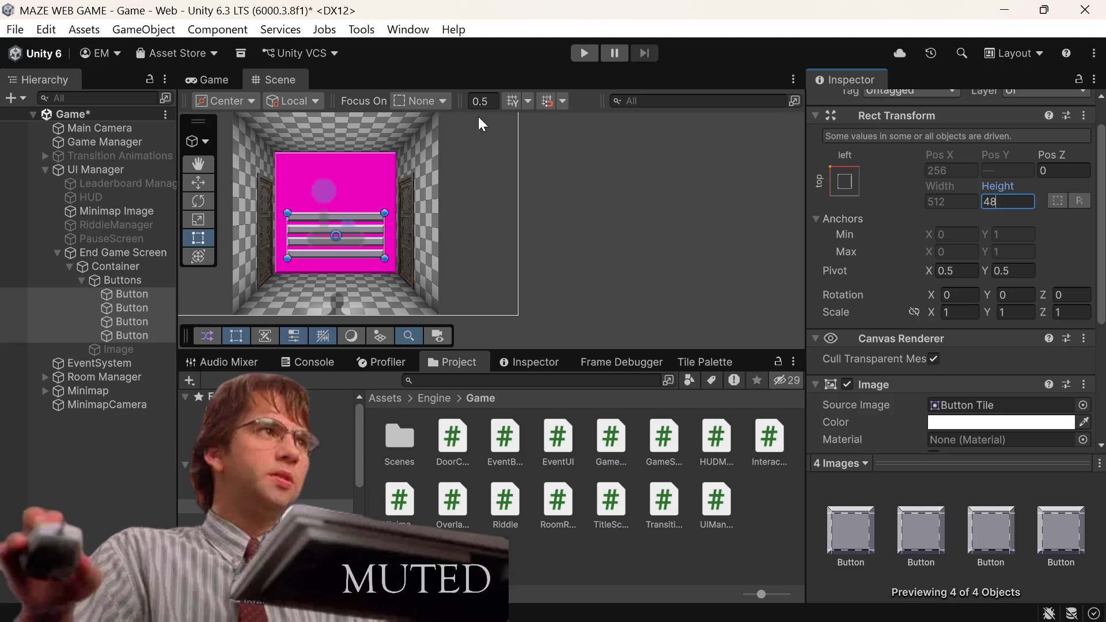
# Step: Switch to the Game view and set the buttons' Pixels Per Unit Multiplier to 8
pyautogui.click(230, 82)
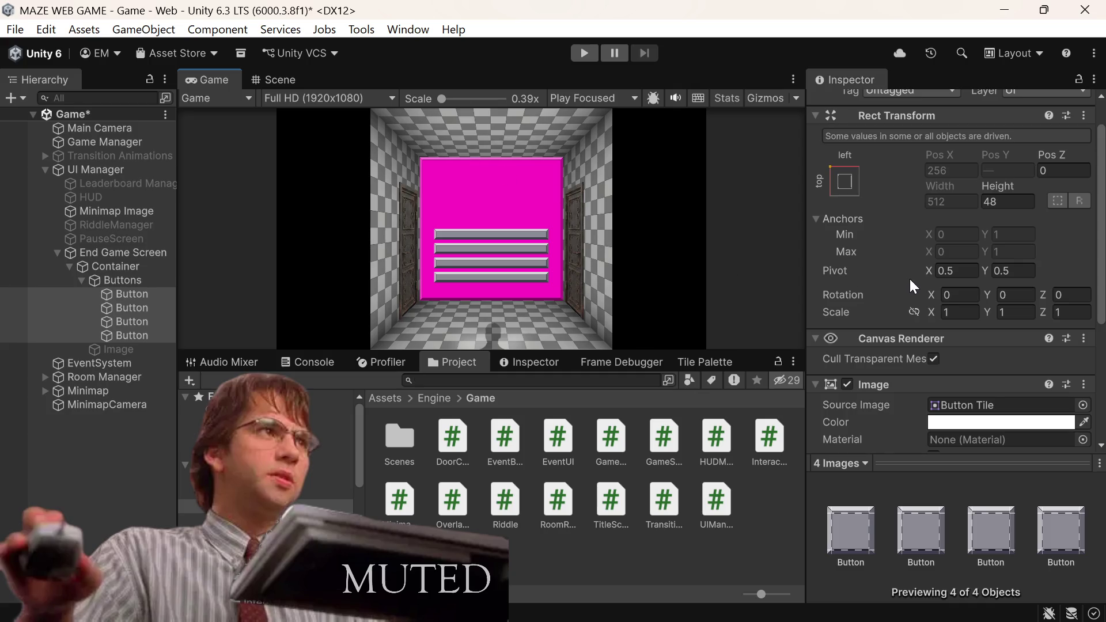
pyautogui.scroll(-5, 910, 282)
pyautogui.click(968, 342)
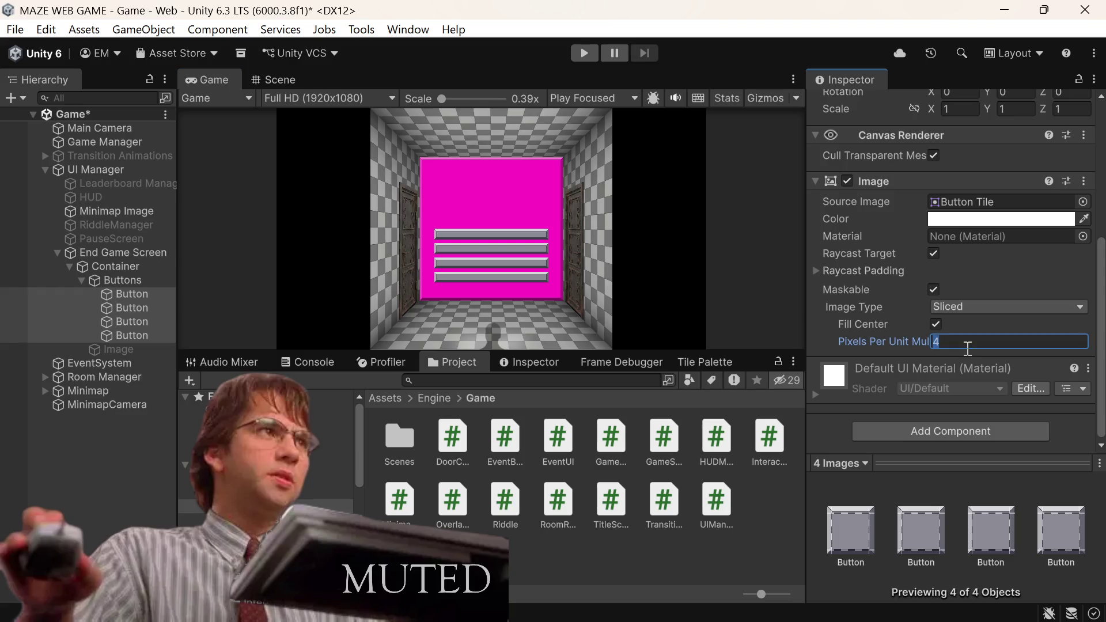
pyautogui.write('8')
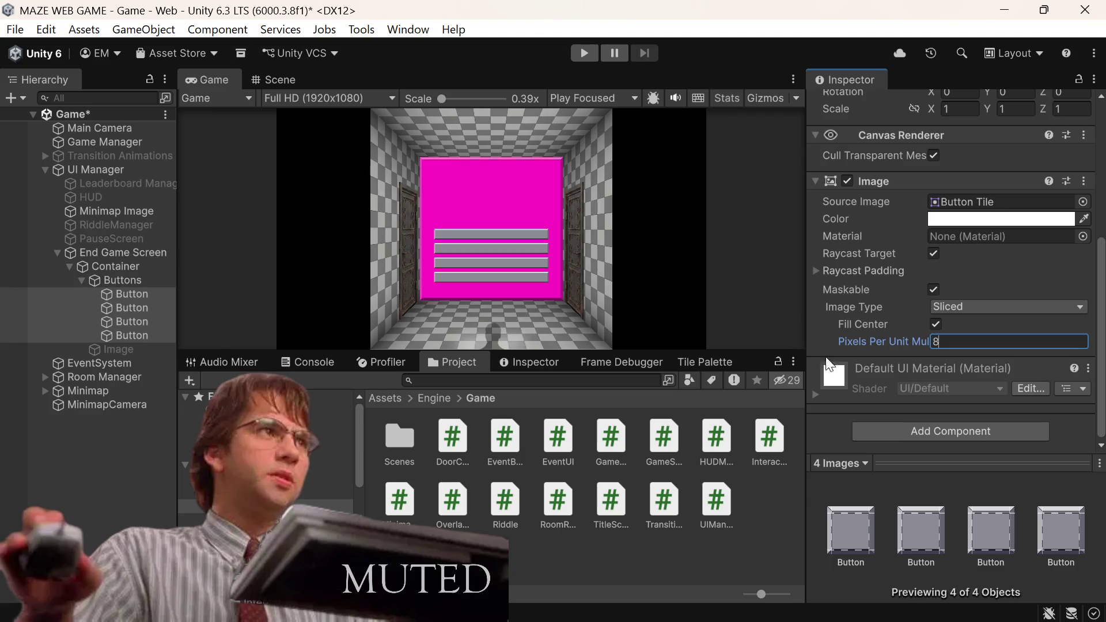
pyautogui.click(793, 79)
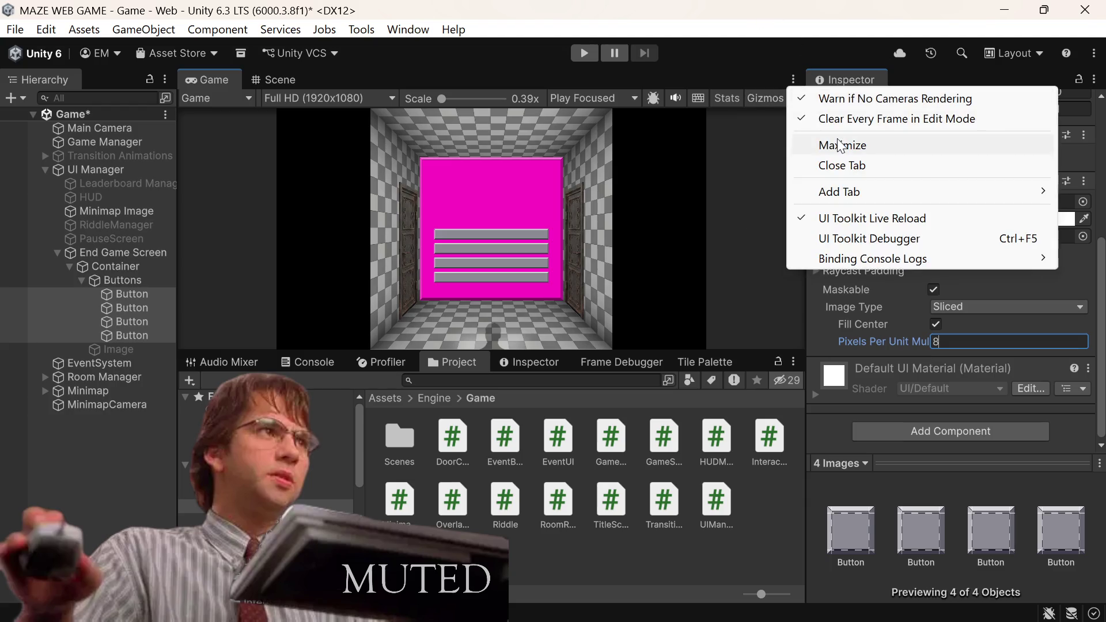
# Step: Maximize the Game view to inspect the four buttons, then restore the docked layout
pyautogui.click(840, 146)
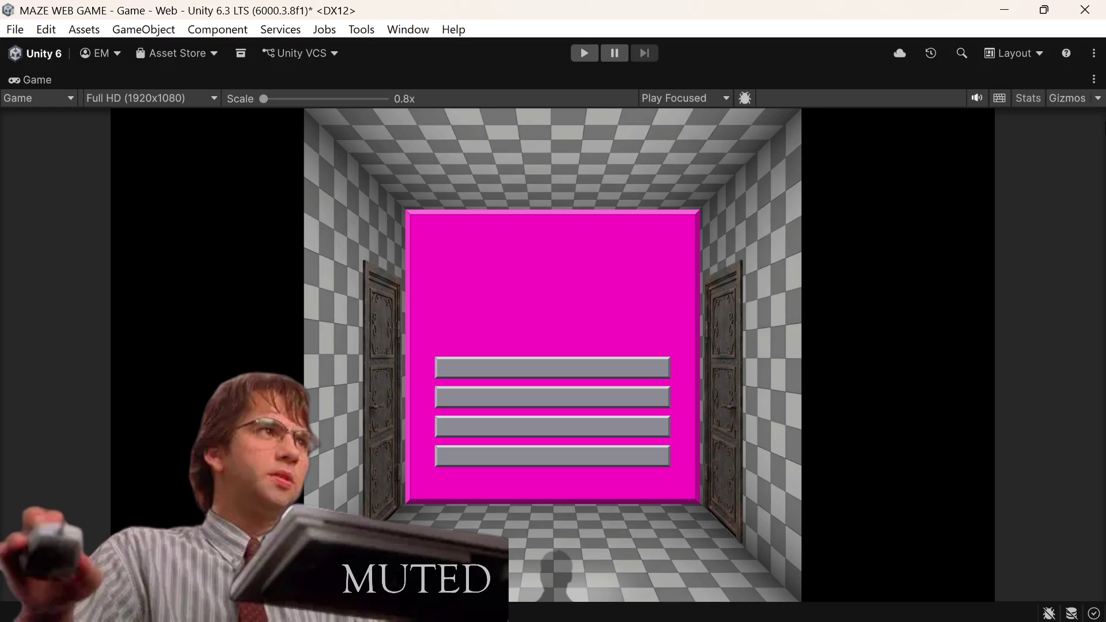
pyautogui.click(1094, 78)
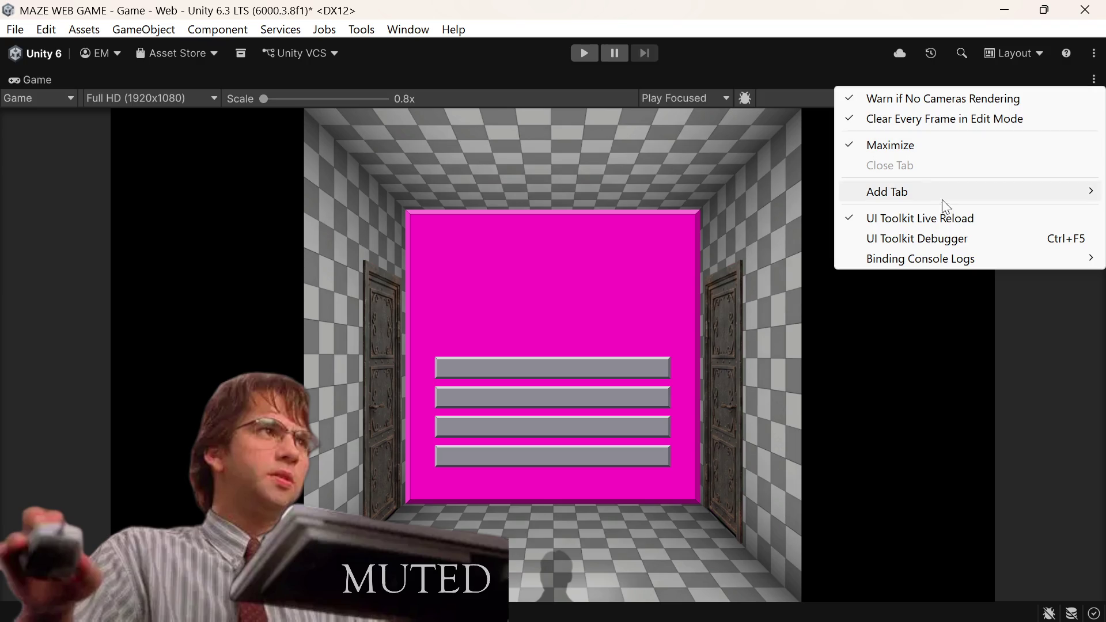
pyautogui.click(1094, 80)
pyautogui.click(1022, 141)
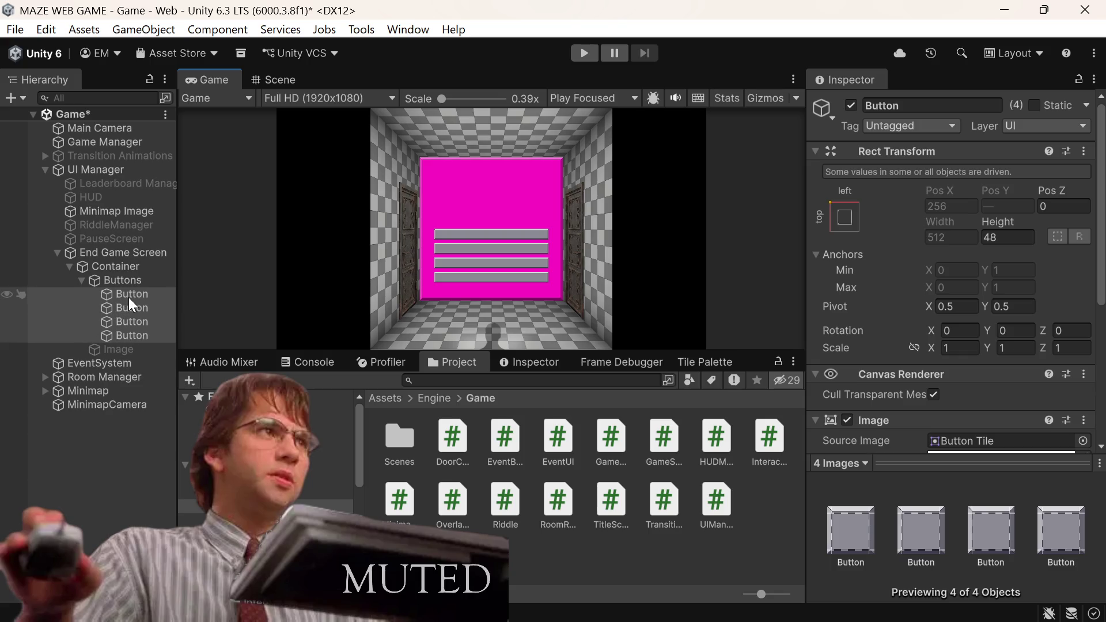
# Step: Add a Text - TextMeshPro child to each of the four buttons
pyautogui.click(129, 297)
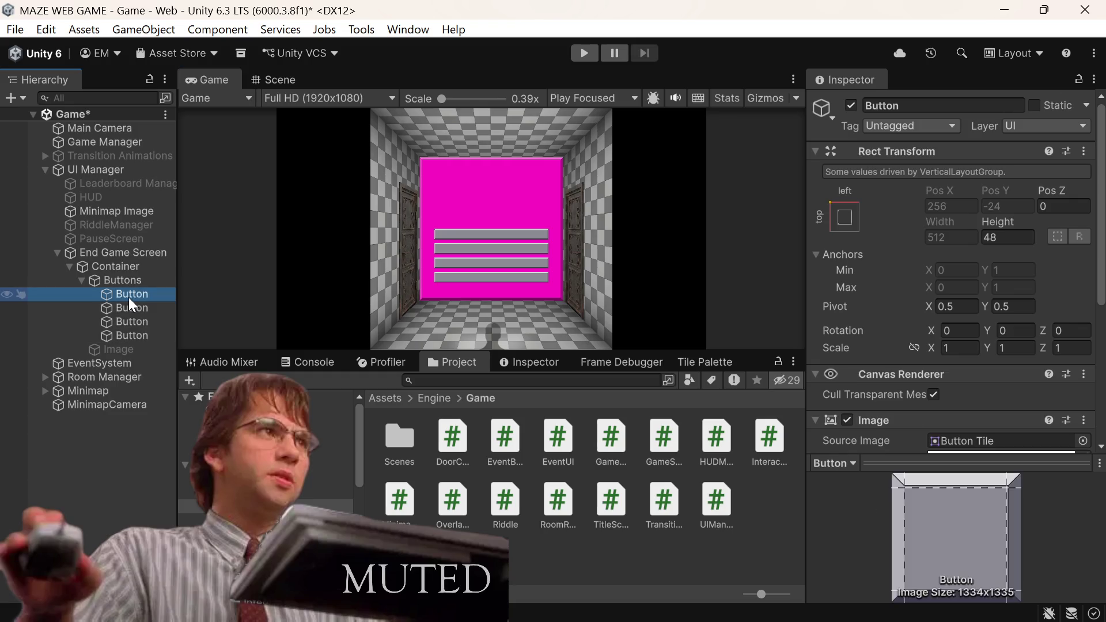
pyautogui.keyDown('shift'); pyautogui.click(128, 335); pyautogui.keyUp('shift')
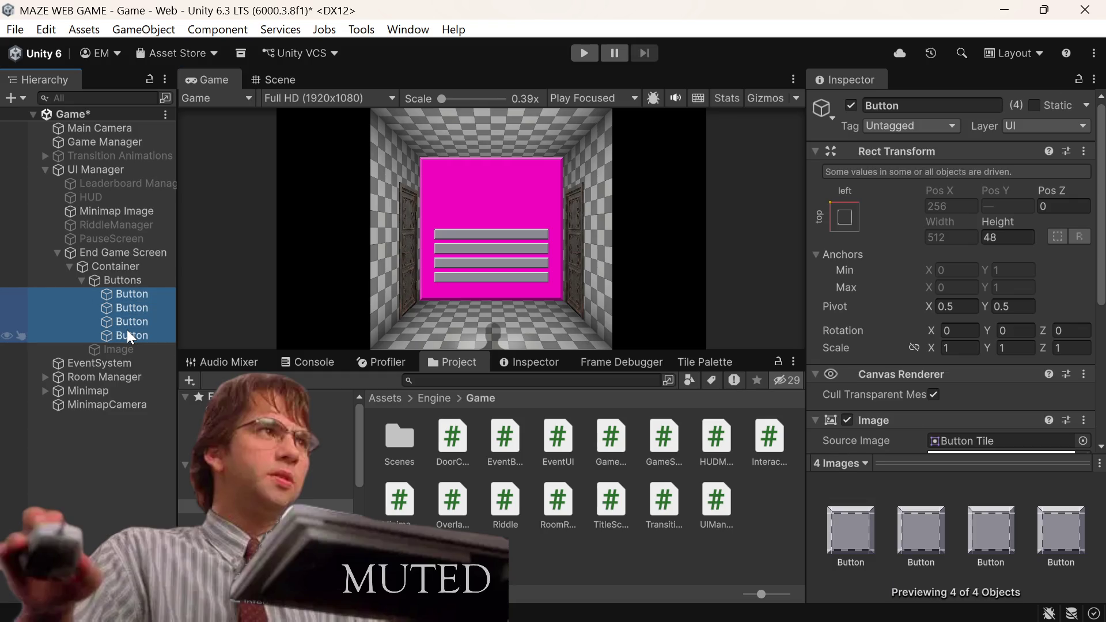
pyautogui.rightClick(128, 331)
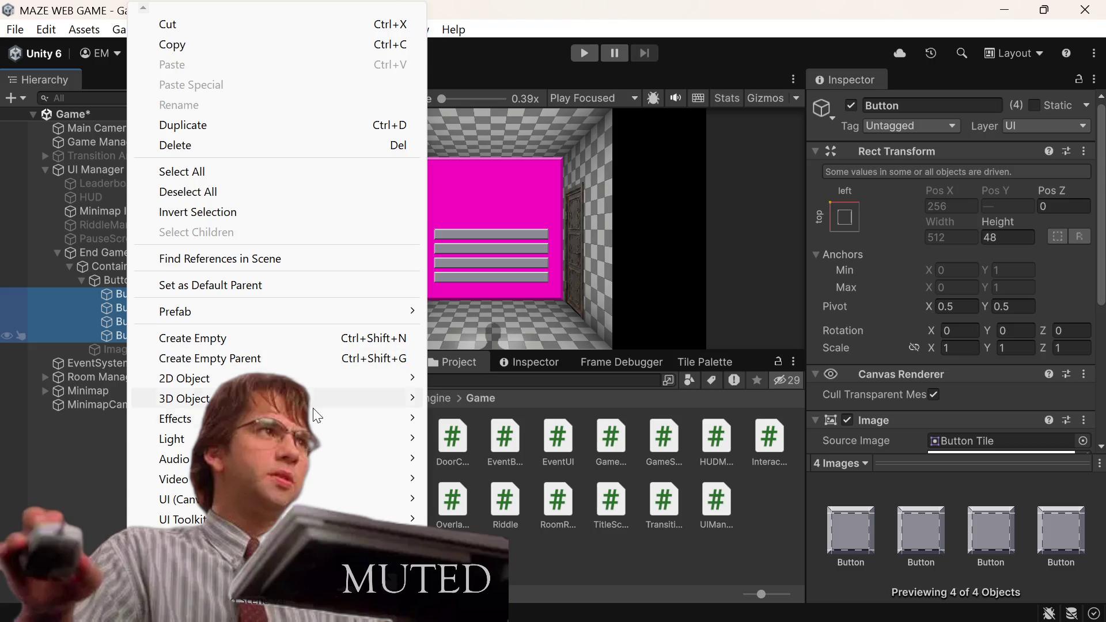
pyautogui.moveTo(384, 498)
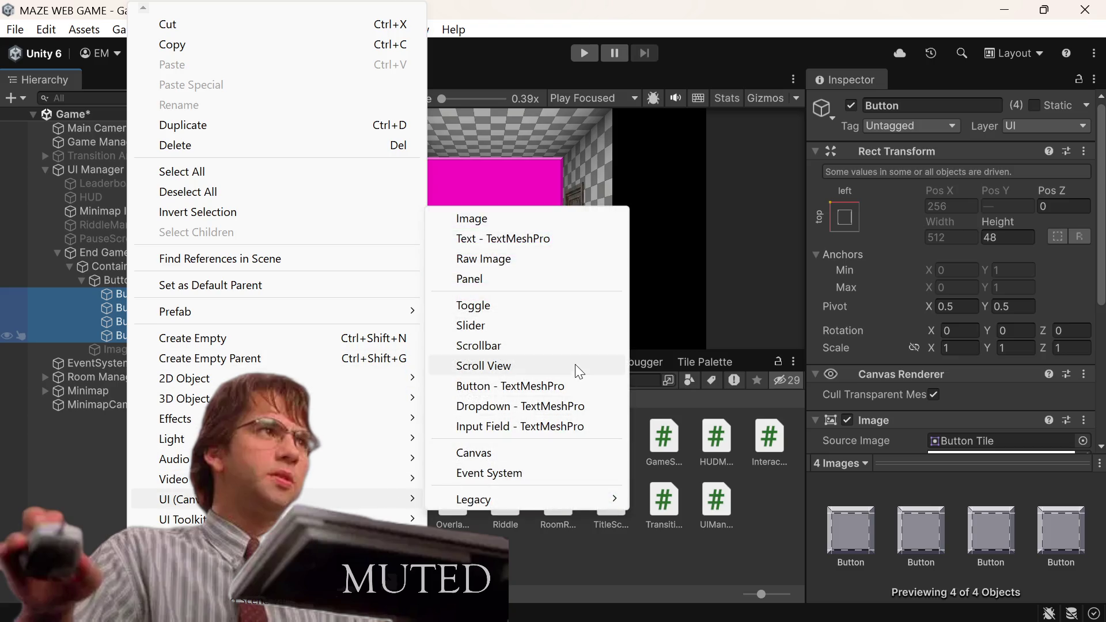
pyautogui.click(570, 239)
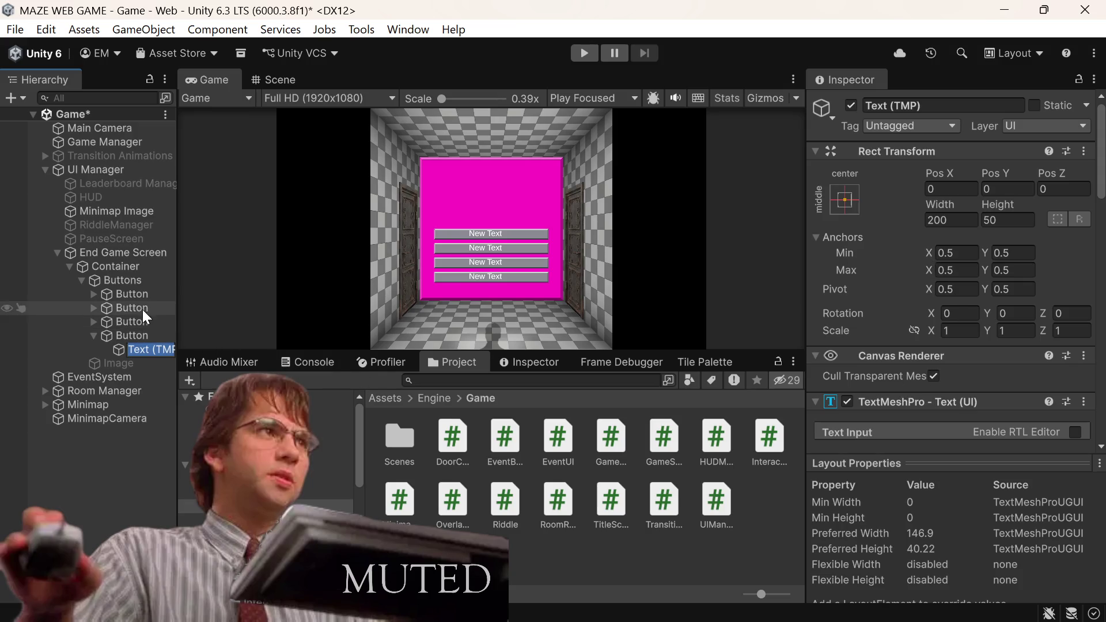
# Step: Select the four Text (TMP) children and anchor them stretch-stretch to fill their buttons
pyautogui.click(123, 331)
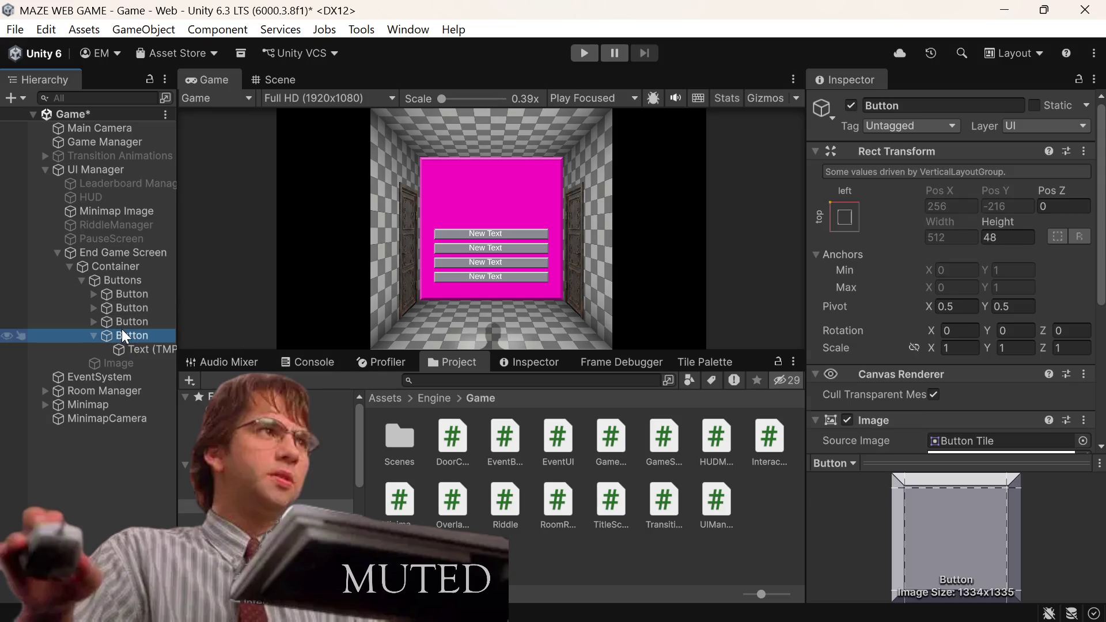
pyautogui.keyDown('shift'); pyautogui.click(129, 293); pyautogui.keyUp('shift')
pyautogui.click(98, 304)
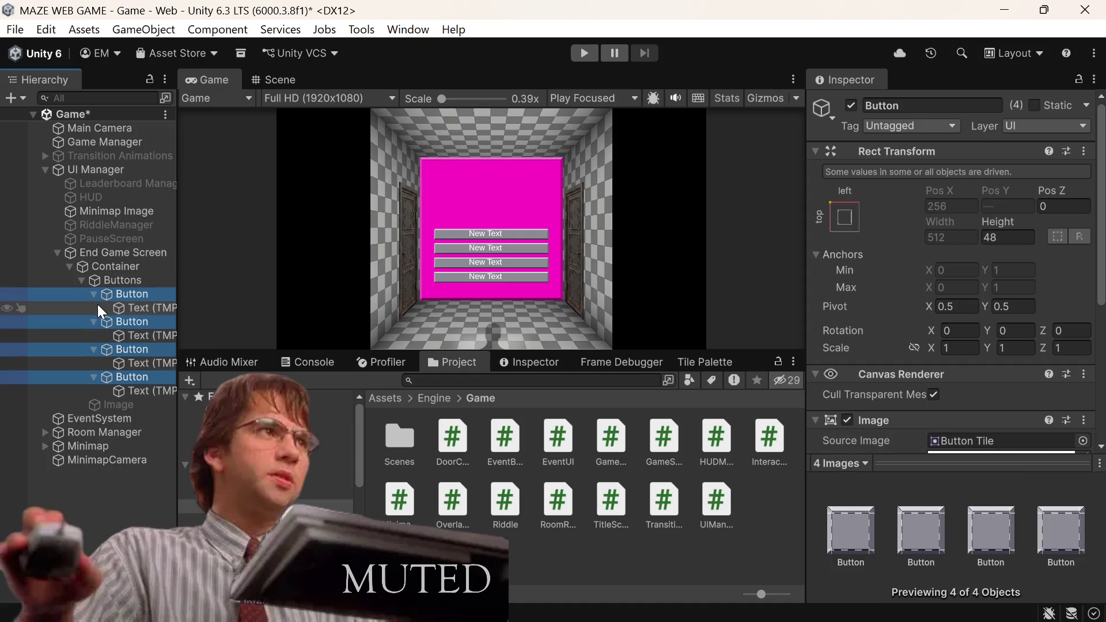
pyautogui.click(155, 309)
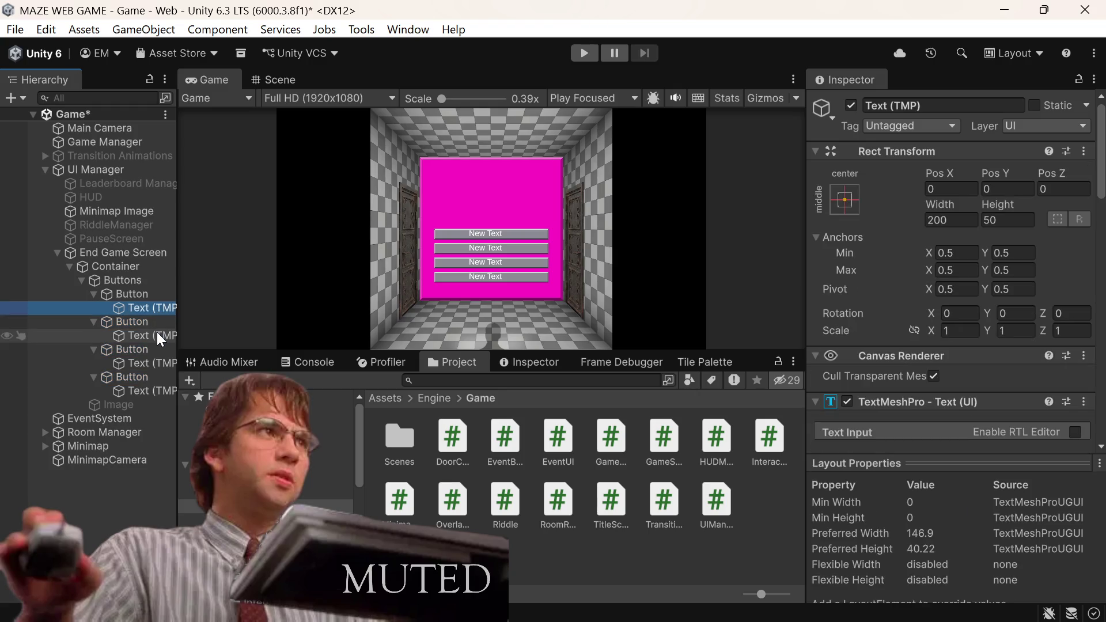
pyautogui.keyDown('ctrl'); pyautogui.click(157, 334); pyautogui.keyUp('ctrl')
pyautogui.keyDown('ctrl'); pyautogui.click(151, 359); pyautogui.keyUp('ctrl')
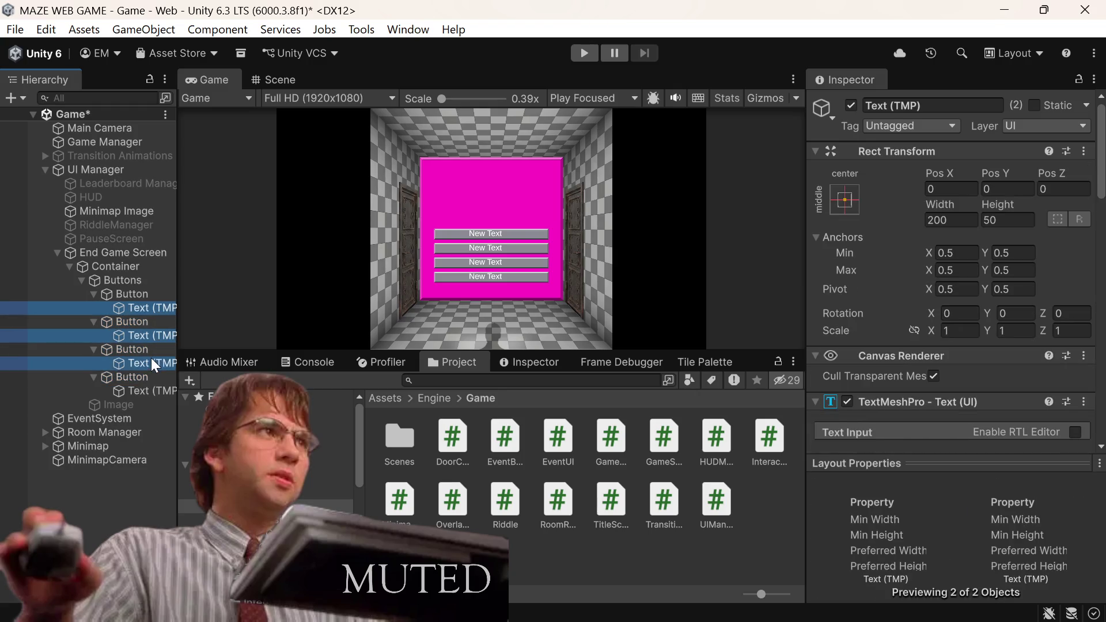
pyautogui.keyDown('ctrl'); pyautogui.click(132, 391); pyautogui.keyUp('ctrl')
pyautogui.click(843, 200)
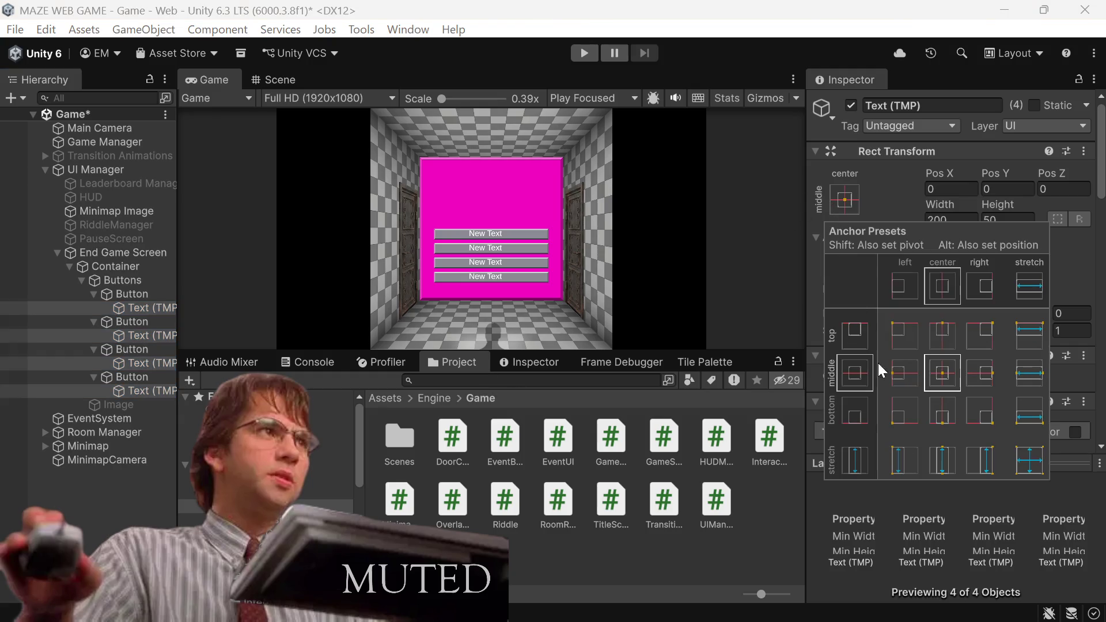
pyautogui.click(1021, 465)
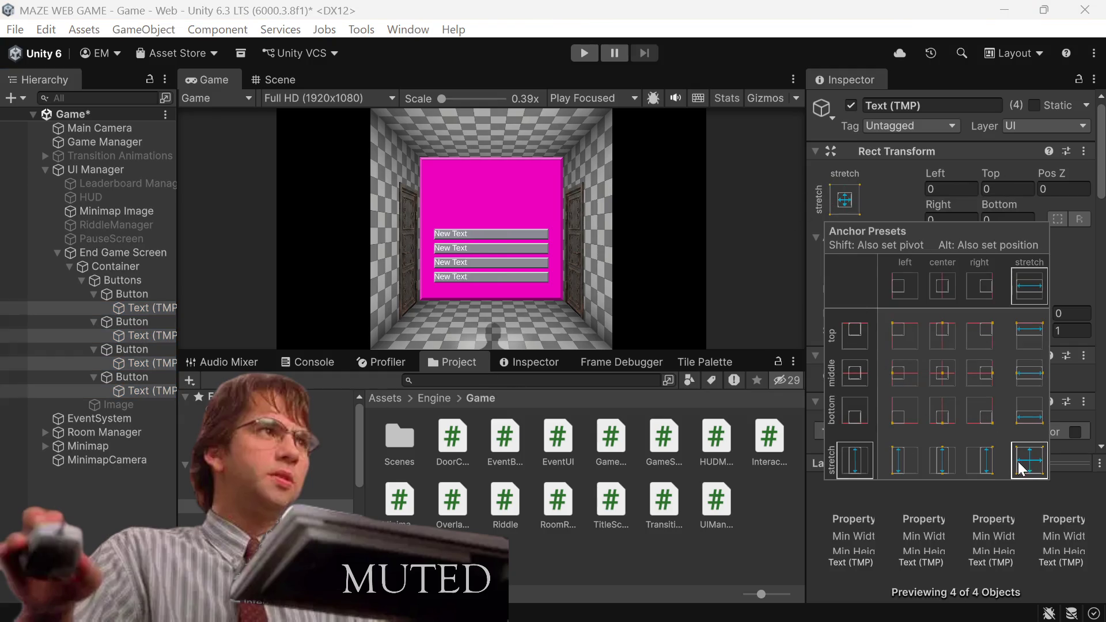
pyautogui.hotkey('shift', 'alt')
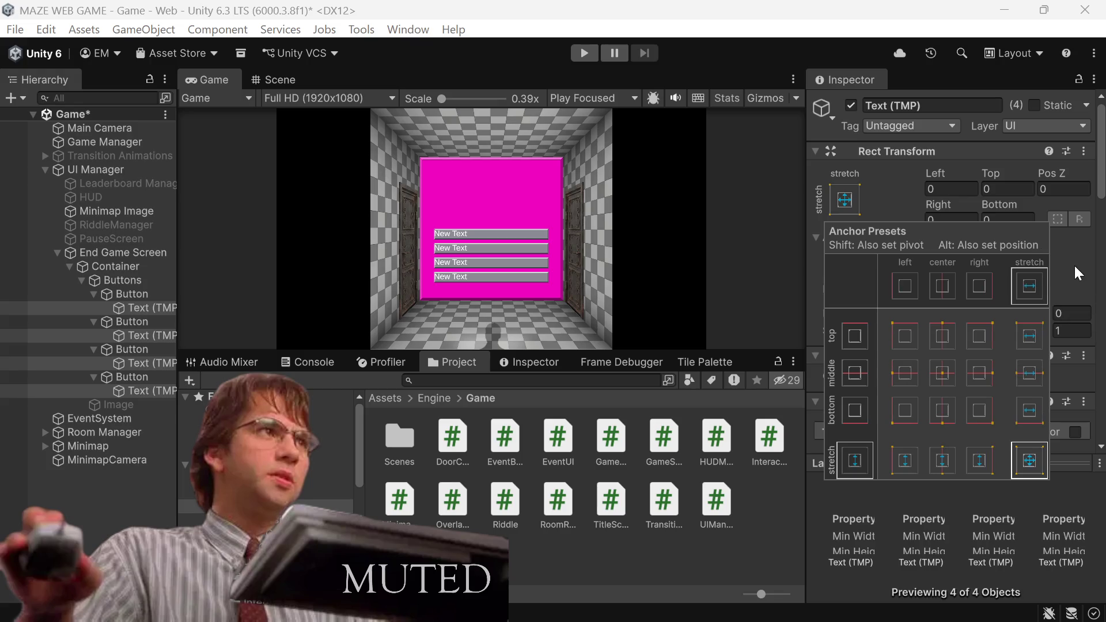
pyautogui.click(1074, 265)
pyautogui.scroll(-5, 994, 378)
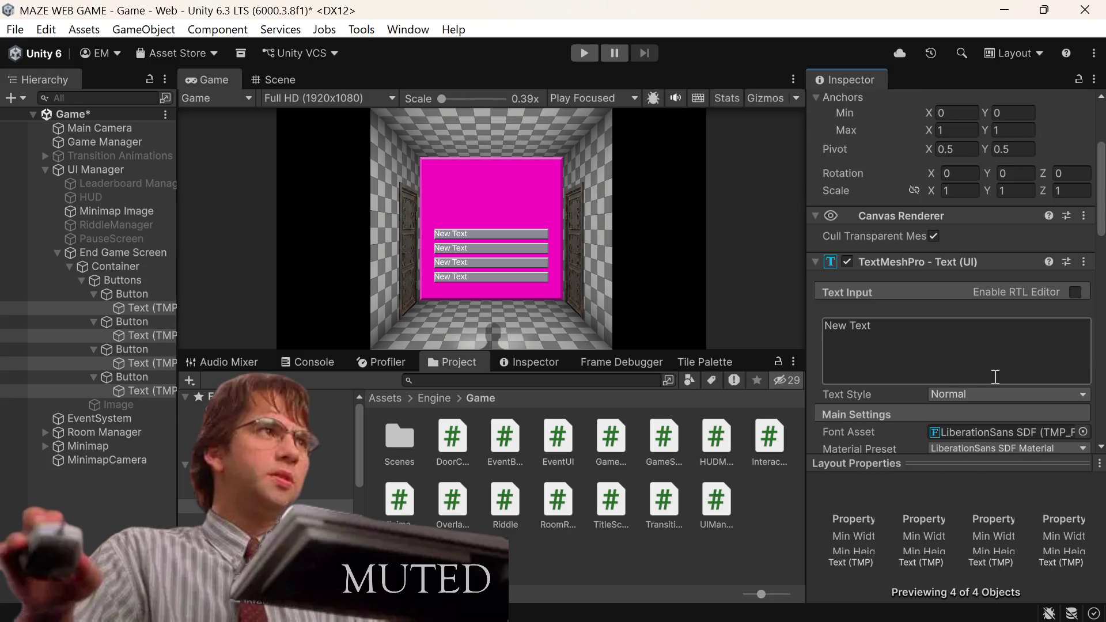
pyautogui.scroll(-2, 995, 376)
pyautogui.scroll(-1, 994, 369)
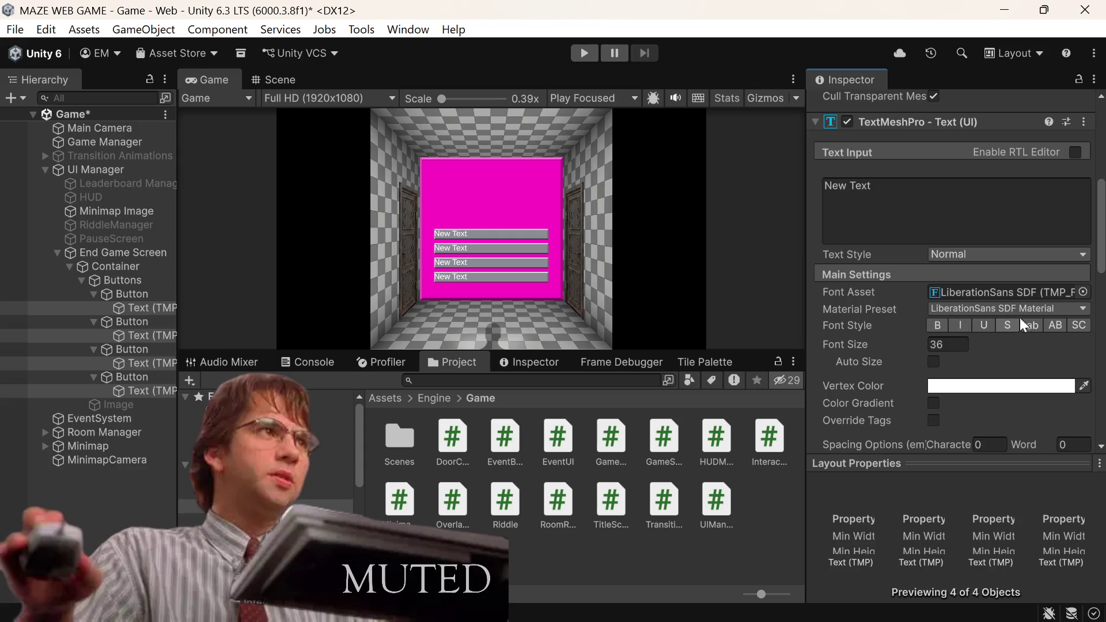
# Step: Try the Arcadia font, then centre the label text horizontally and vertically
pyautogui.click(1083, 293)
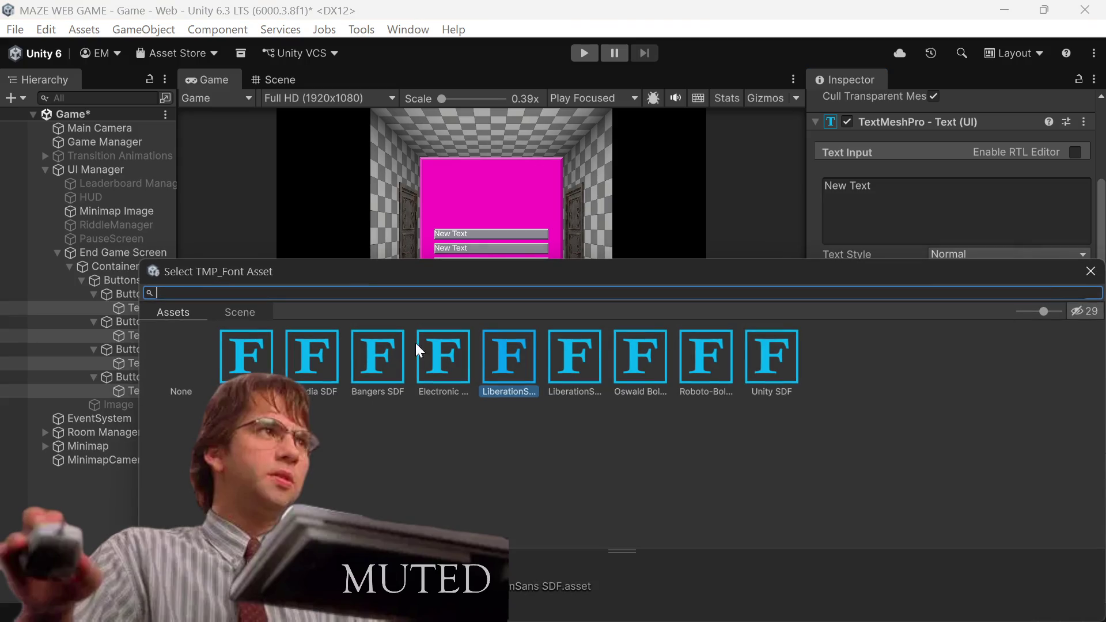
pyautogui.click(329, 352)
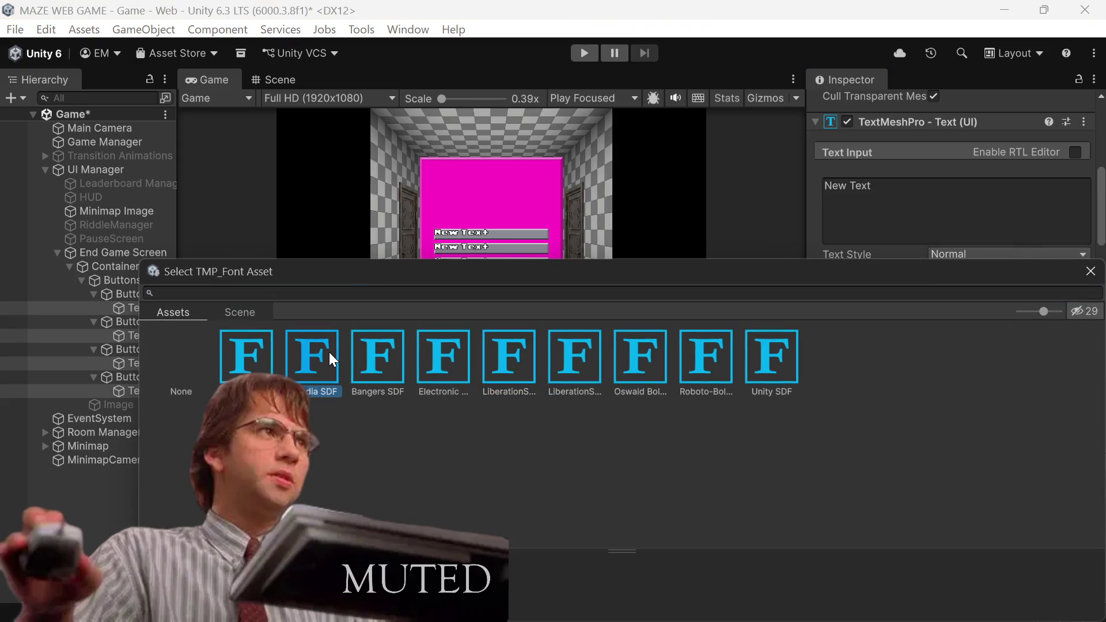
pyautogui.click(1091, 271)
pyautogui.scroll(-5, 947, 317)
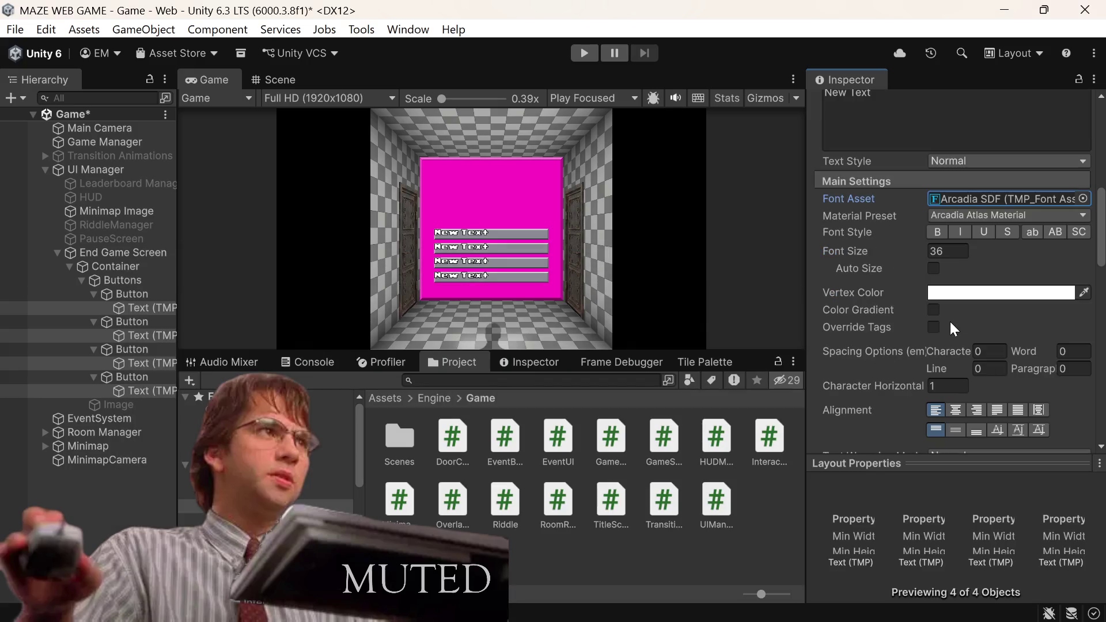
pyautogui.click(955, 363)
pyautogui.click(956, 384)
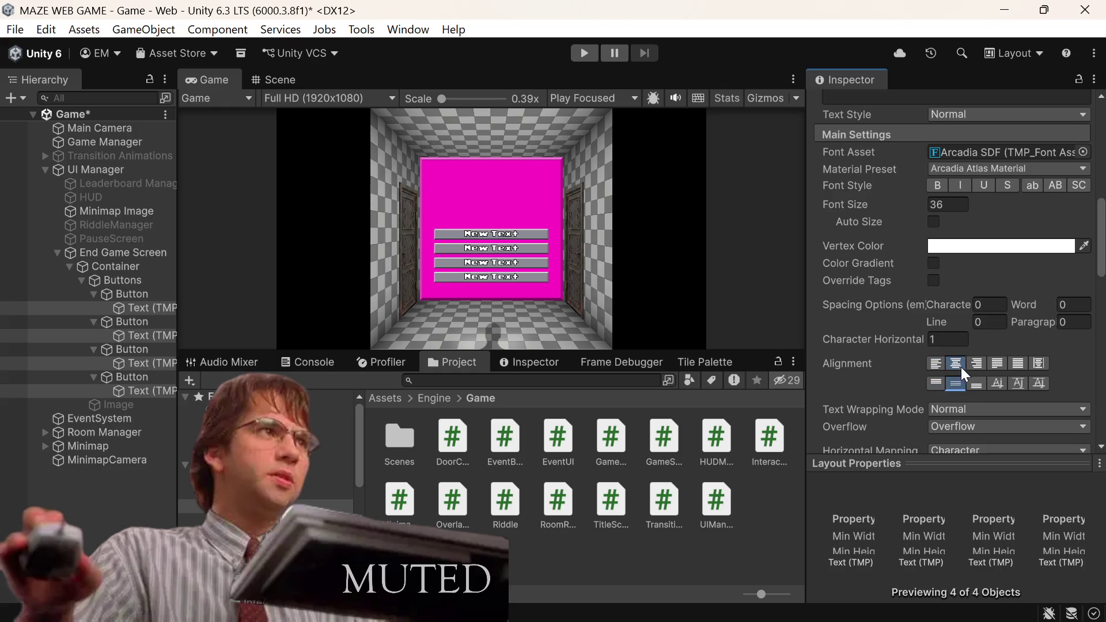
# Step: Try the Anton and Roboto-Bold fonts, then settle on Oswald Bold SDF for the labels
pyautogui.scroll(2, 959, 346)
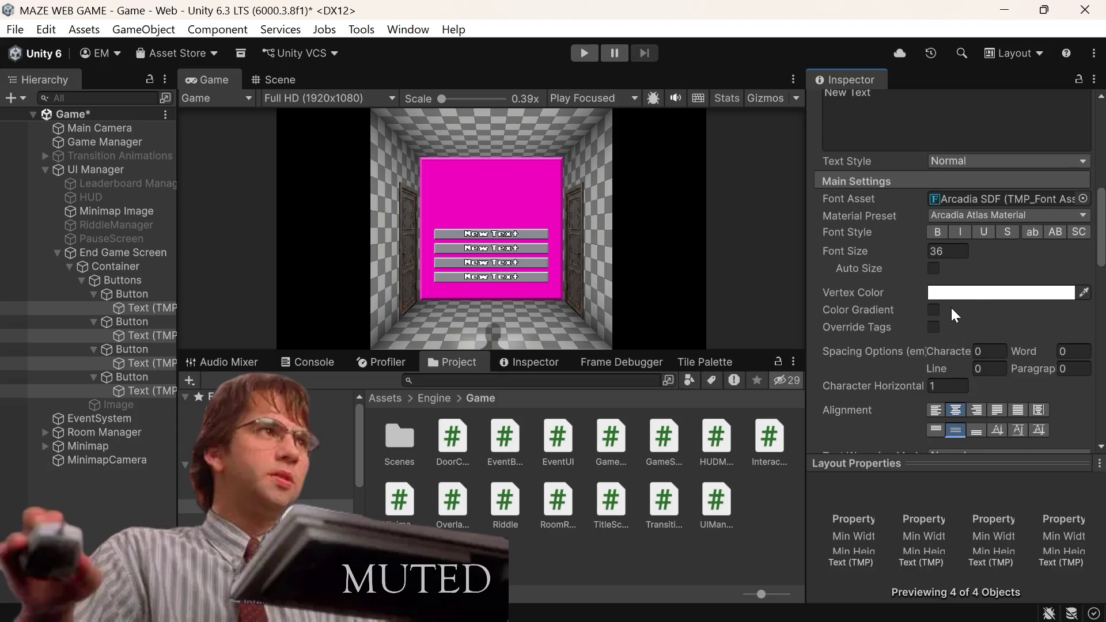
pyautogui.scroll(2, 980, 288)
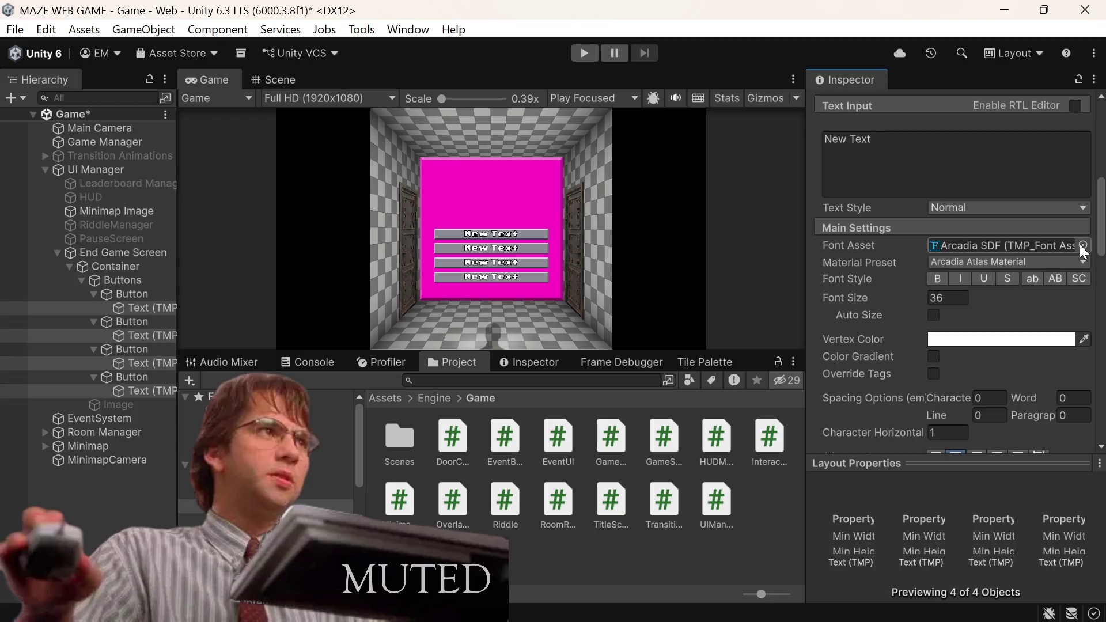
pyautogui.click(1083, 245)
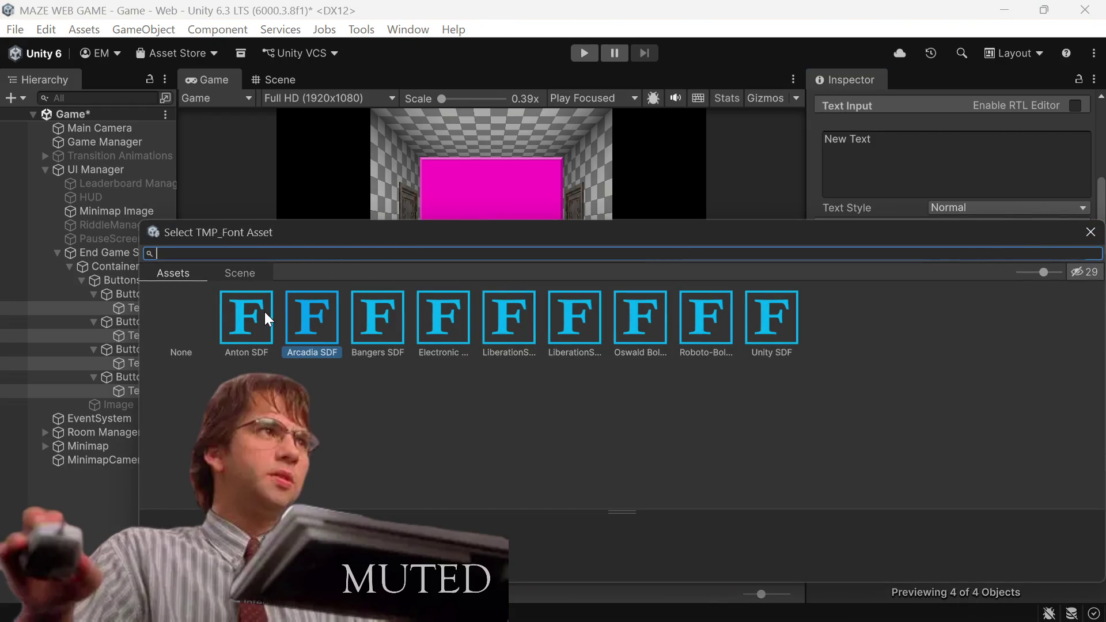
pyautogui.doubleClick(264, 313)
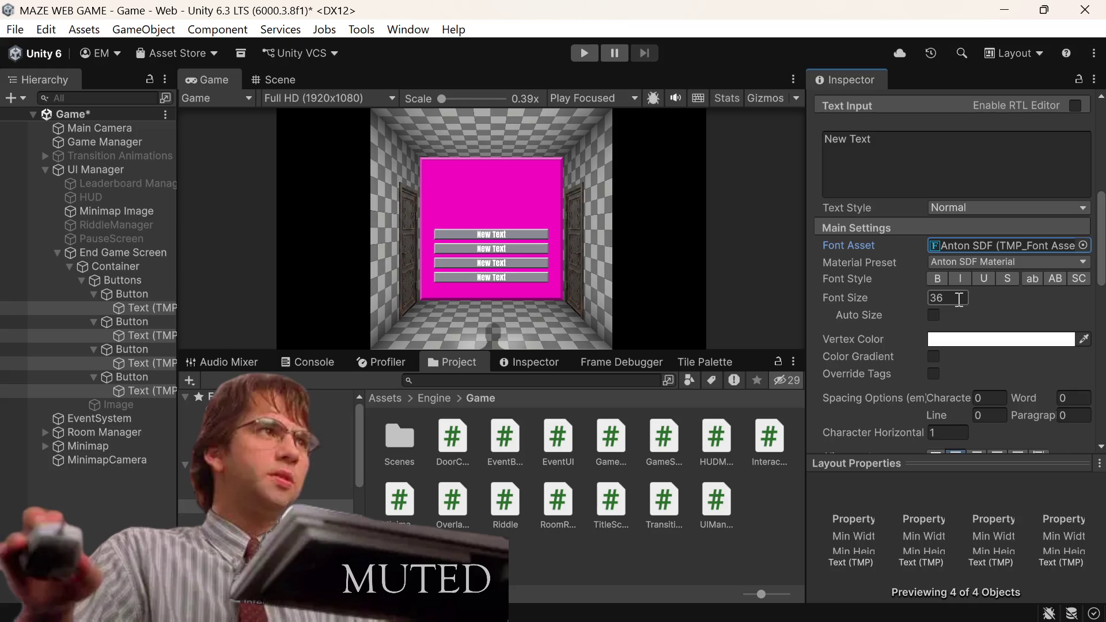
pyautogui.scroll(4, 959, 304)
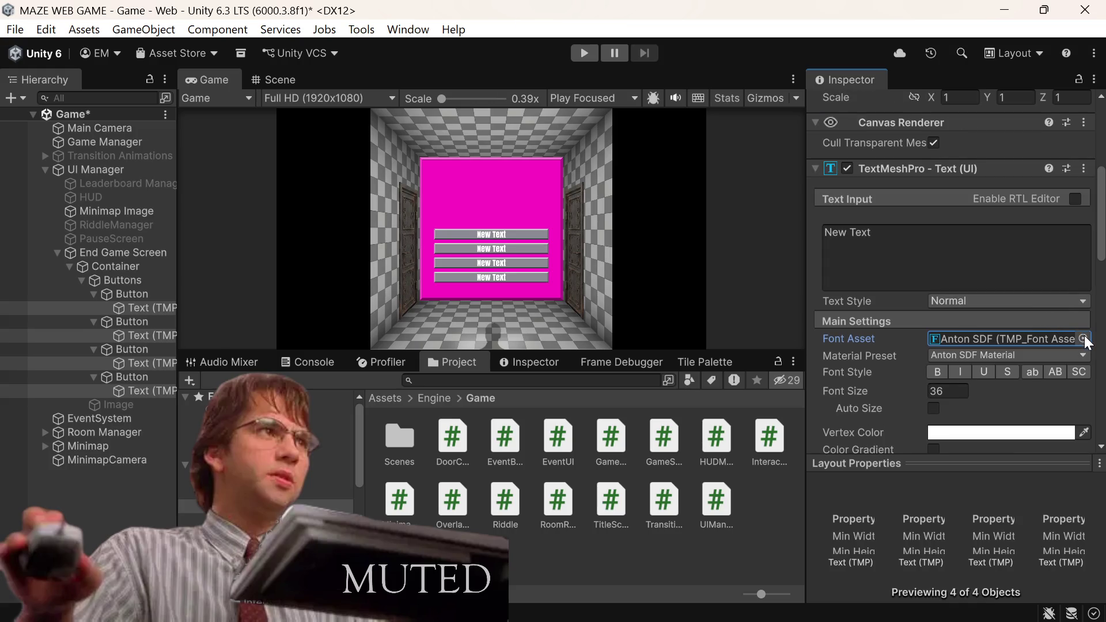
pyautogui.click(1085, 339)
pyautogui.doubleClick(707, 365)
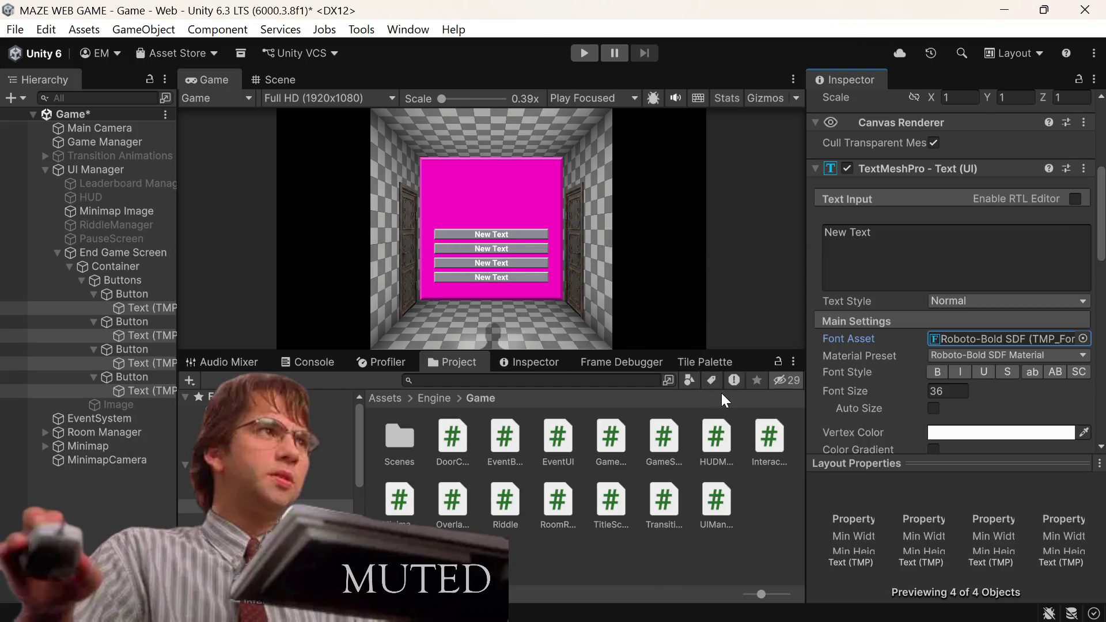
pyautogui.click(956, 391)
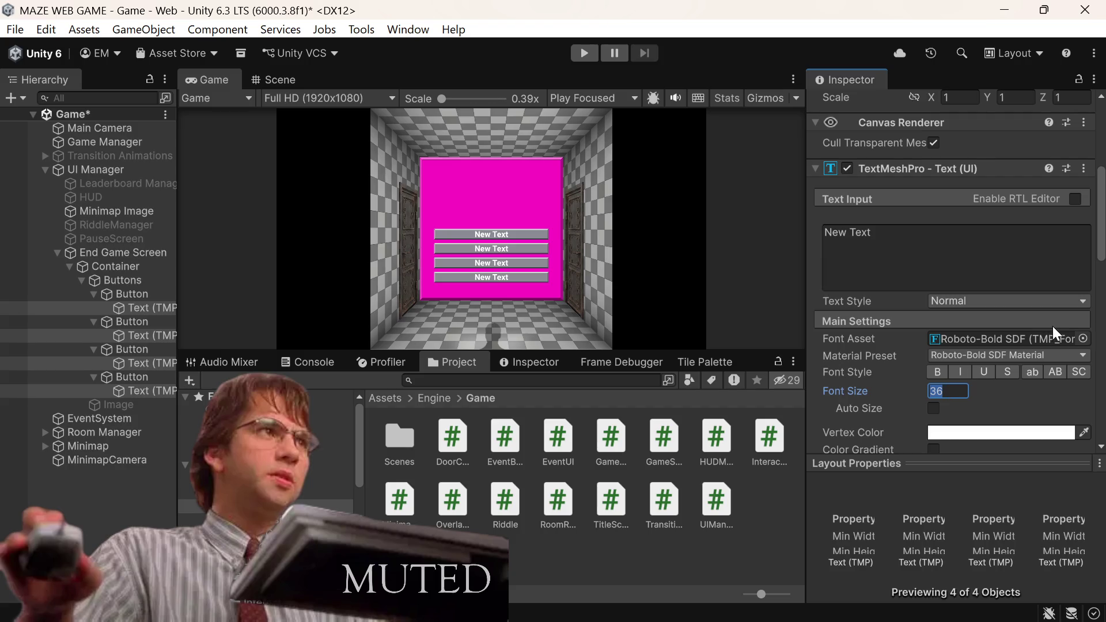
pyautogui.click(1082, 340)
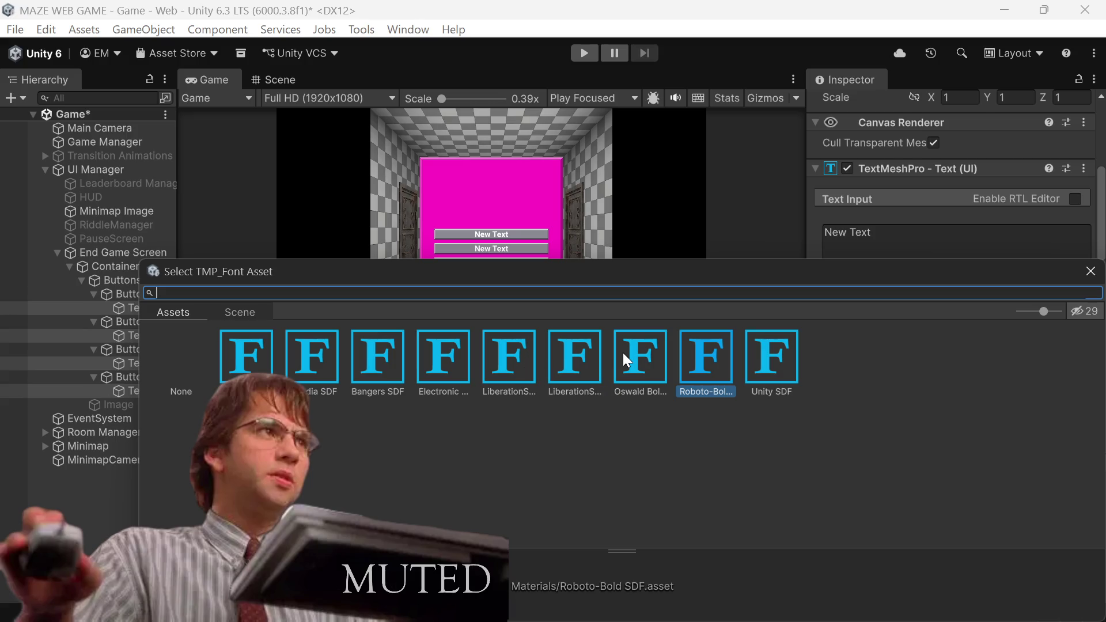
pyautogui.click(643, 364)
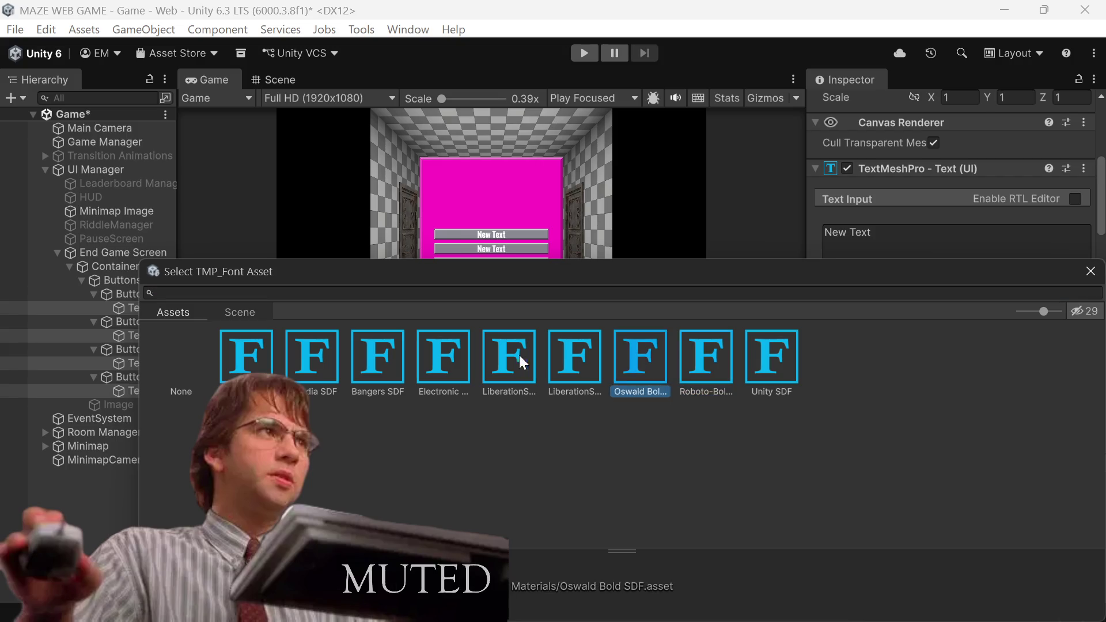
pyautogui.click(1090, 273)
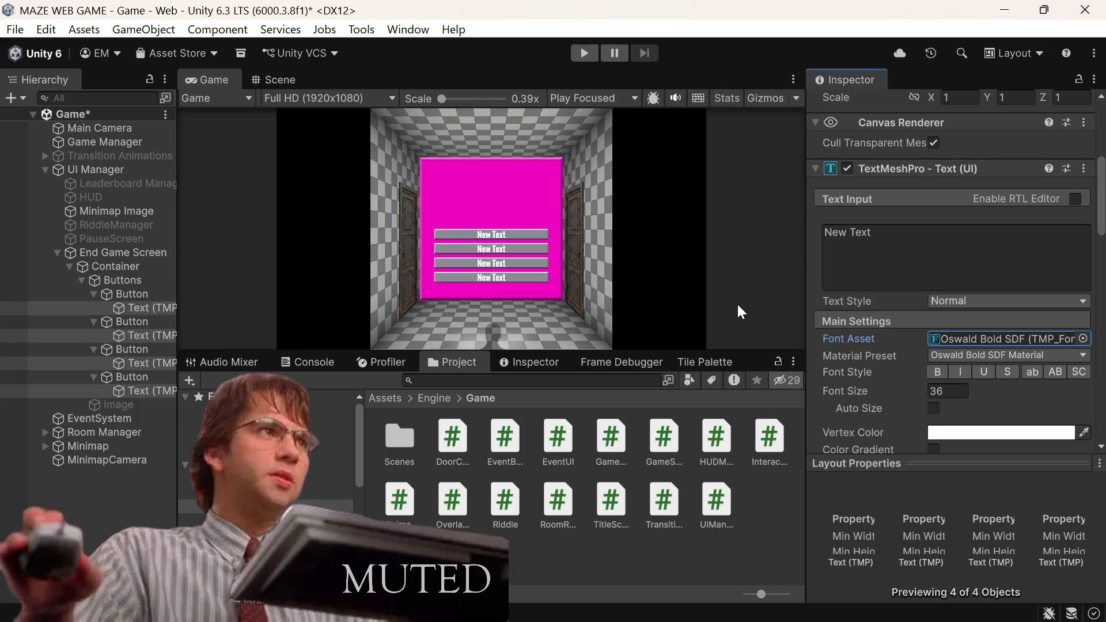
pyautogui.scroll(-2, 962, 317)
# Step: Set the button labels to font size 32 and make them bold
pyautogui.click(961, 344)
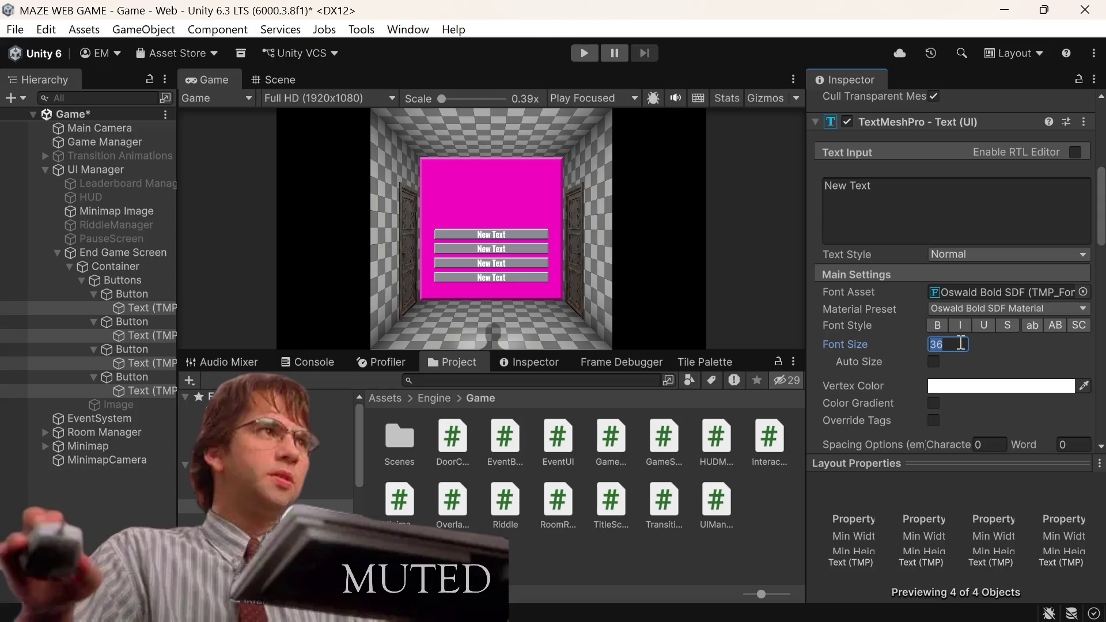
pyautogui.write('32')
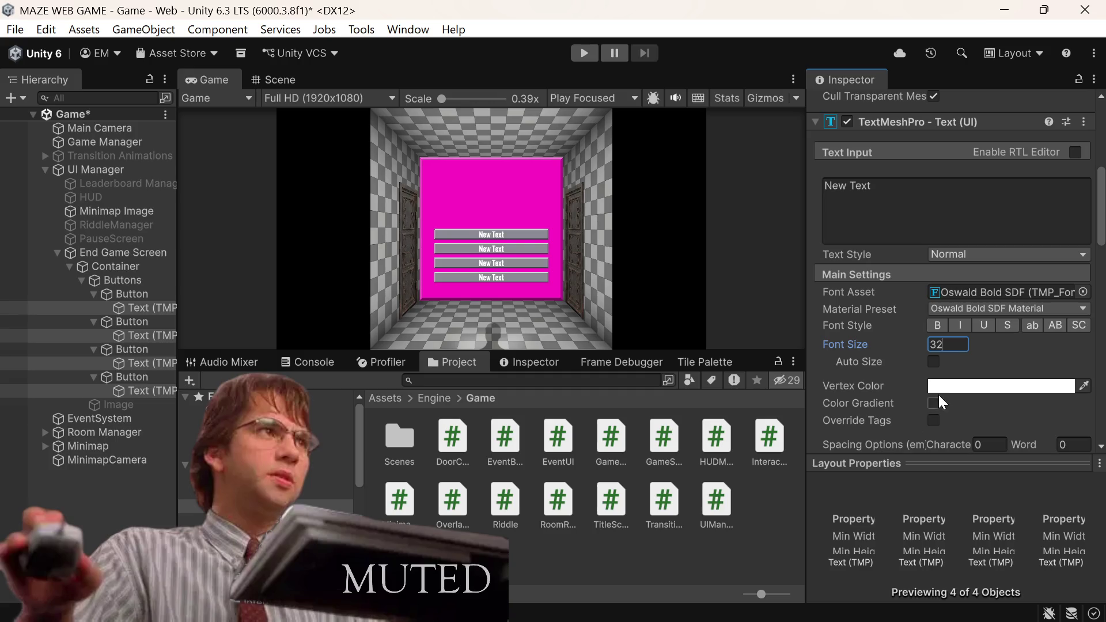
pyautogui.click(939, 326)
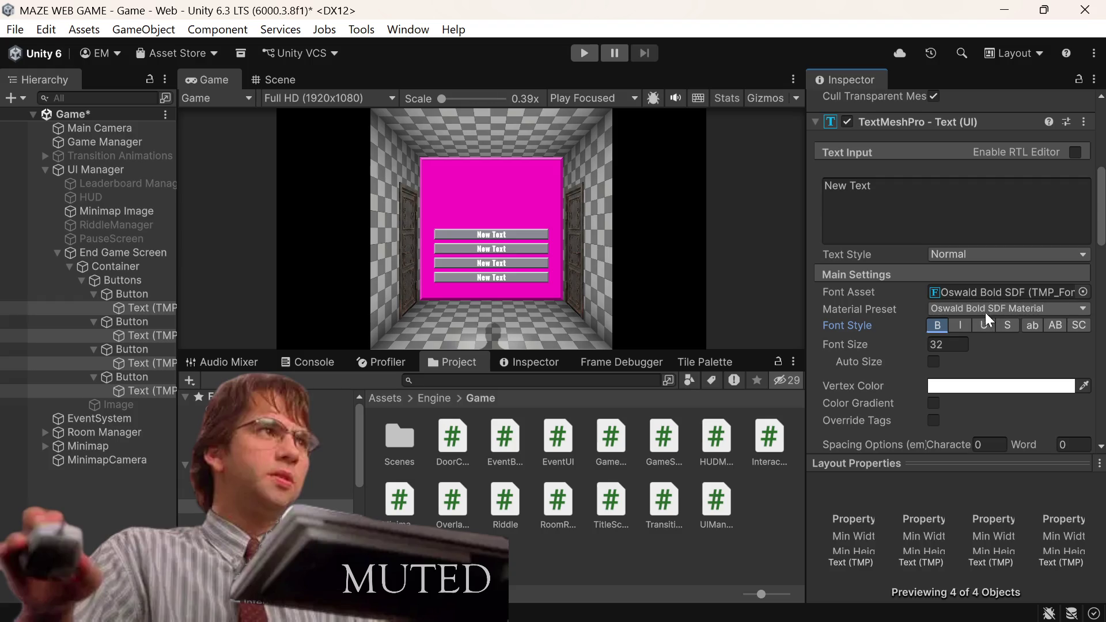
# Step: Replace the labels' New Text with 'Answer'
pyautogui.click(971, 180)
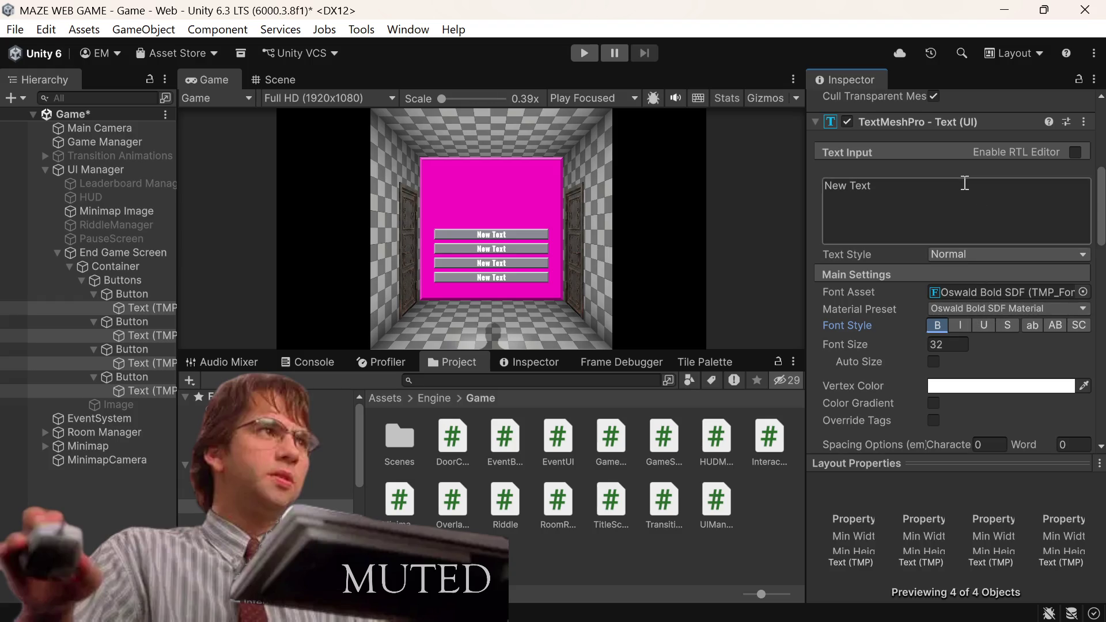
pyautogui.write('Anse')
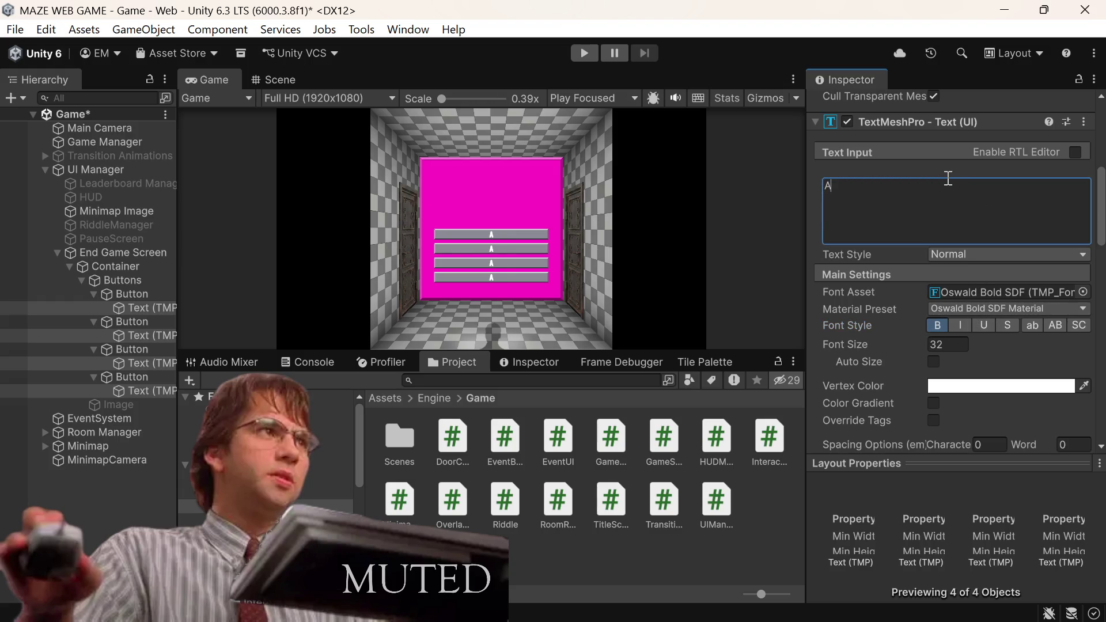
pyautogui.press('BackSpace')
pyautogui.write('wer')
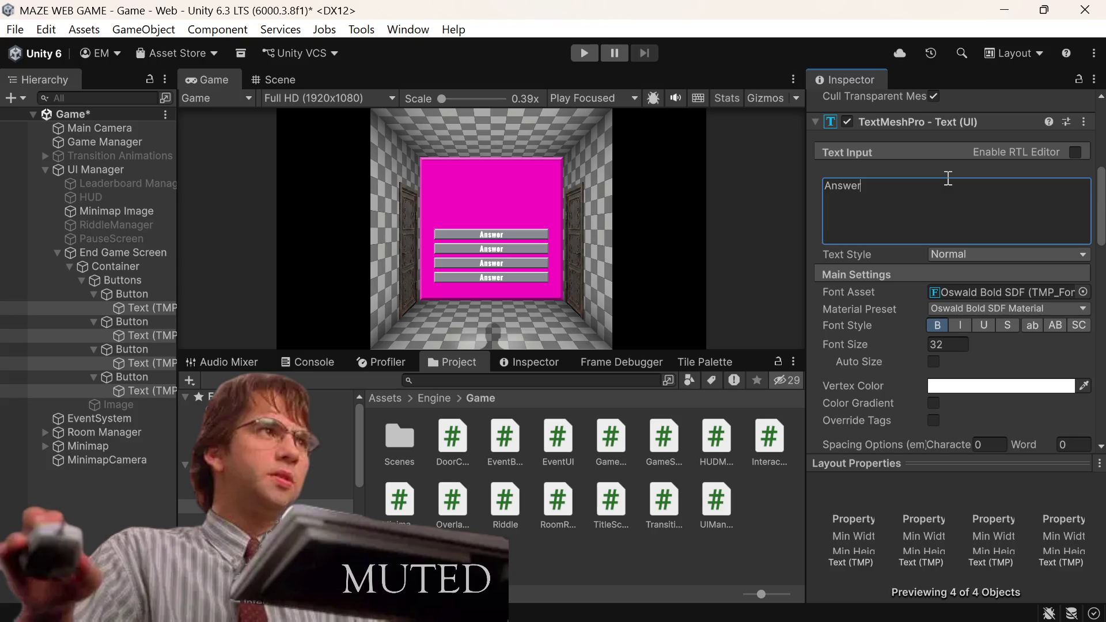
pyautogui.scroll(2, 947, 178)
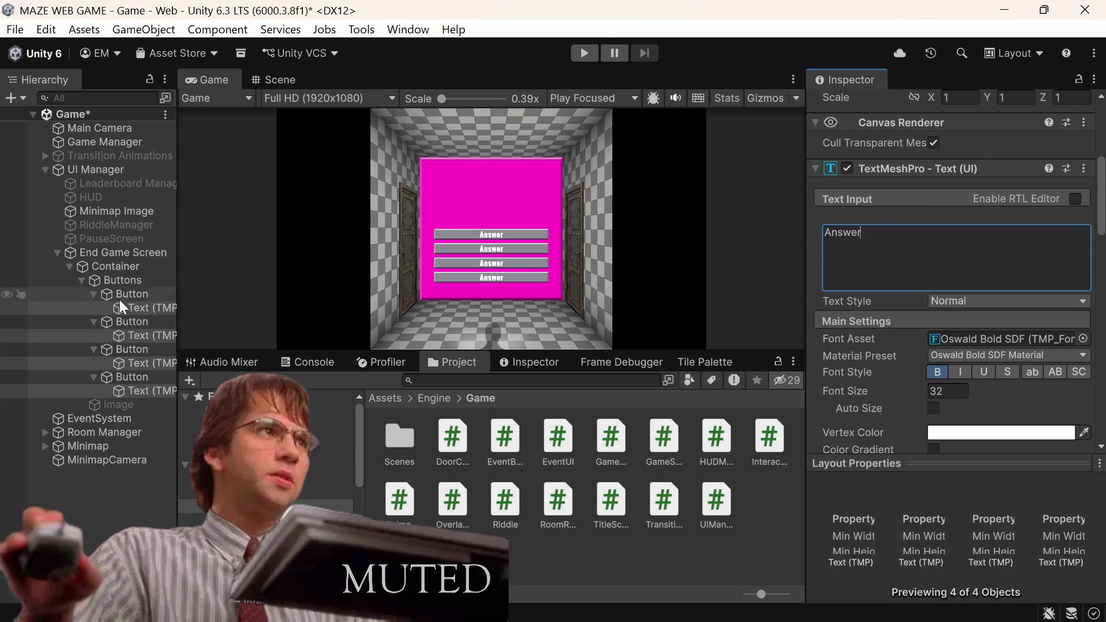
pyautogui.click(93, 295)
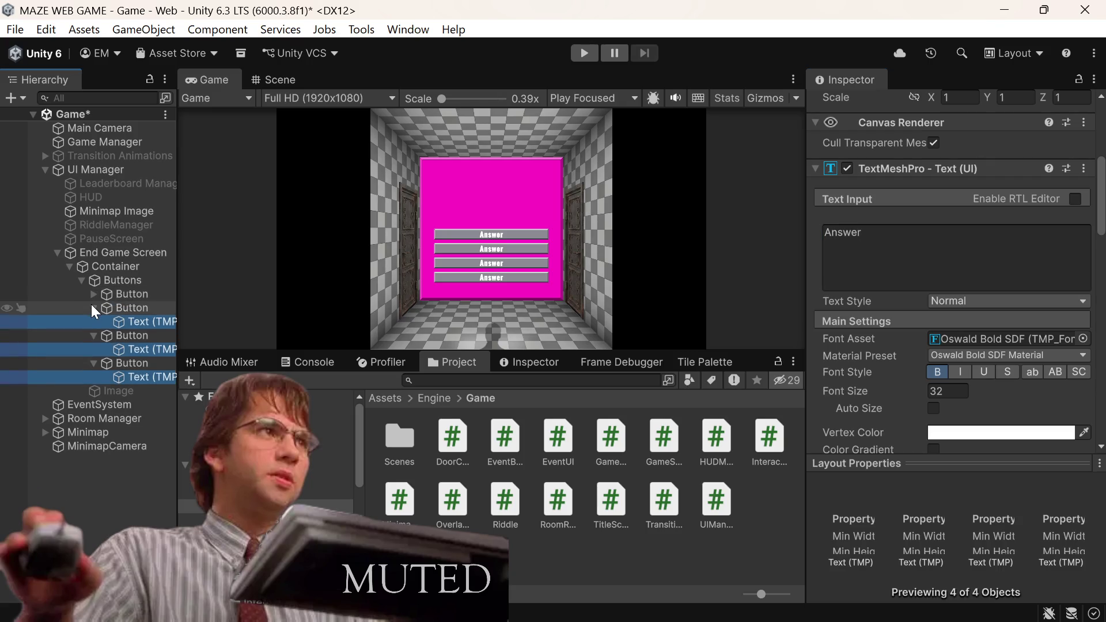
# Step: Collapse the second, third and fourth Button entries and the Buttons group in the Hierarchy
pyautogui.click(93, 309)
pyautogui.click(95, 320)
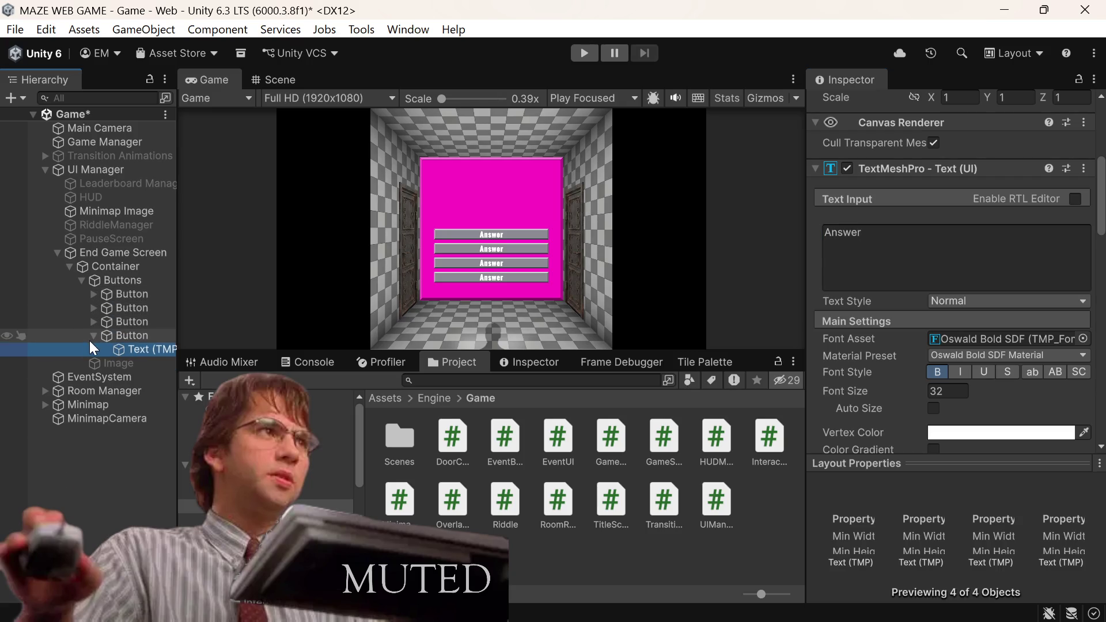
pyautogui.click(92, 336)
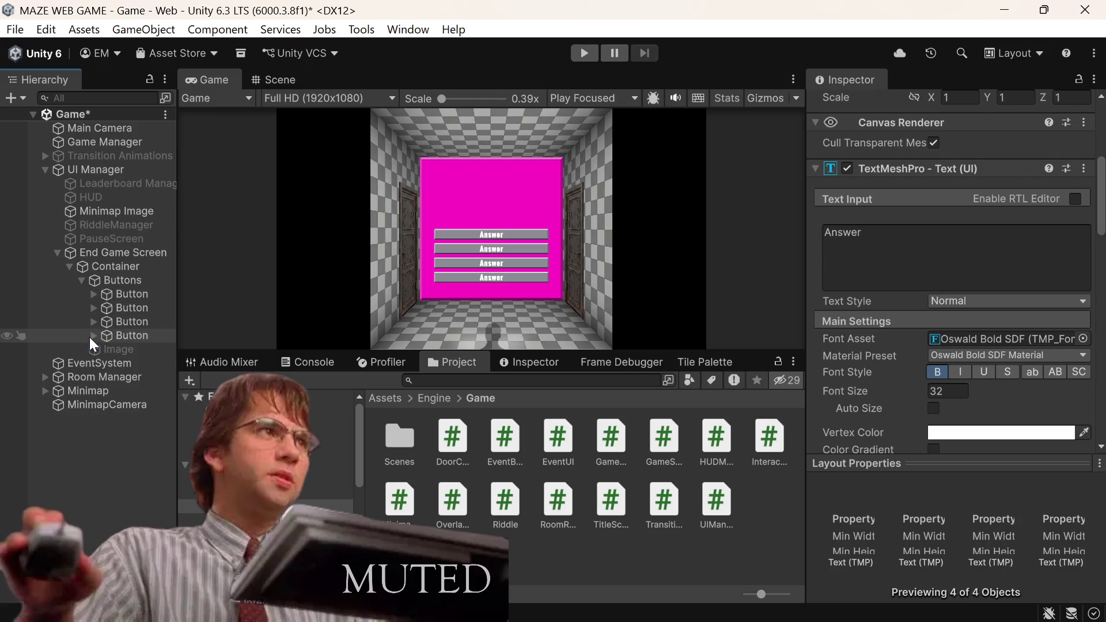
pyautogui.click(81, 281)
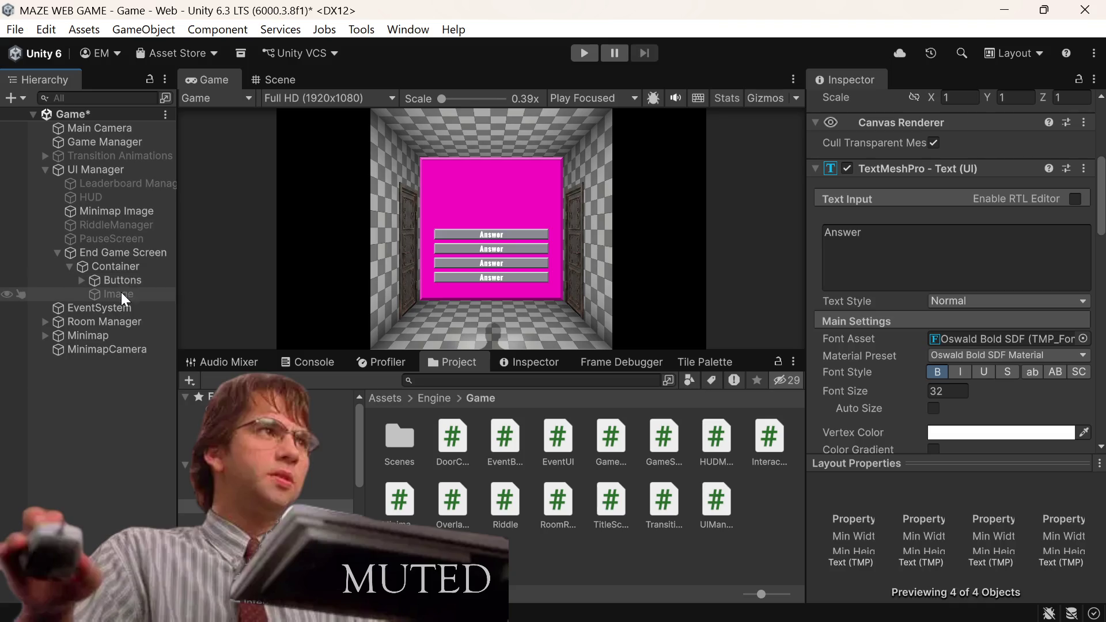
pyautogui.click(120, 296)
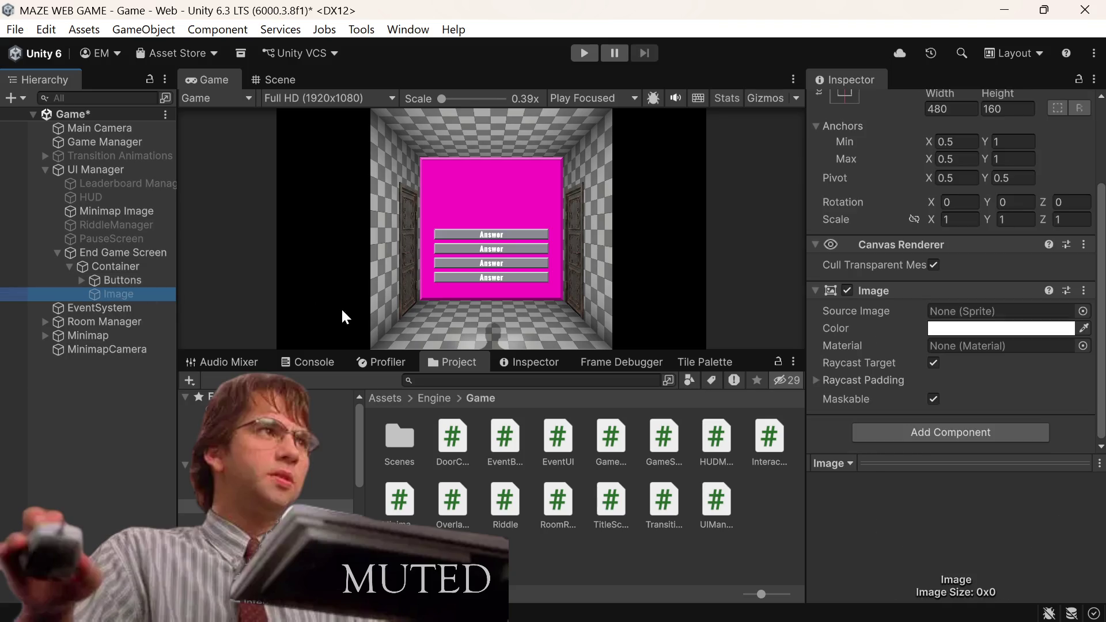
# Step: Create a UI Text - TextMeshPro object inside Container
pyautogui.rightClick(132, 266)
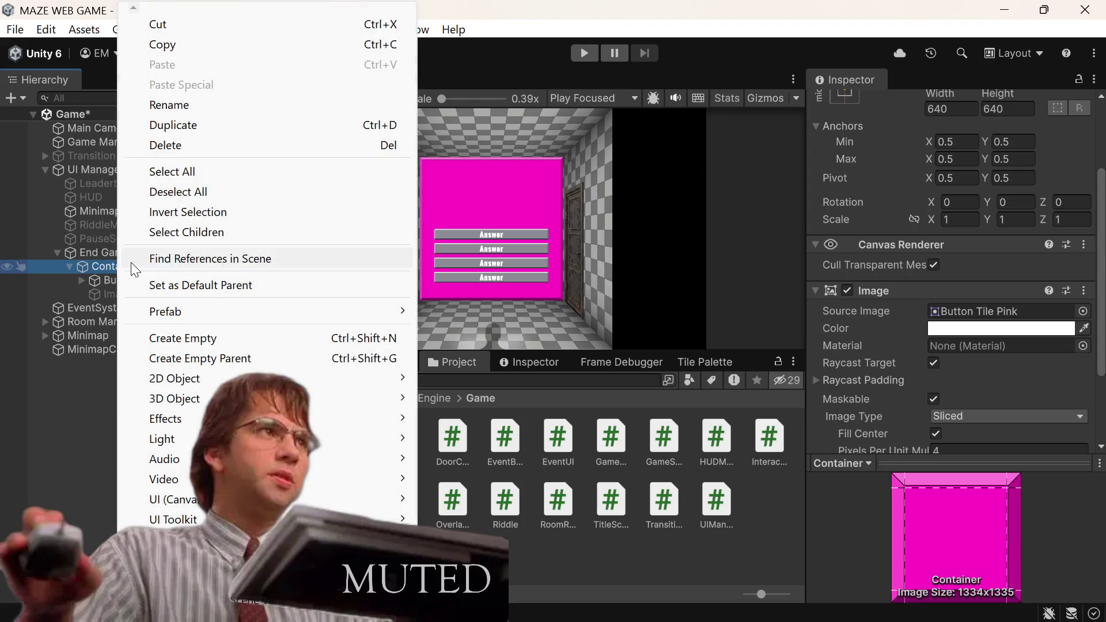
pyautogui.moveTo(357, 459)
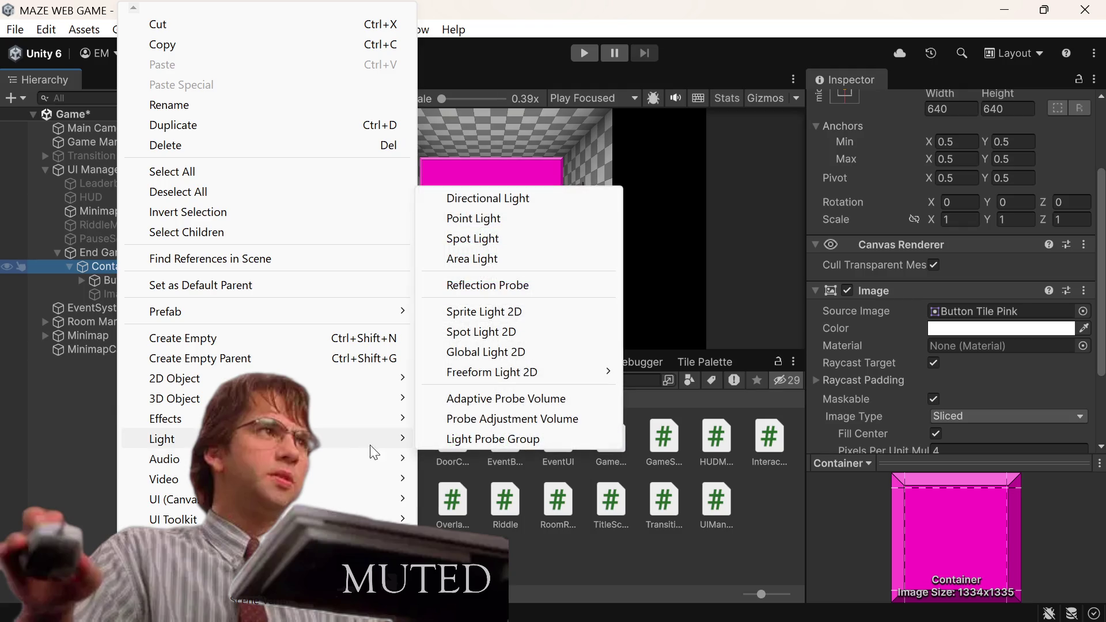
pyautogui.moveTo(383, 499)
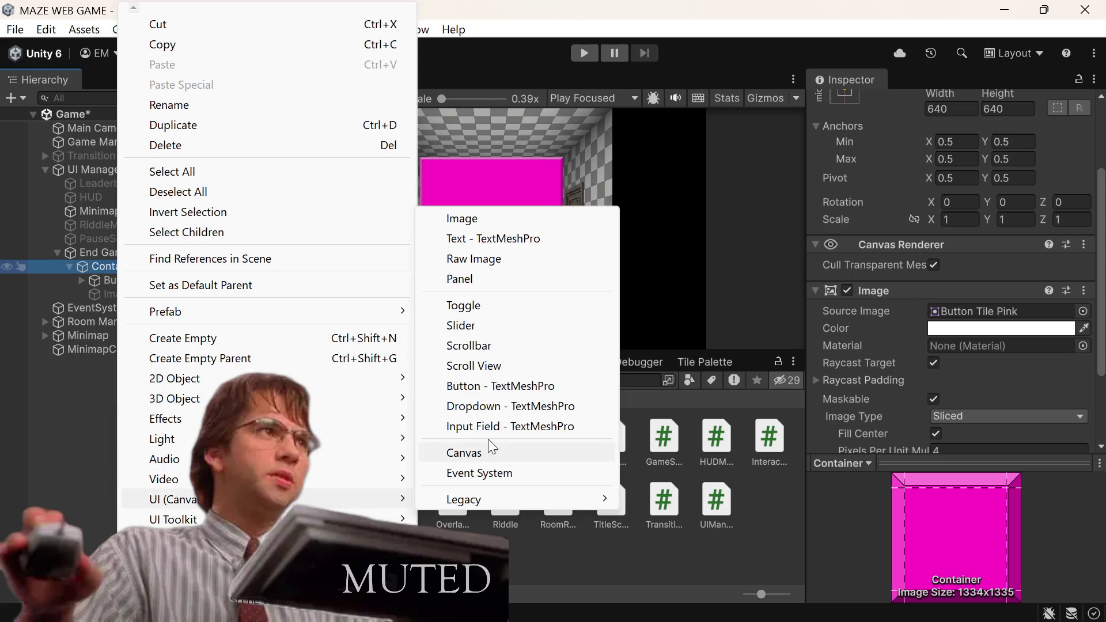
pyautogui.click(503, 238)
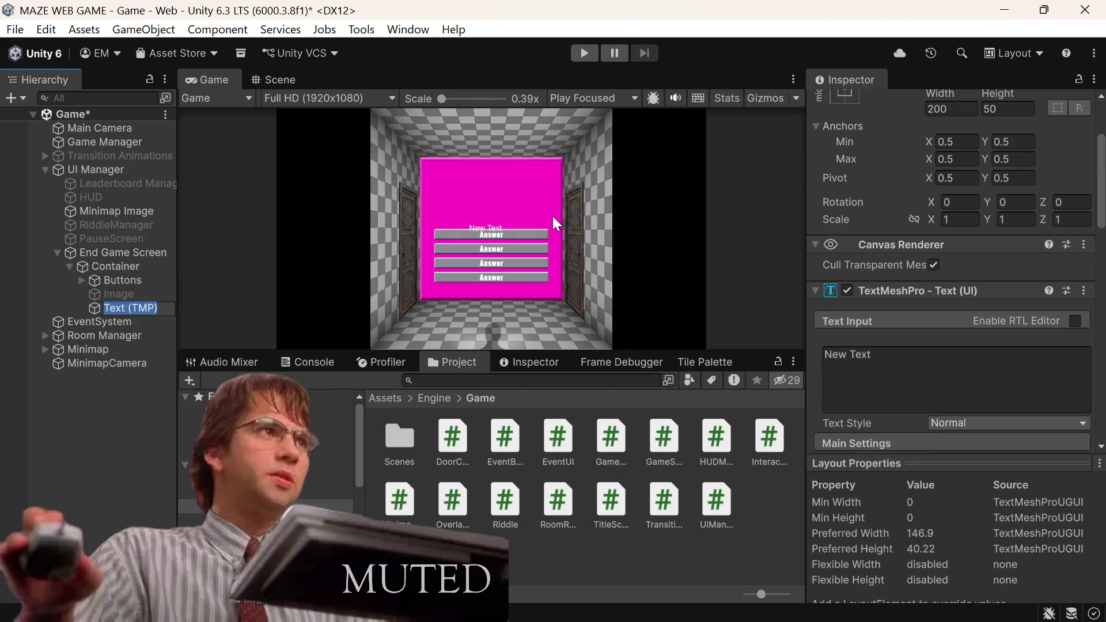
# Step: Switch to the Scene view and frame Container
pyautogui.click(283, 79)
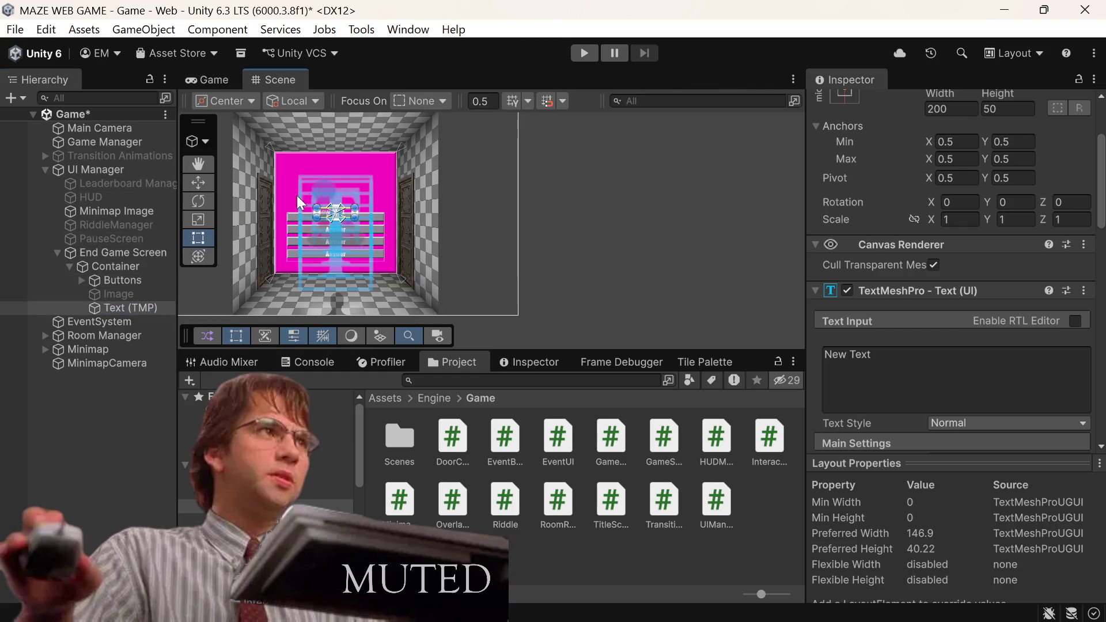
pyautogui.doubleClick(119, 266)
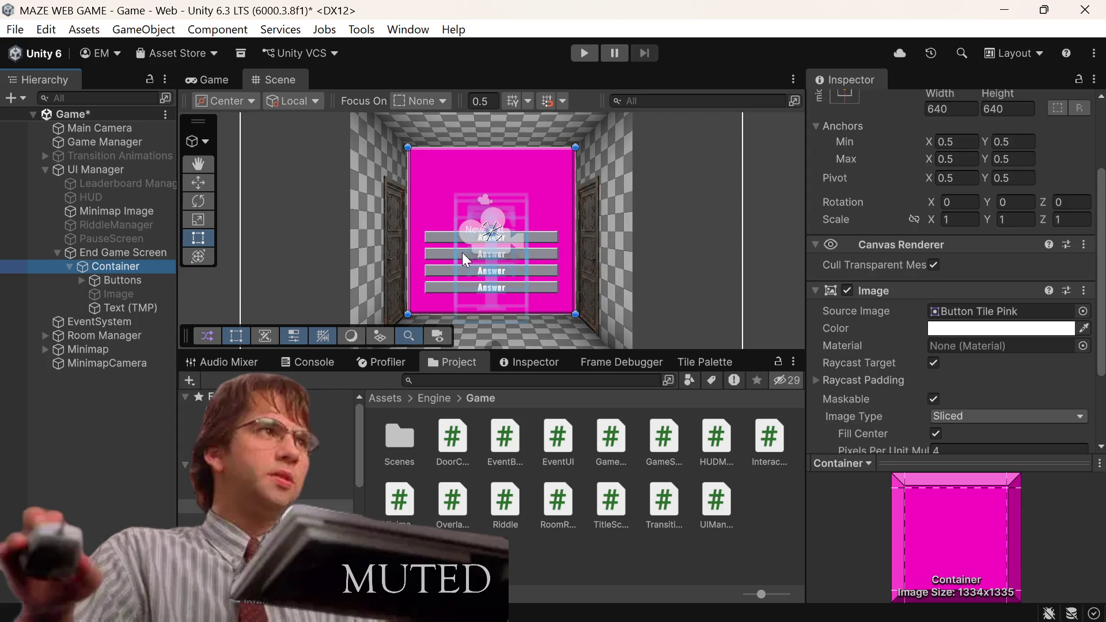
pyautogui.scroll(-2, 509, 231)
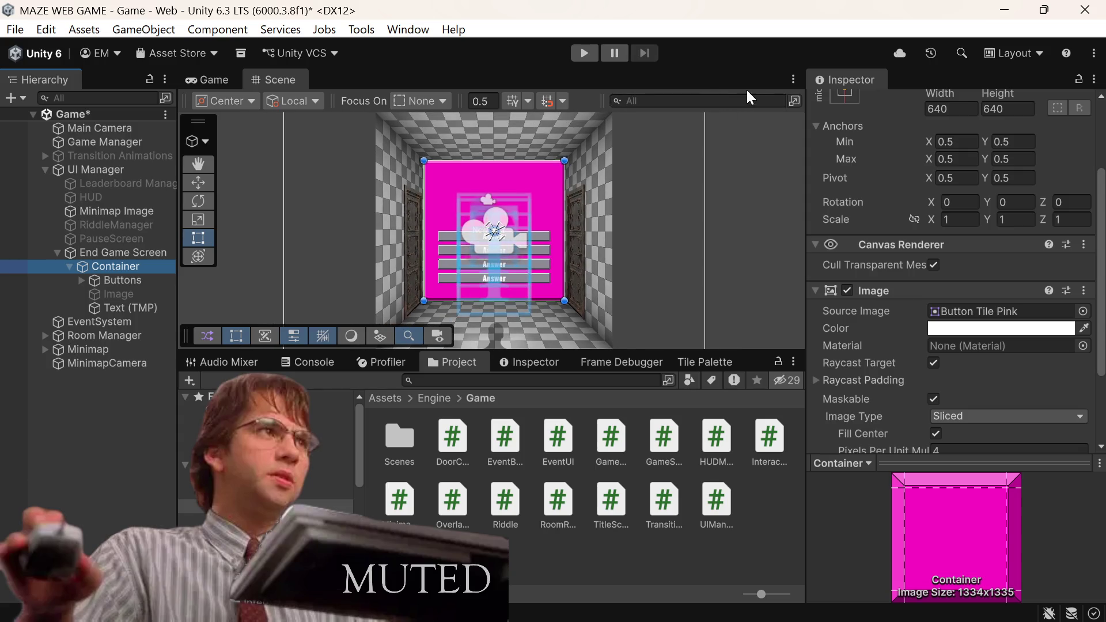
pyautogui.click(793, 80)
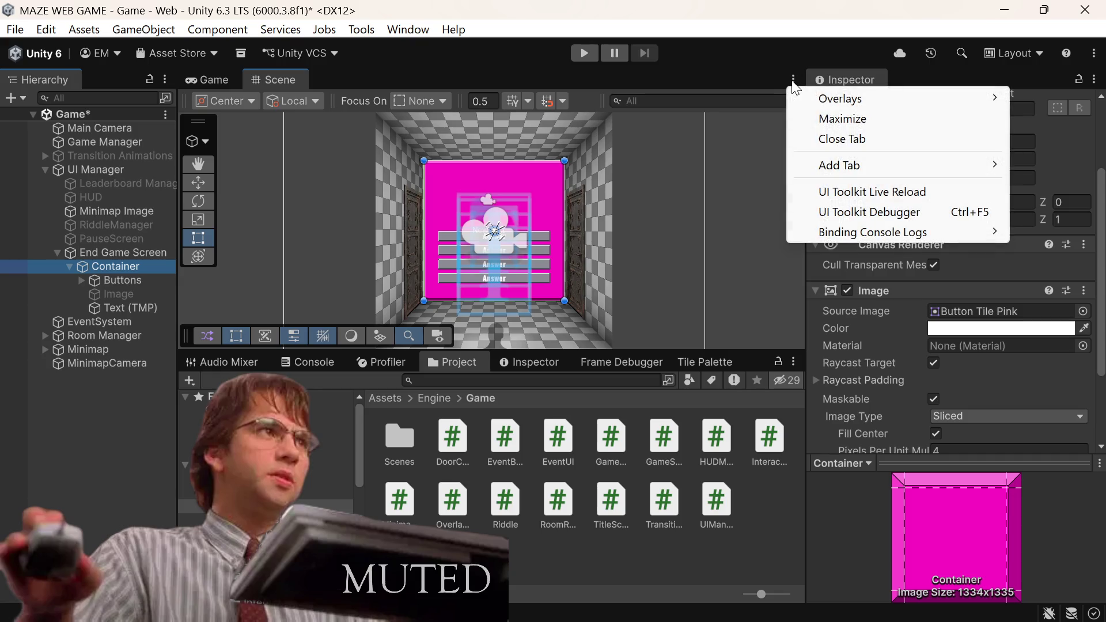
pyautogui.moveTo(804, 105)
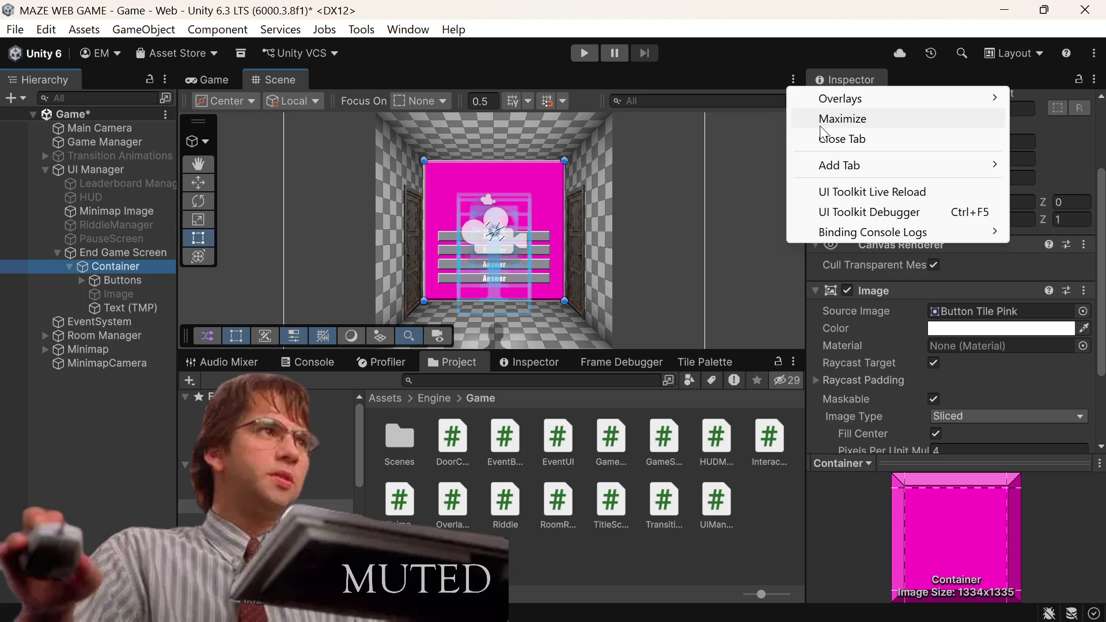
pyautogui.moveTo(882, 113)
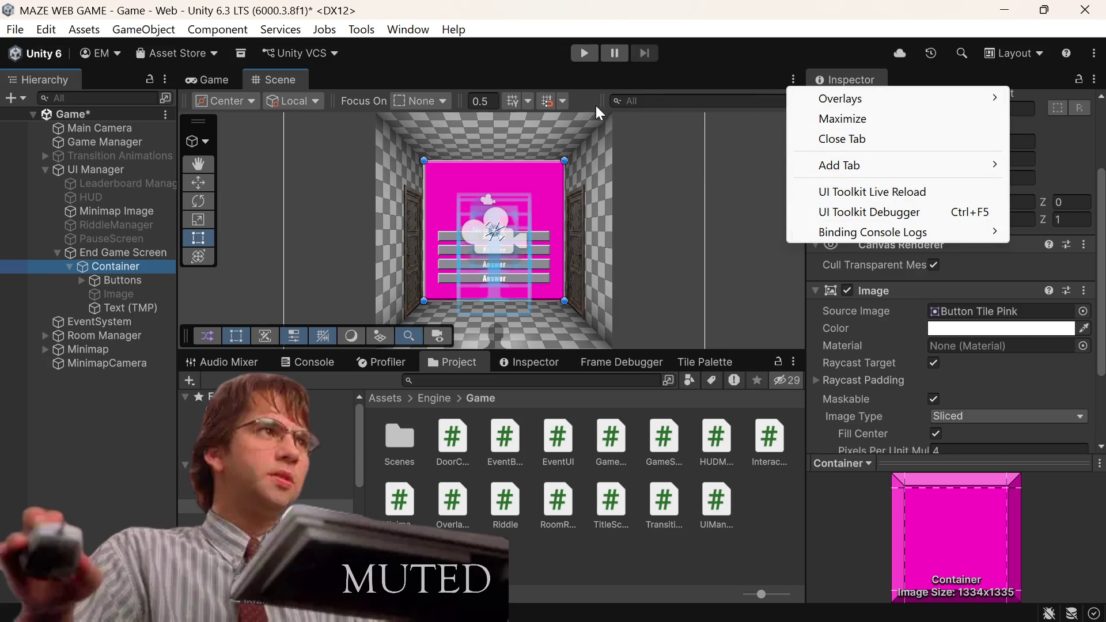
pyautogui.click(562, 105)
pyautogui.click(562, 105)
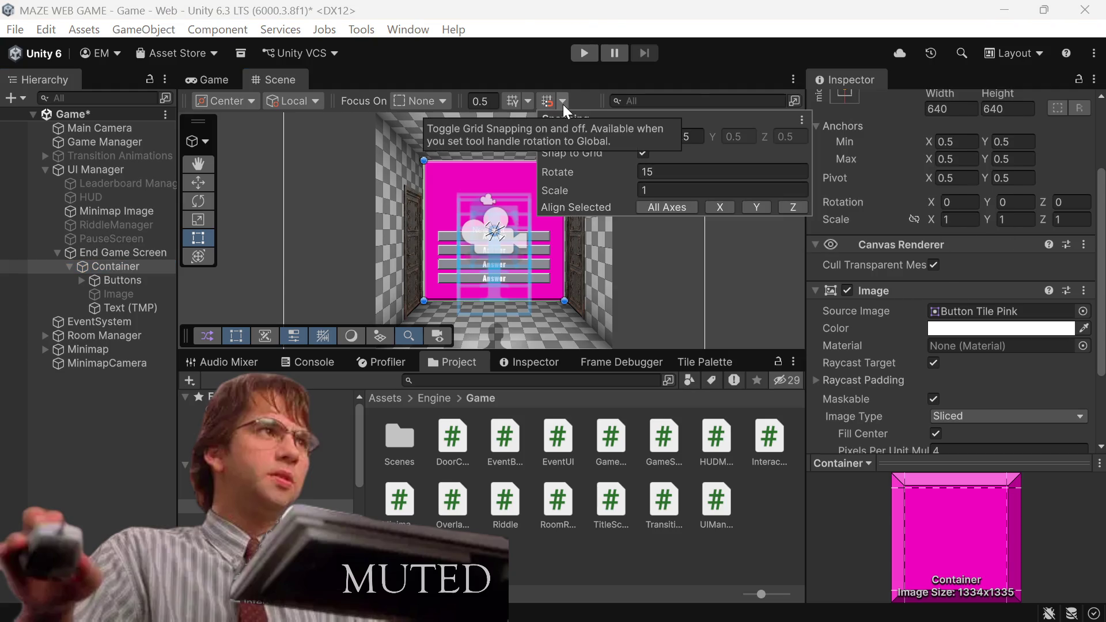
pyautogui.click(562, 104)
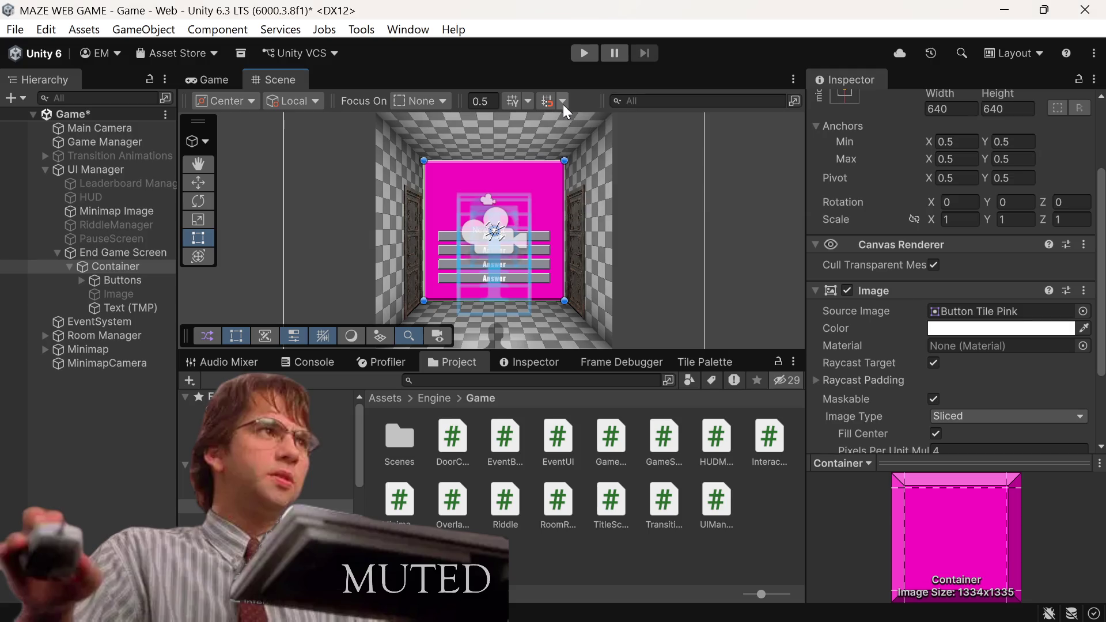
pyautogui.scroll(4, 478, 212)
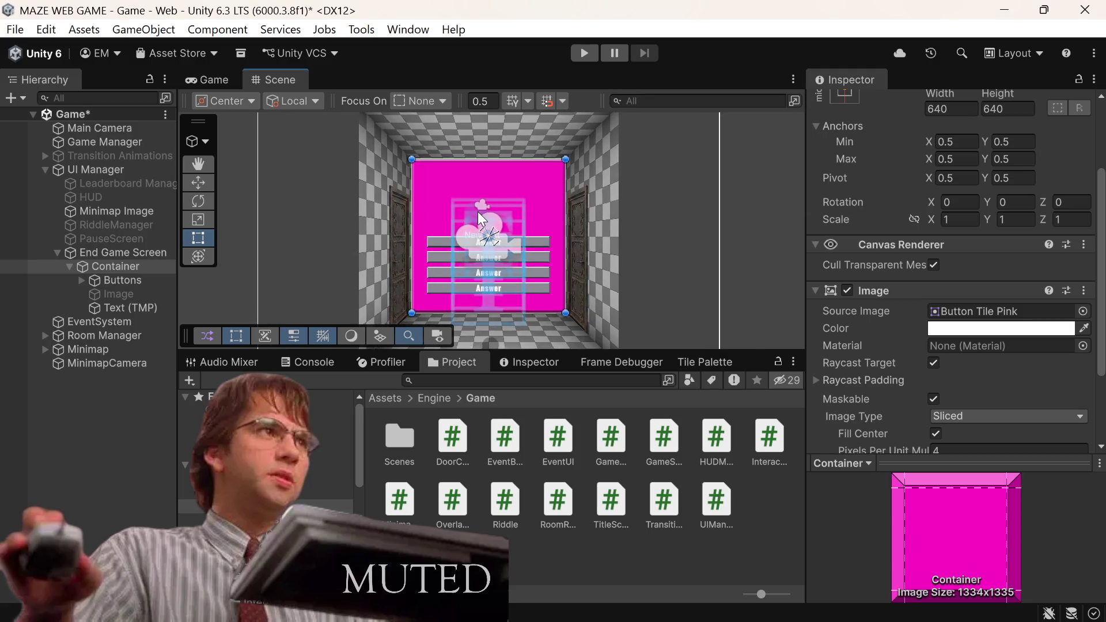
pyautogui.scroll(5, 454, 254)
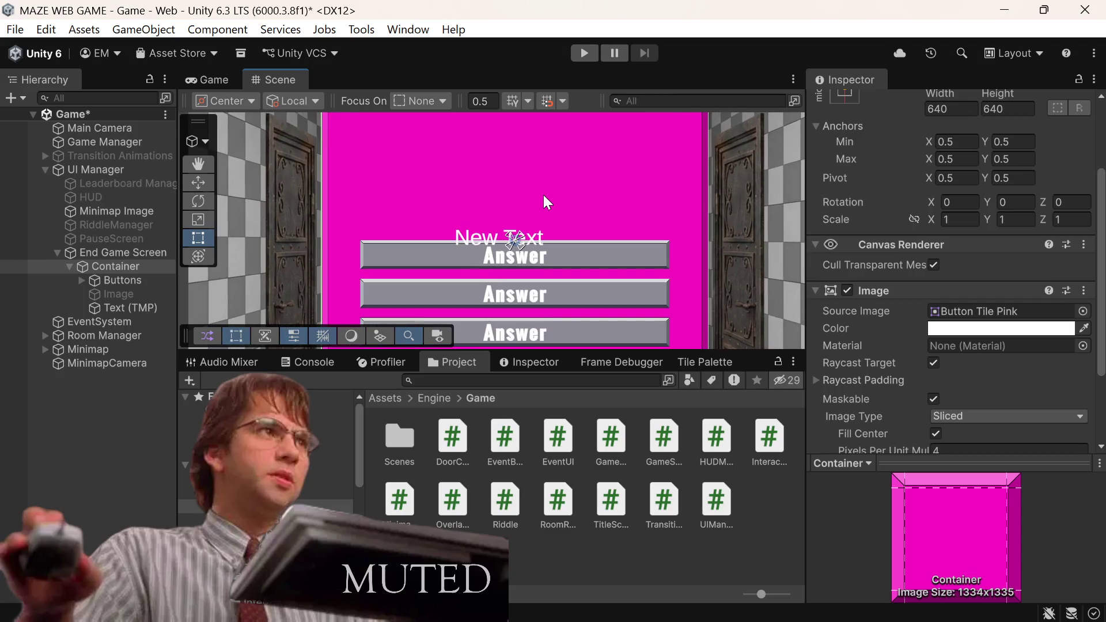
pyautogui.scroll(-4, 508, 214)
pyautogui.scroll(3, 553, 227)
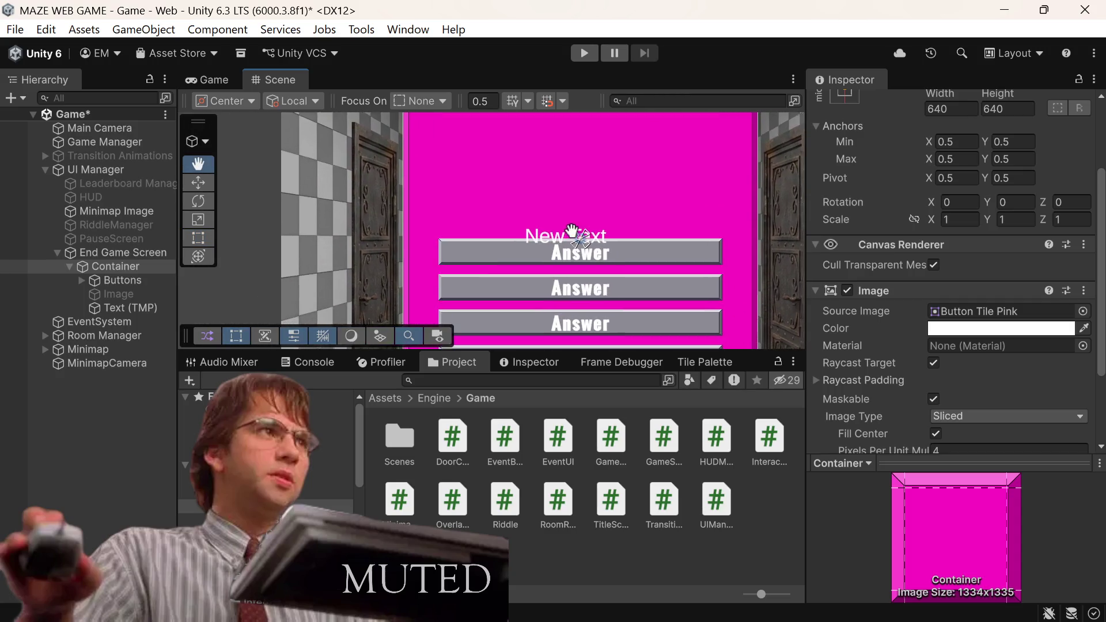
pyautogui.scroll(-4, 561, 232)
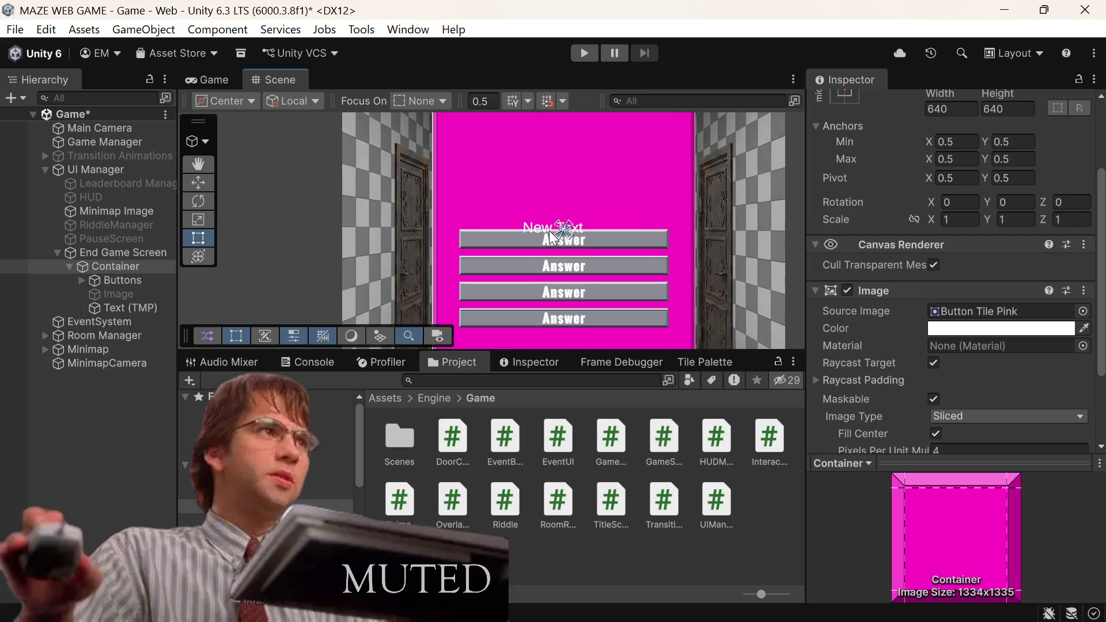
pyautogui.scroll(3, 933, 184)
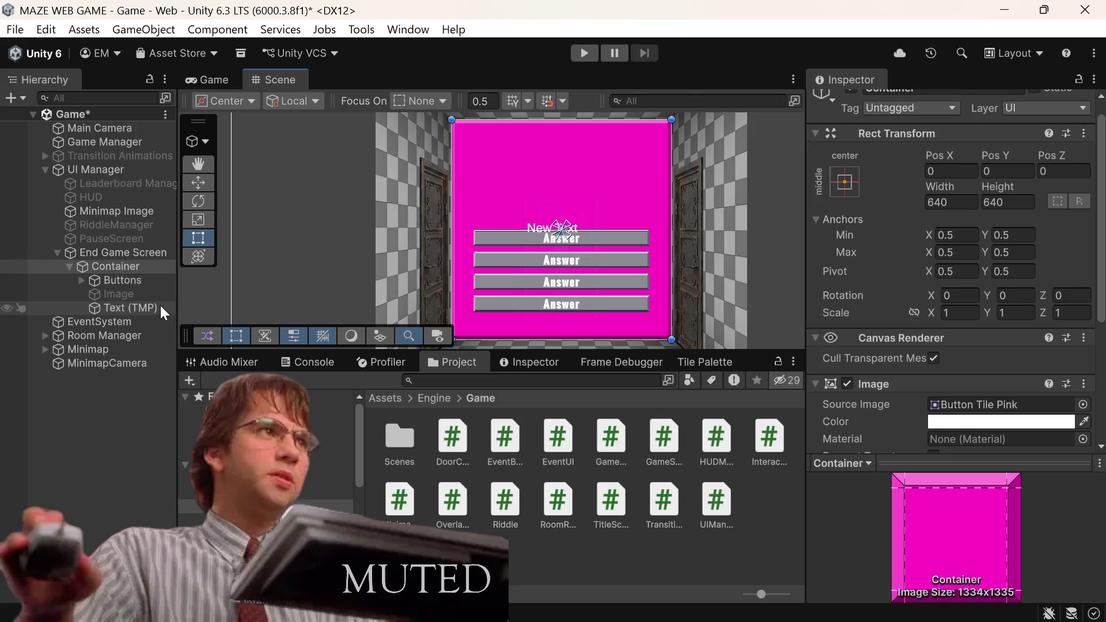
# Step: Make the new Text (TMP) object 480 wide, then select Buttons to check its offsets
pyautogui.click(141, 307)
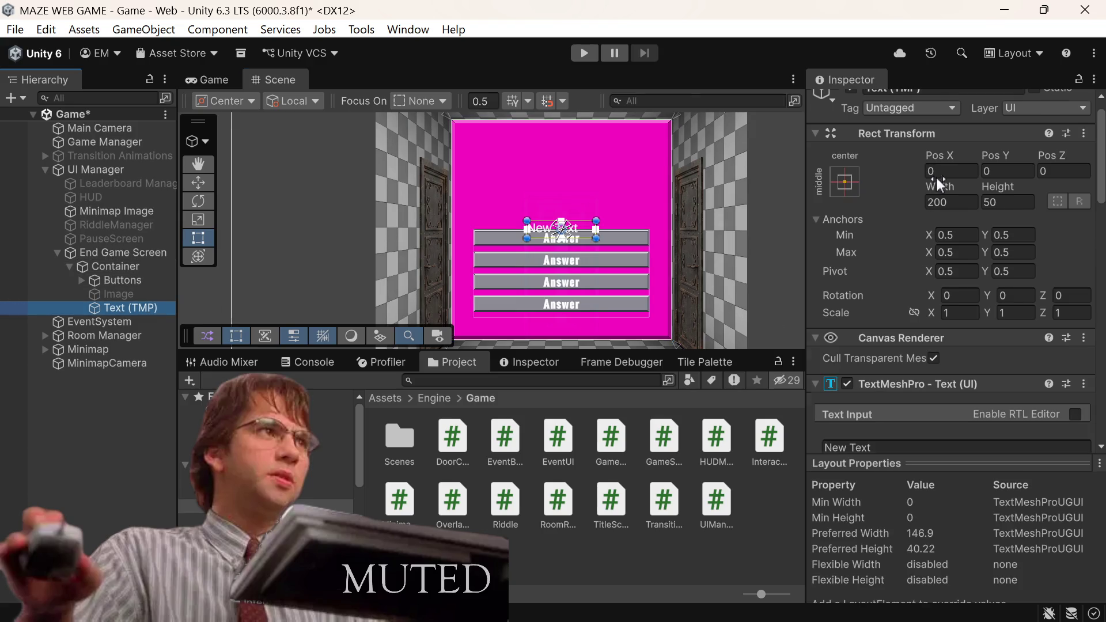
pyautogui.scroll(1, 937, 179)
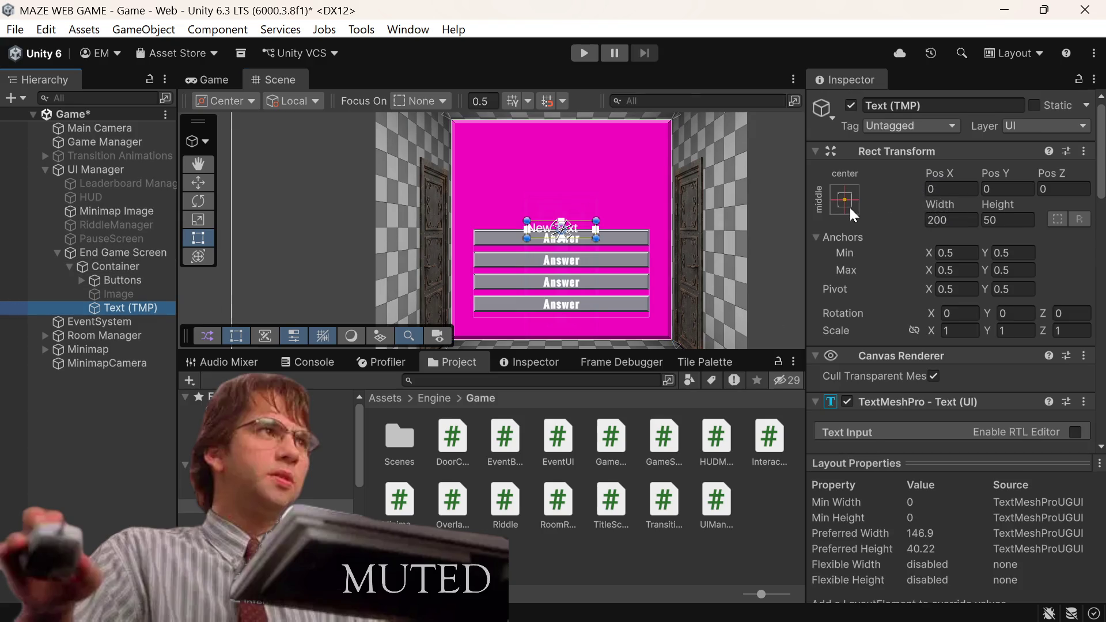
pyautogui.click(960, 188)
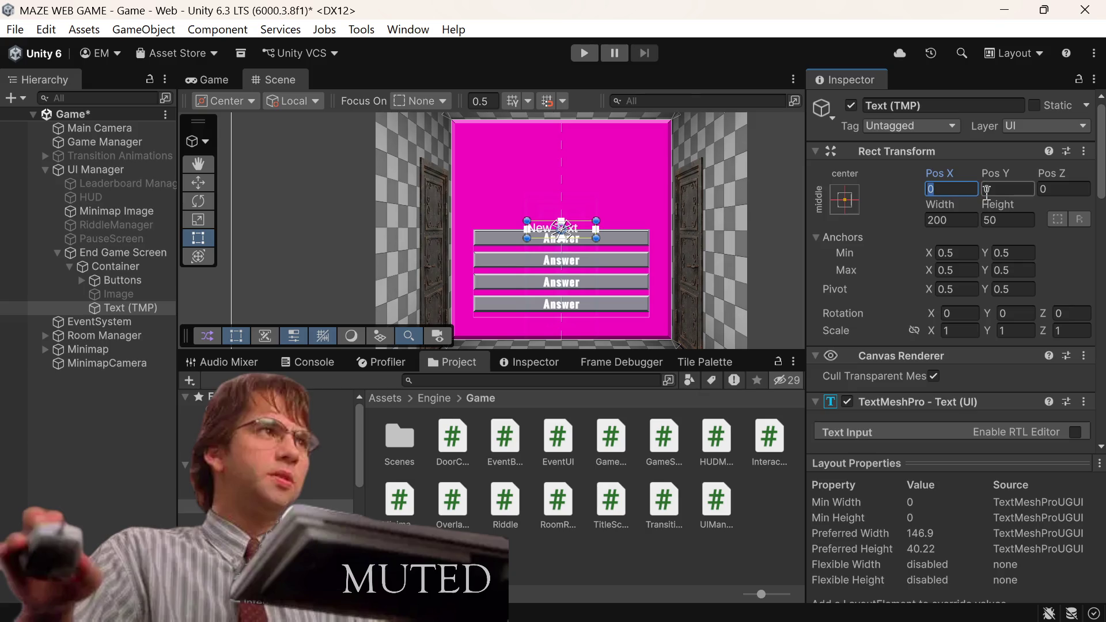
pyautogui.click(953, 222)
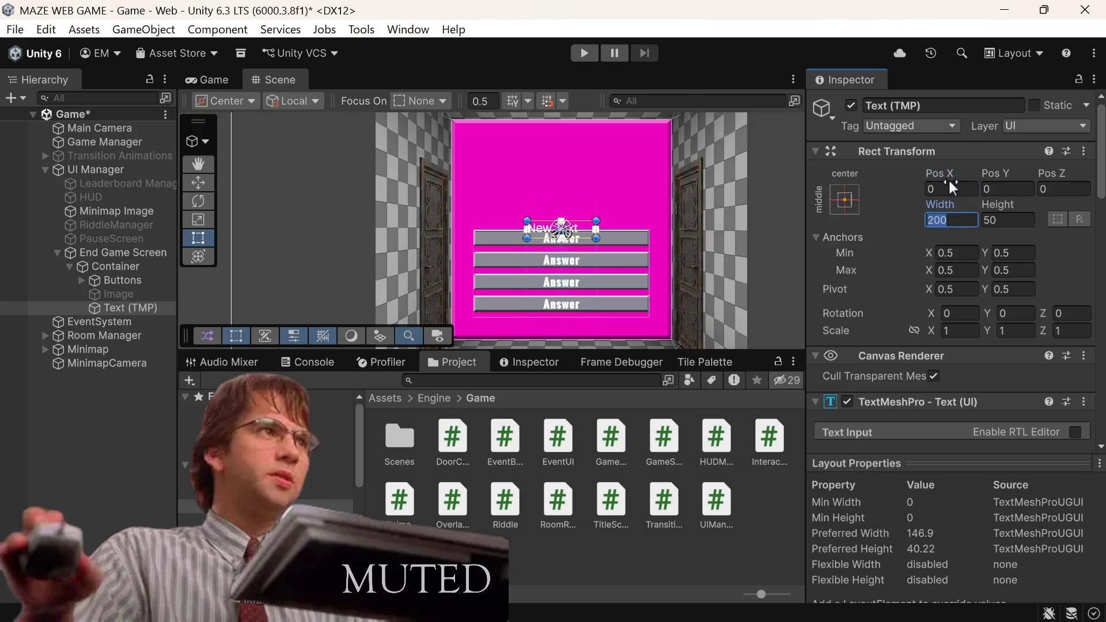
pyautogui.write('320')
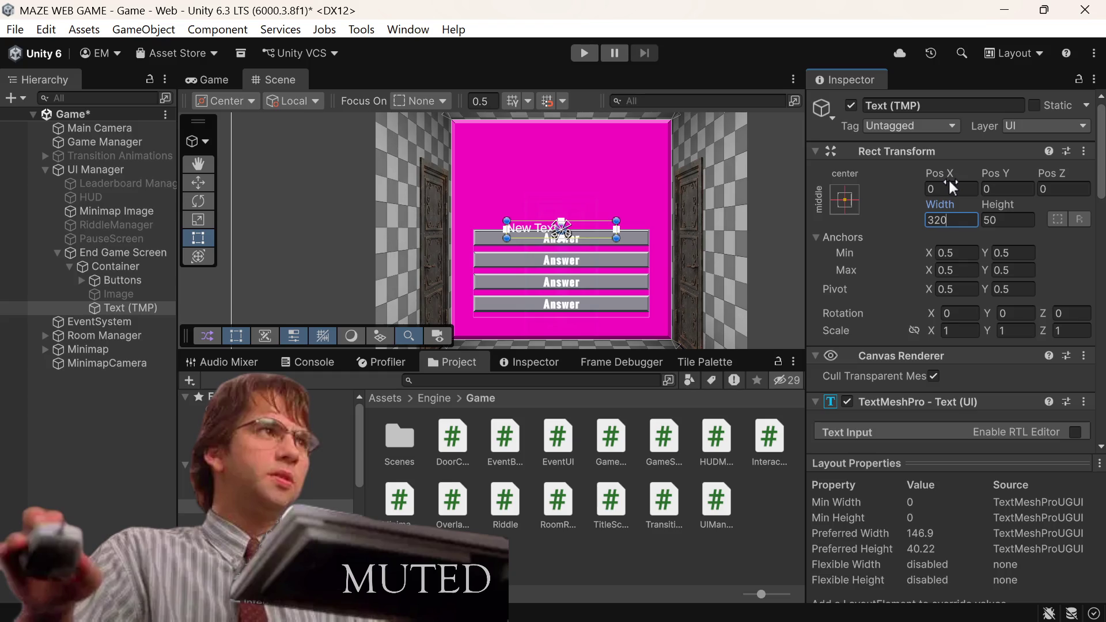
pyautogui.press('BackSpace')
pyautogui.press('BackSpace')
pyautogui.press('BackSpace')
pyautogui.write('4')
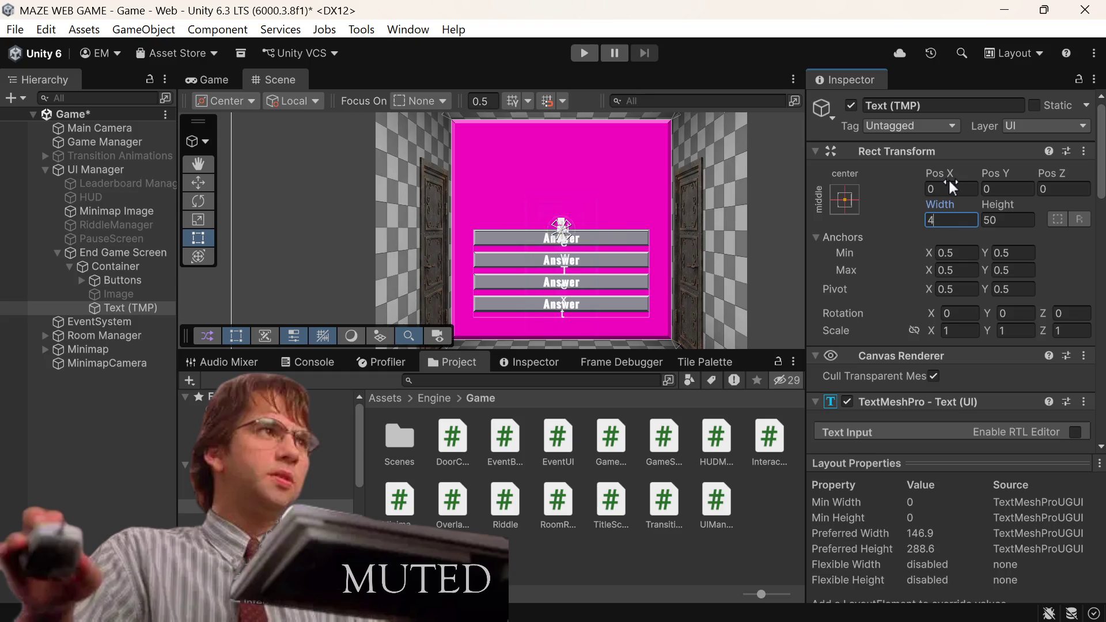
pyautogui.write('80')
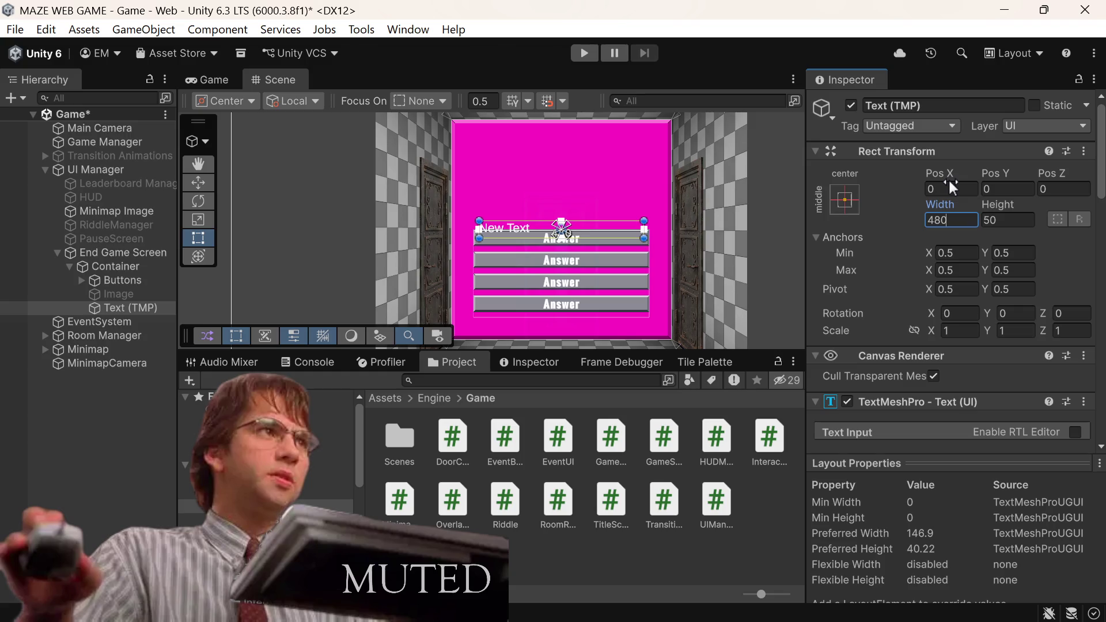
pyautogui.click(131, 282)
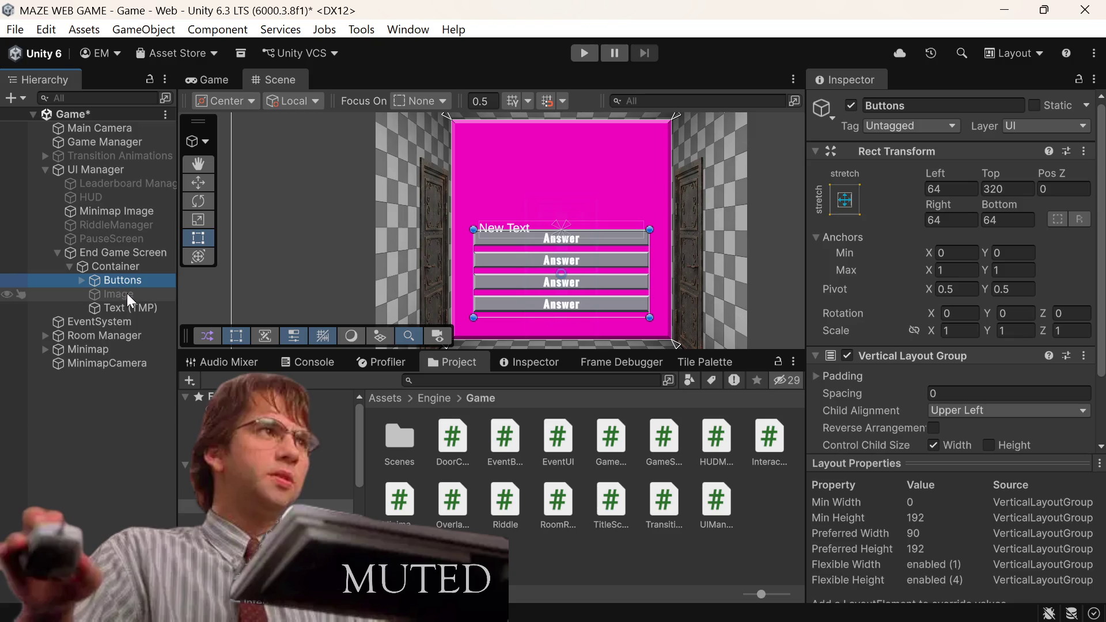
# Step: Give the text a stretch-stretch anchor with Bottom 320 and Right, Top, Left 64
pyautogui.click(128, 305)
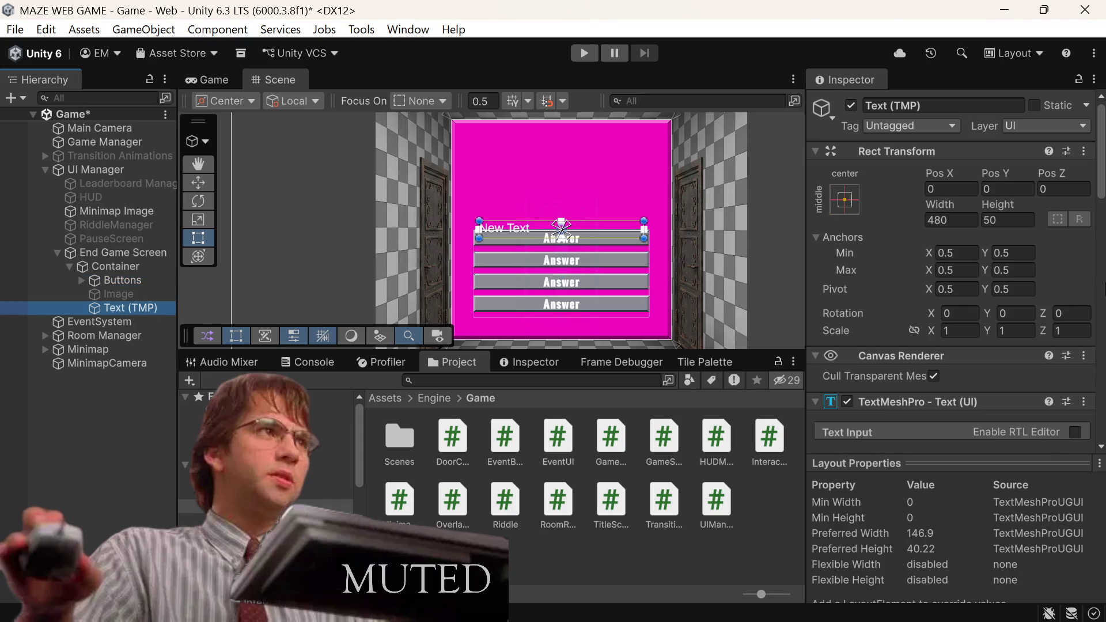
pyautogui.click(842, 208)
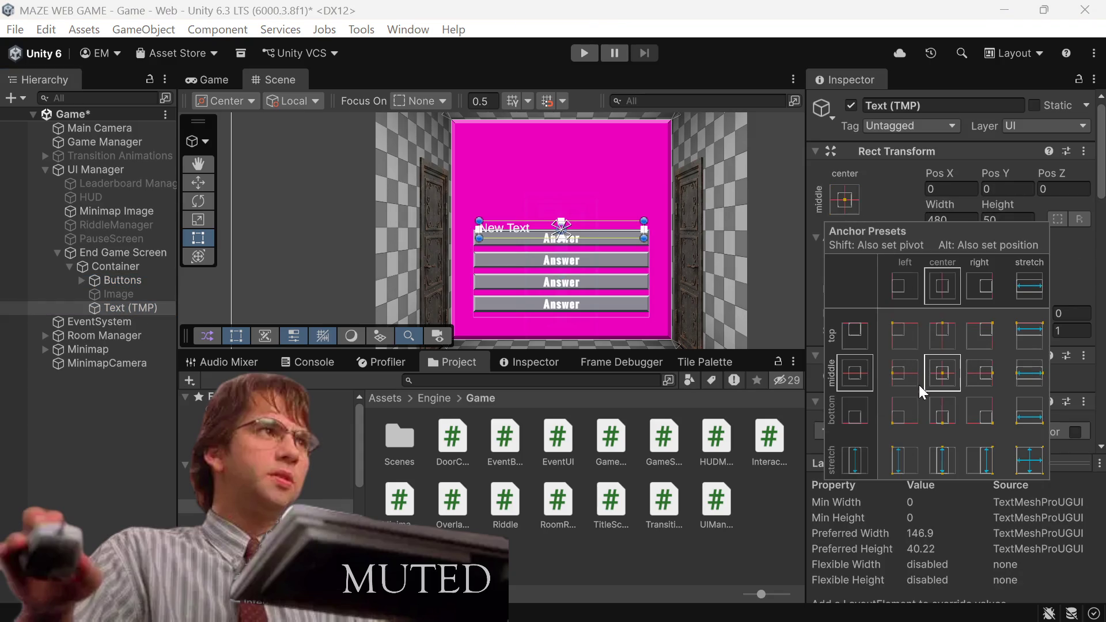
pyautogui.keyDown('alt'); pyautogui.click(1029, 459); pyautogui.keyUp('alt')
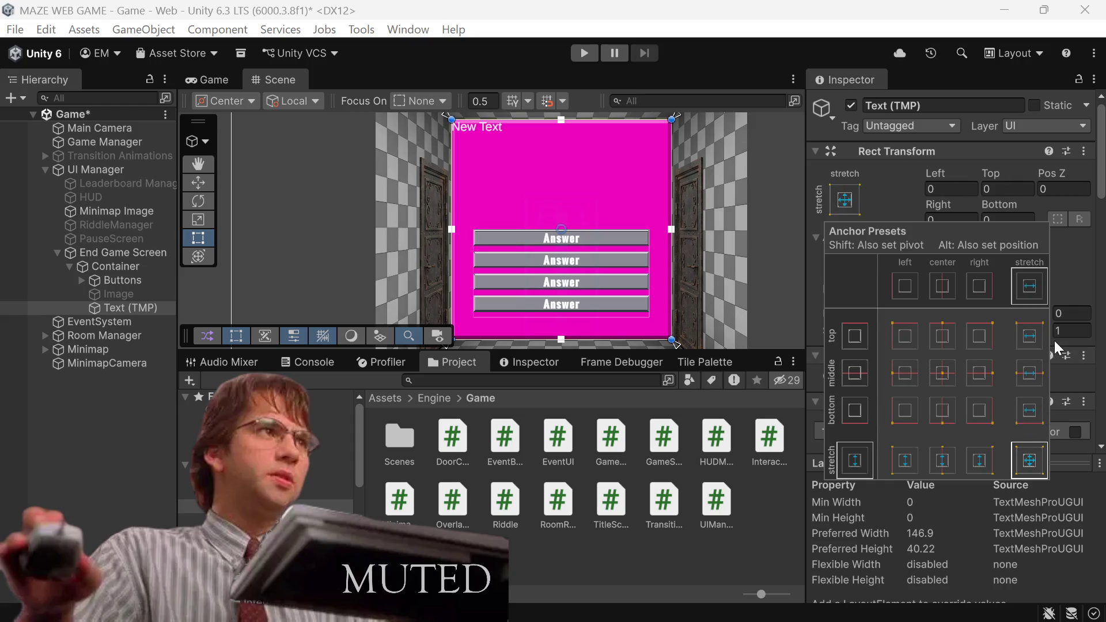
pyautogui.click(1012, 220)
pyautogui.write('320')
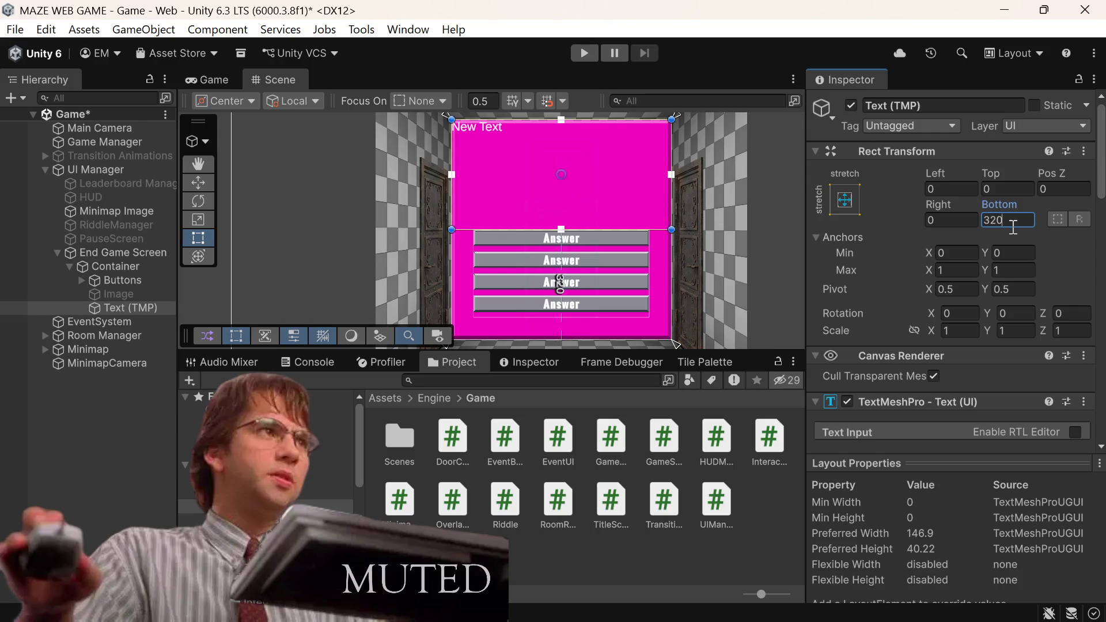
pyautogui.hotkey('shift', 'Tab')
pyautogui.write('64')
pyautogui.hotkey('shift', 'Tab')
pyautogui.hotkey('shift', 'Tab')
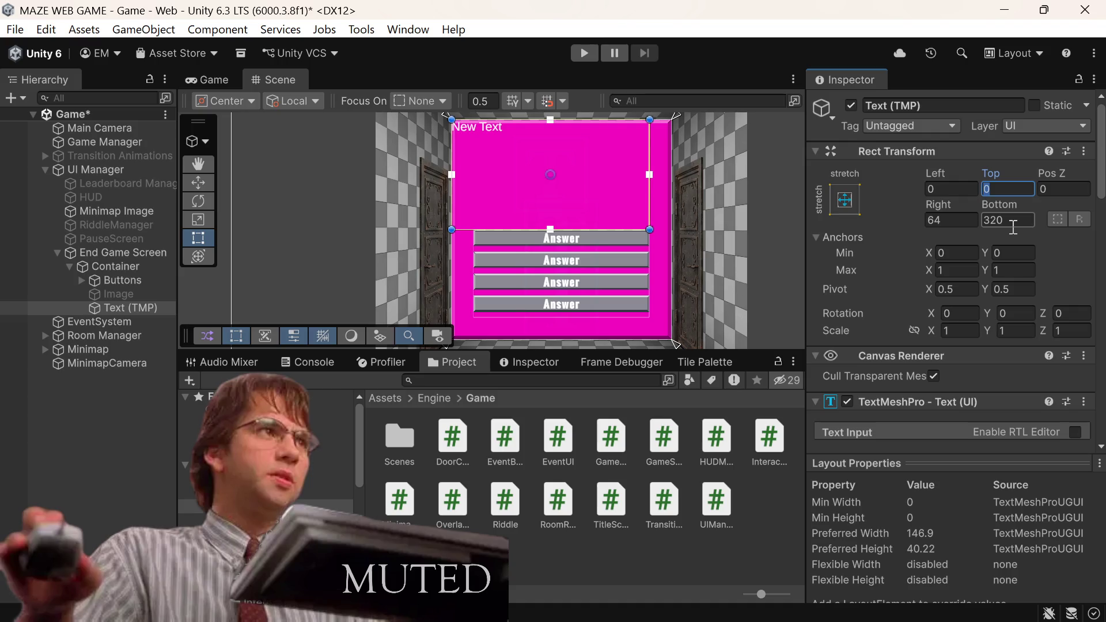
pyautogui.write('64')
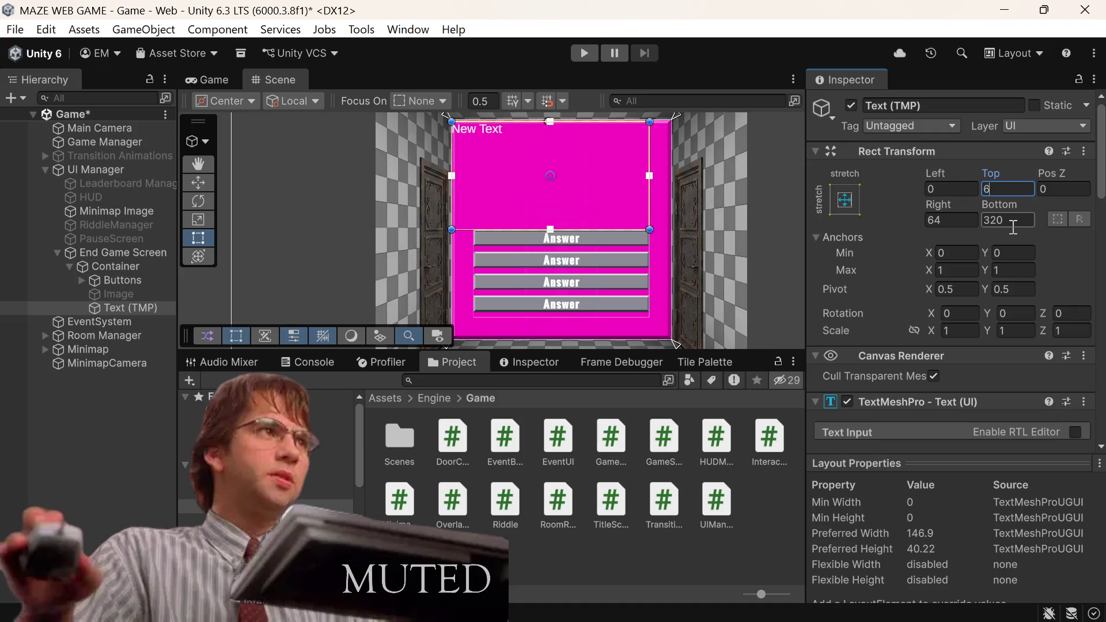
pyautogui.hotkey('shift', 'Tab')
pyautogui.write('64')
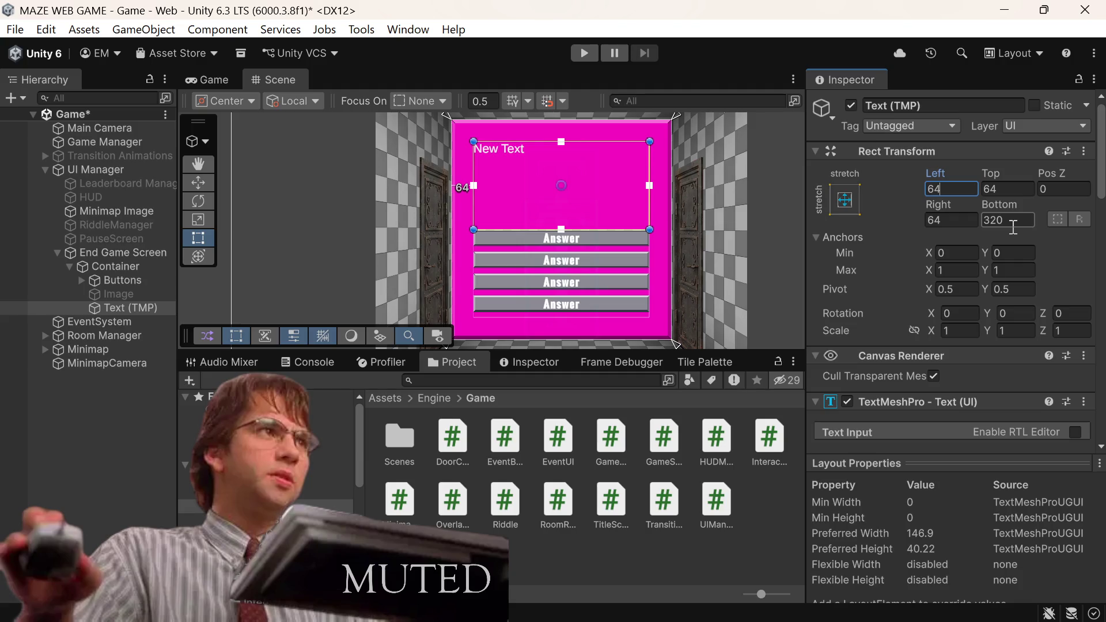
pyautogui.press('Tab')
pyautogui.press('Tab')
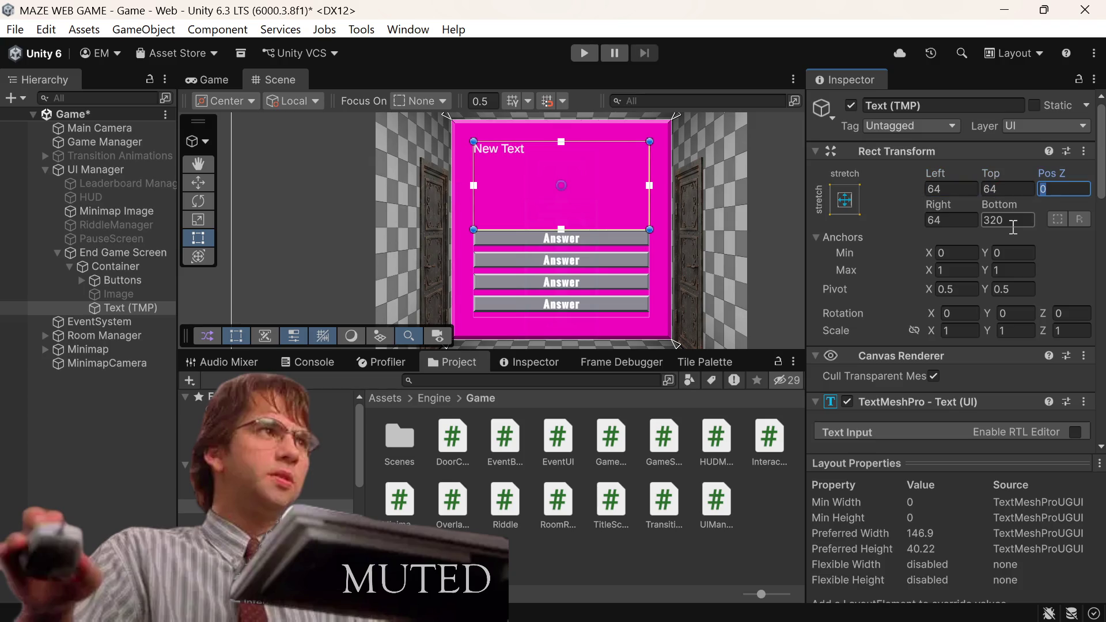
# Step: Increase the Bottom offset to 320+64 and the Top offset to 64+64
pyautogui.press('Tab')
pyautogui.press('Tab')
pyautogui.write('+64')
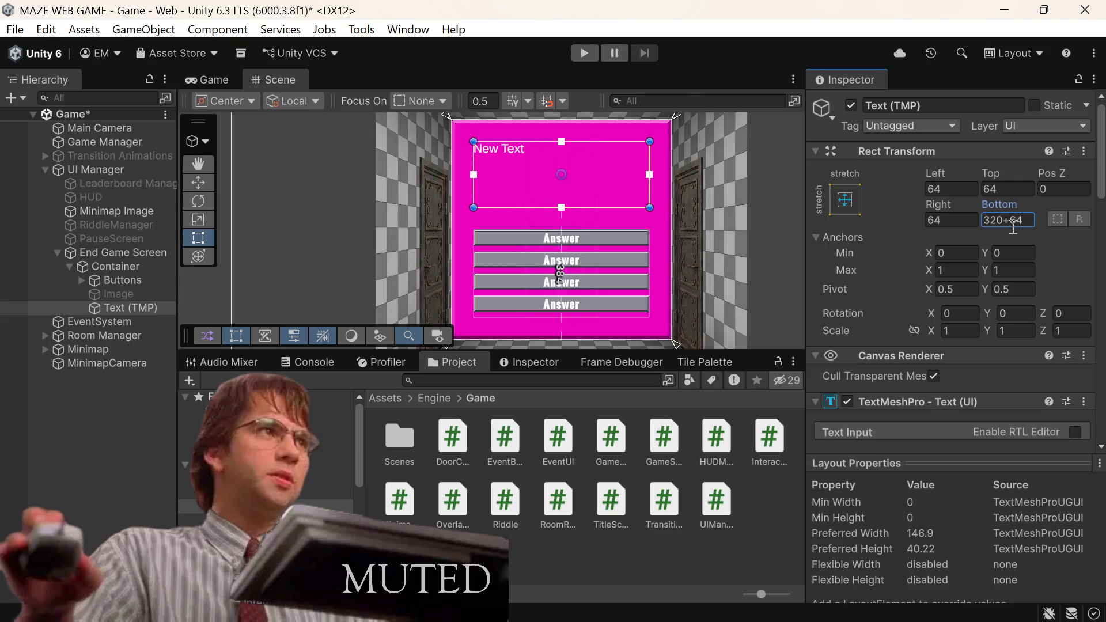
pyautogui.hotkey('shift', 'Tab')
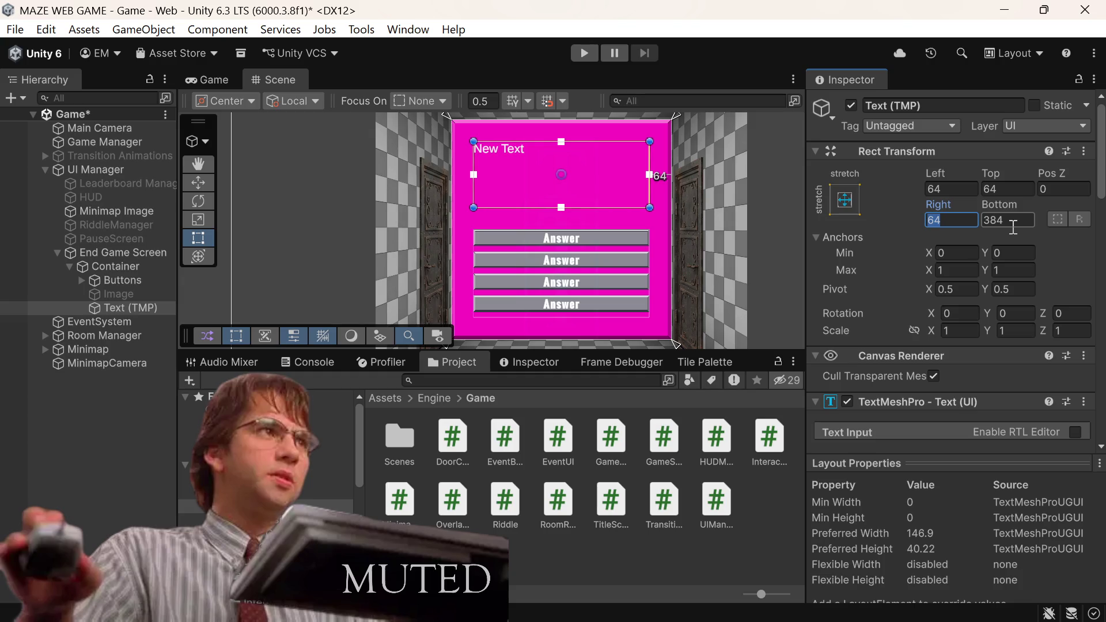
pyautogui.hotkey('shift', 'Tab')
pyautogui.hotkey('shift', 'Tab')
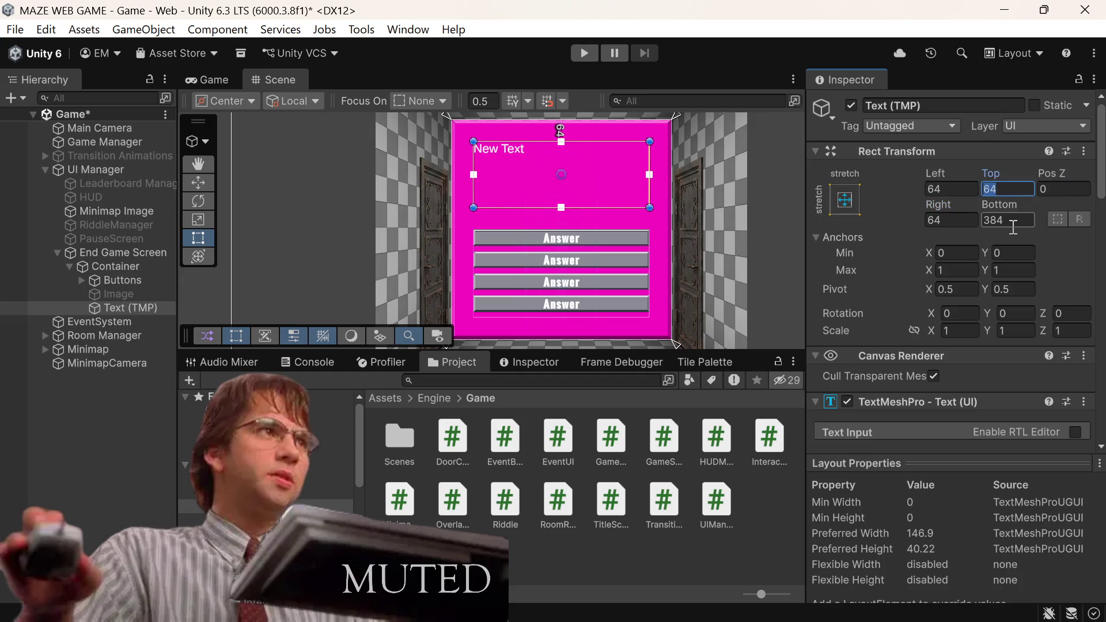
pyautogui.press('Right')
pyautogui.write('+')
pyautogui.write('64')
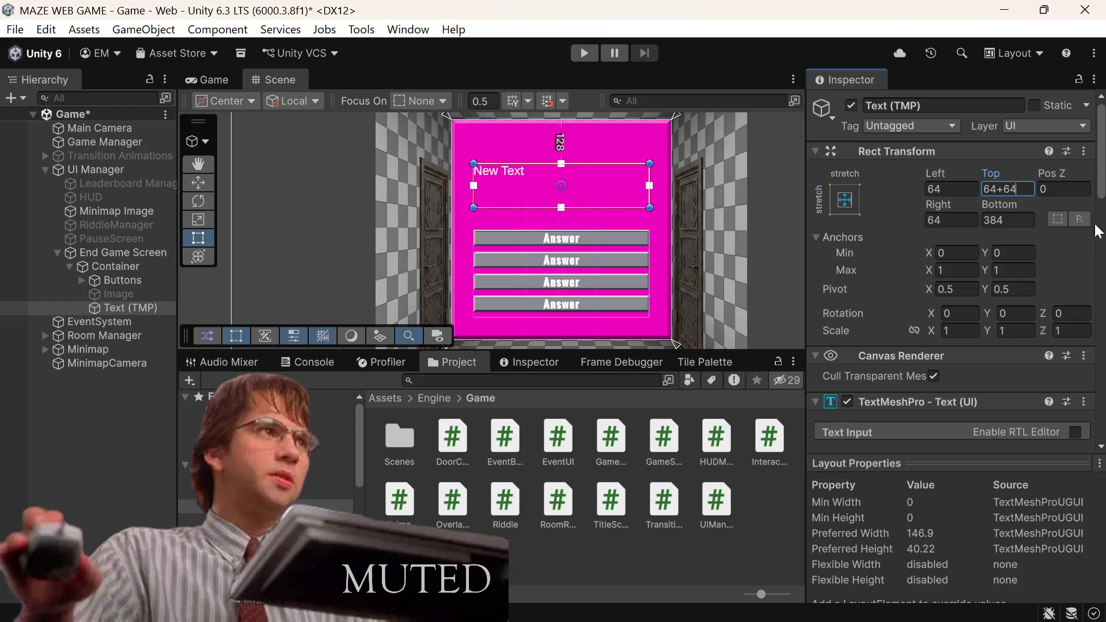
# Step: Switch the question text to Oswald Bold SDF and centre it horizontally
pyautogui.scroll(-5, 1055, 251)
pyautogui.scroll(-2, 979, 363)
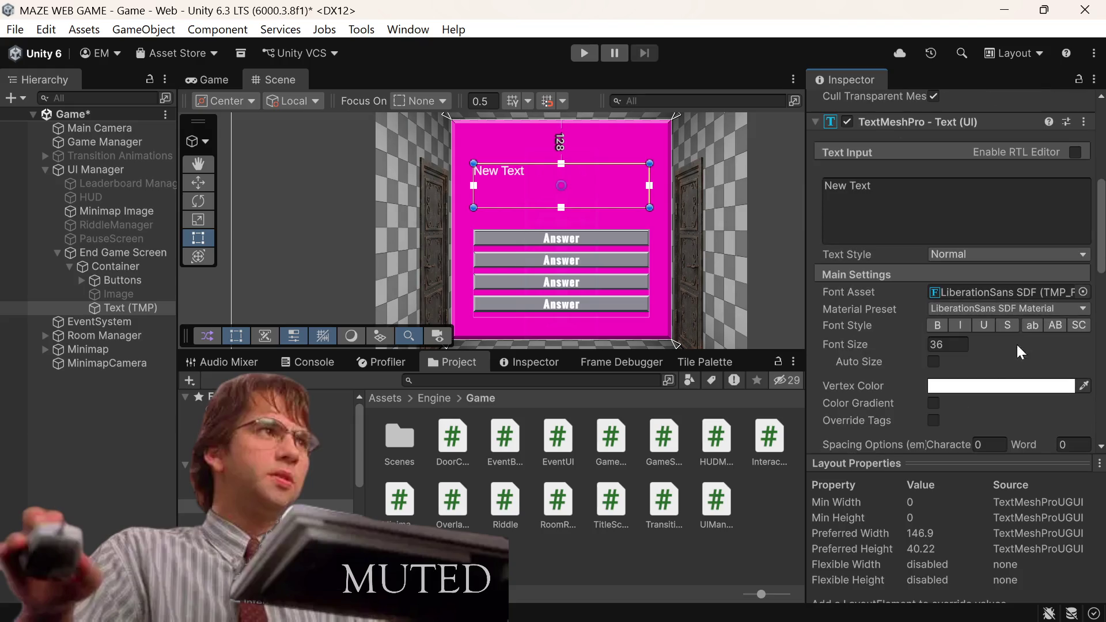
pyautogui.scroll(-1, 1065, 310)
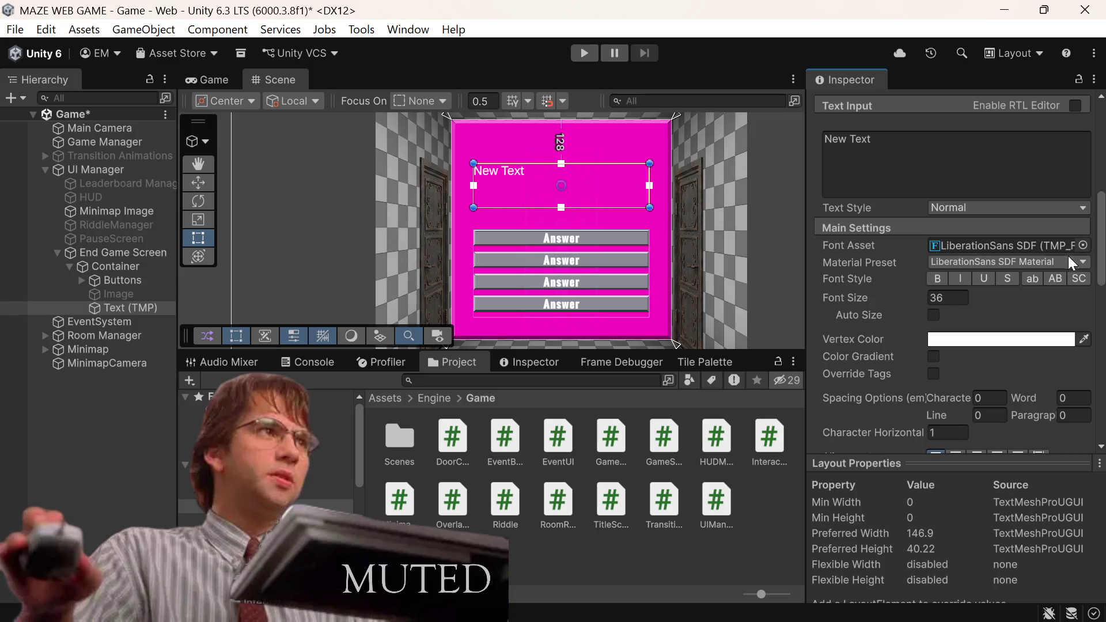
pyautogui.click(1084, 245)
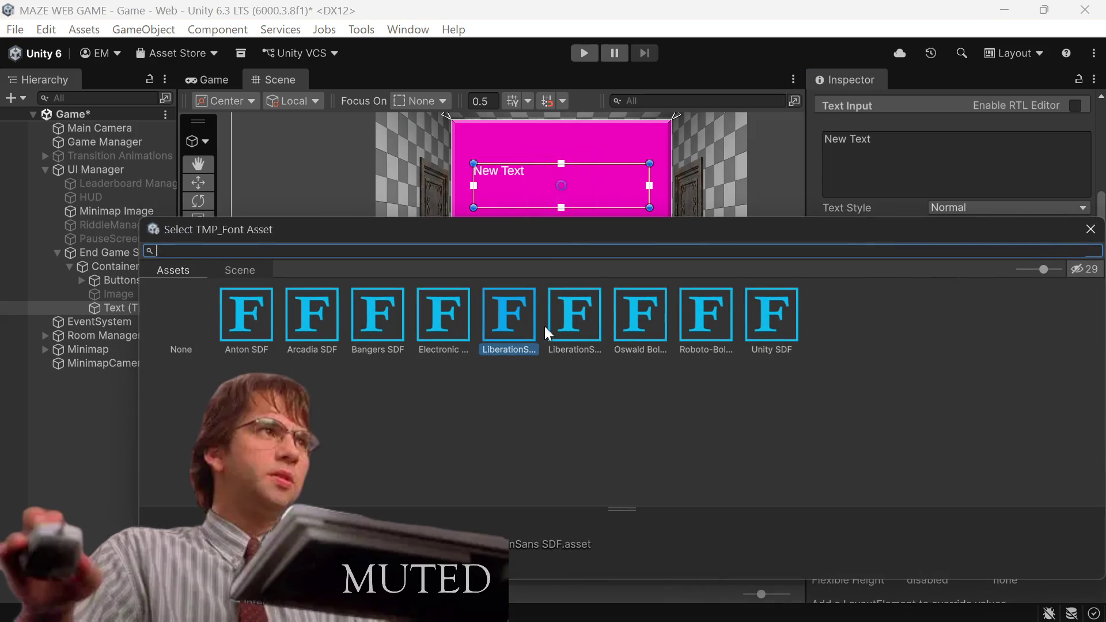
pyautogui.click(625, 299)
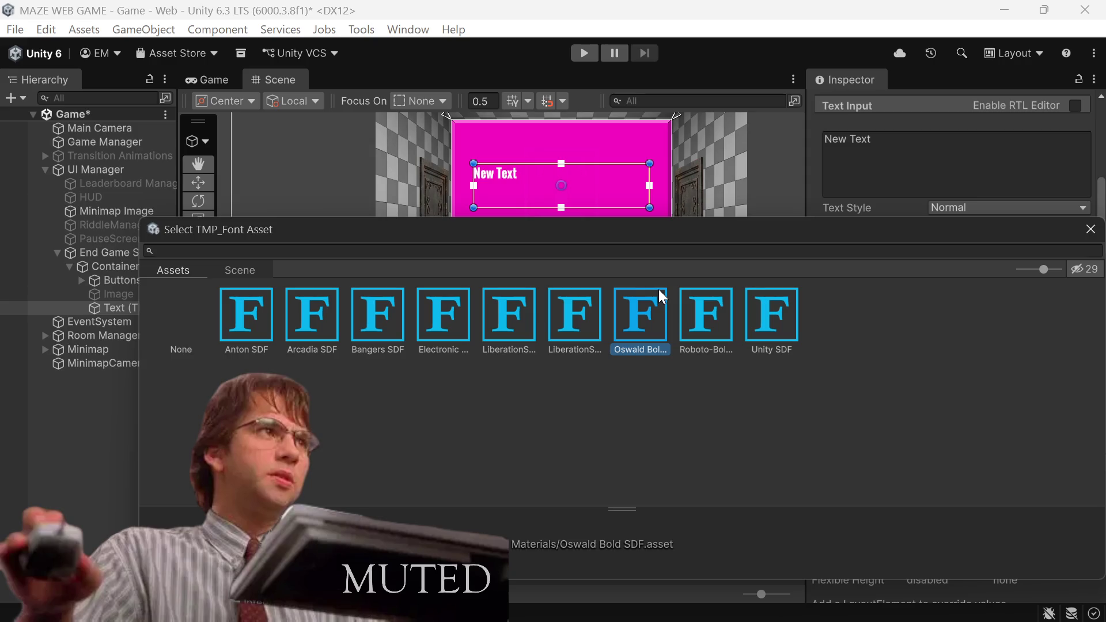
pyautogui.click(1102, 226)
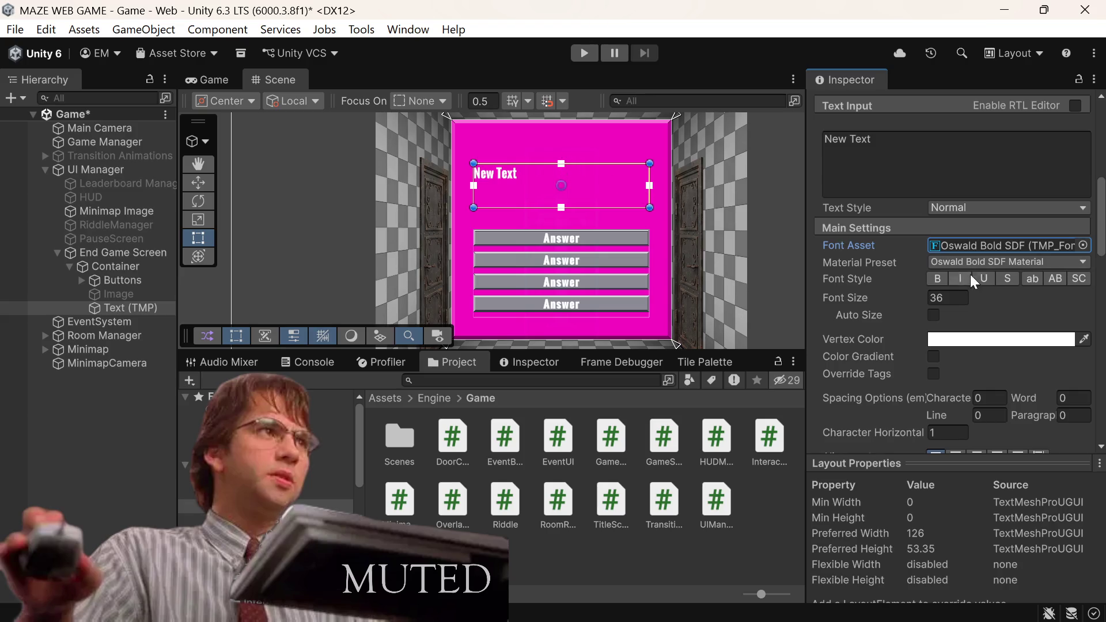
pyautogui.scroll(-5, 989, 263)
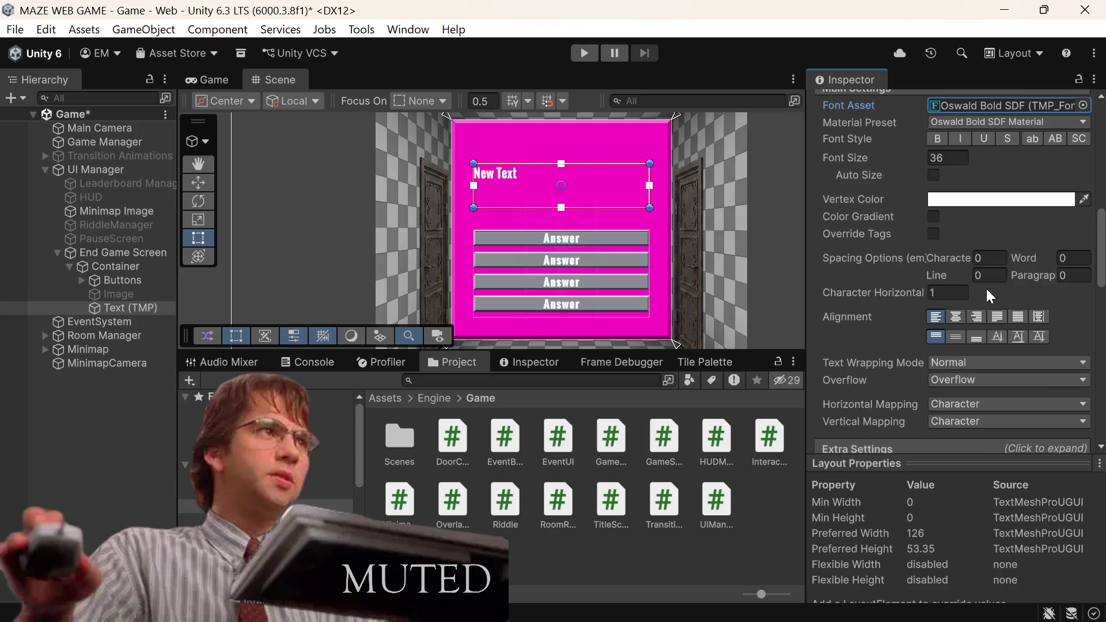
pyautogui.click(956, 316)
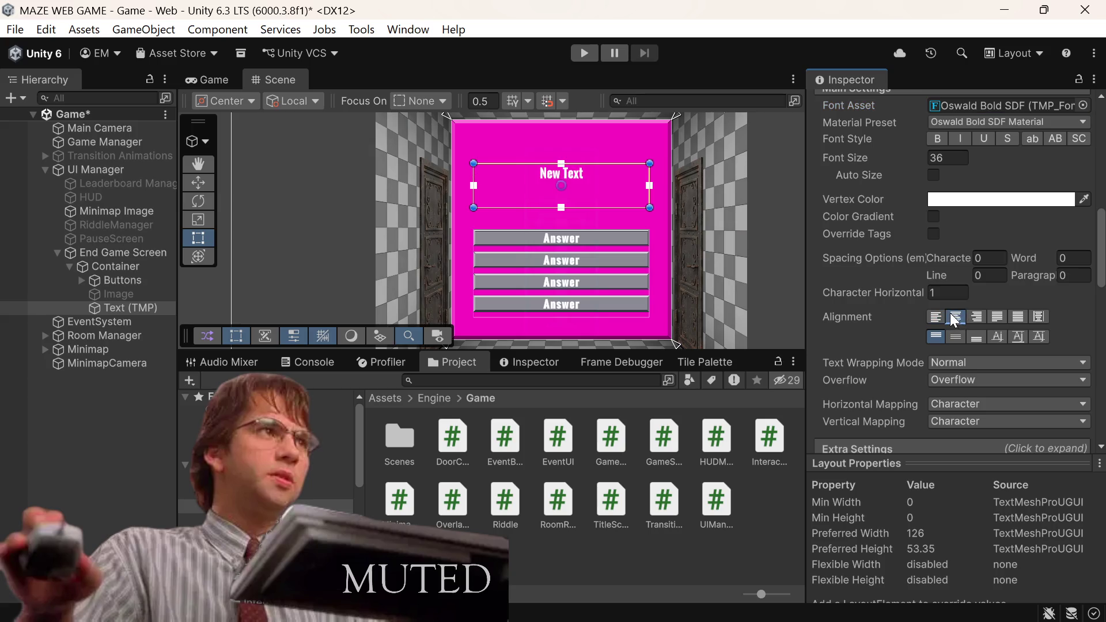
pyautogui.scroll(8, 966, 258)
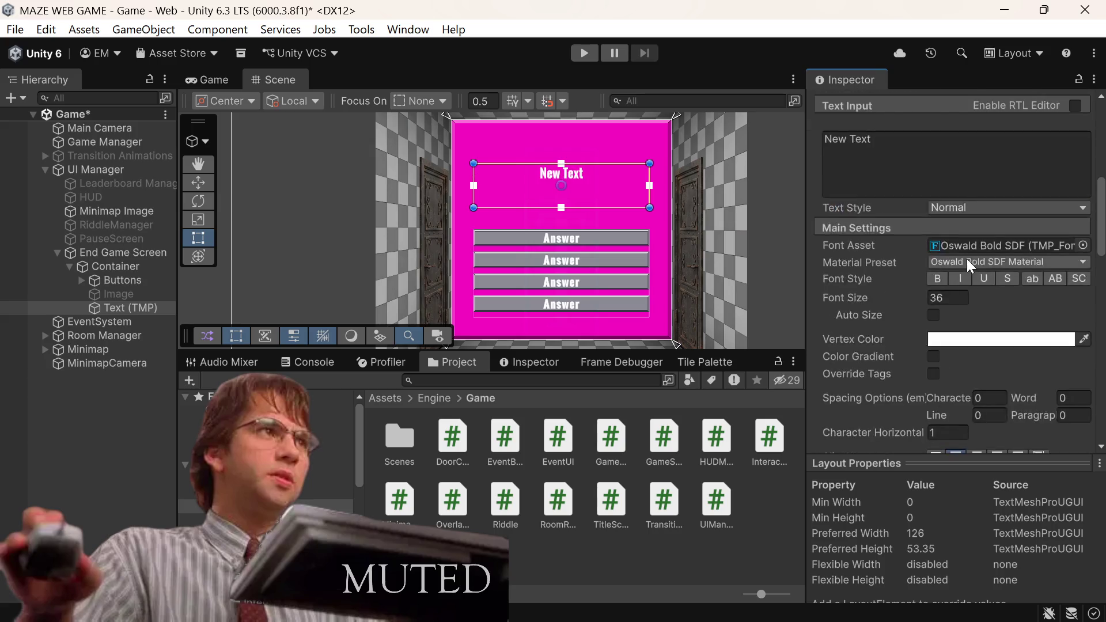
pyautogui.click(905, 266)
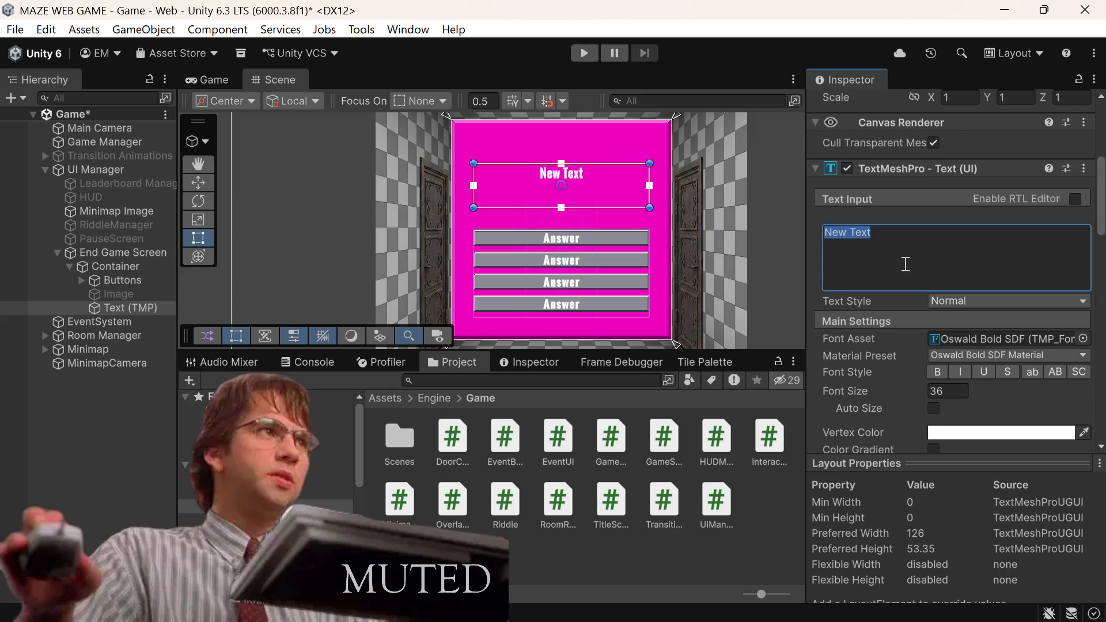
# Step: Replace the placeholder with 'I asketh the a question of ye... do ye'
pyautogui.press('BackSpace')
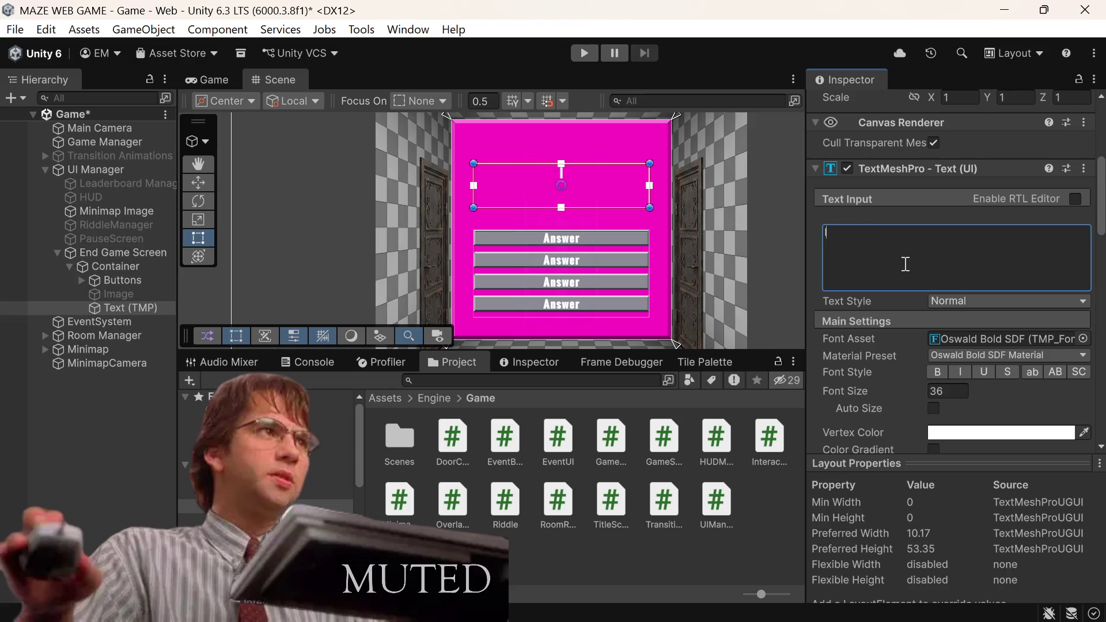
pyautogui.write('I w')
pyautogui.press('BackSpace')
pyautogui.press('BackSpace')
pyautogui.press('BackSpace')
pyautogui.write('I aske')
pyautogui.write('th the')
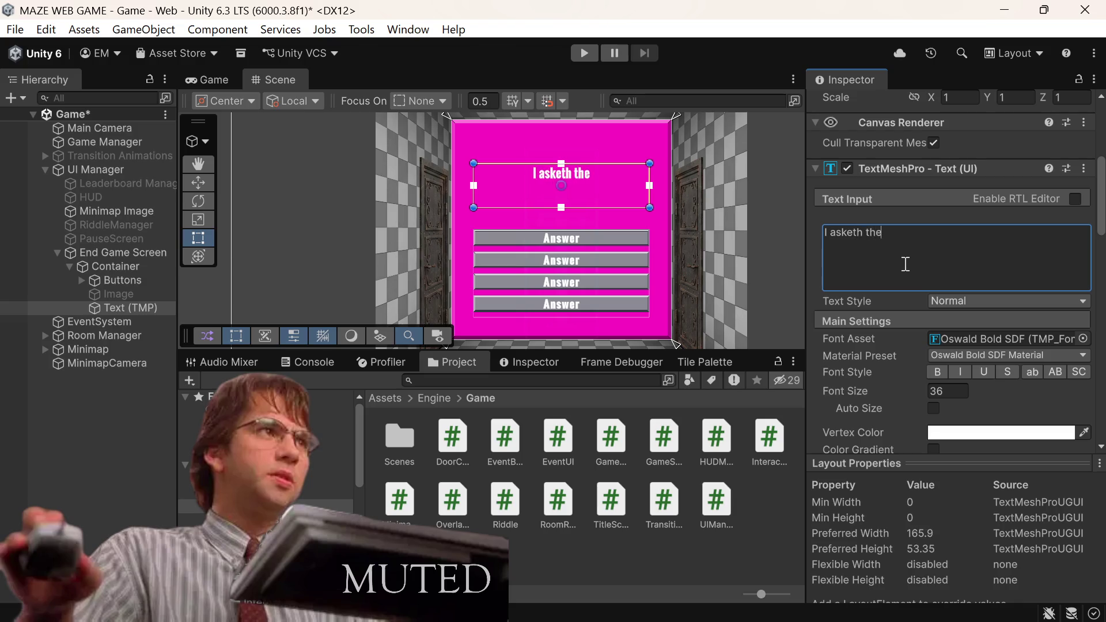
pyautogui.write(' a')
pyautogui.write(' qu')
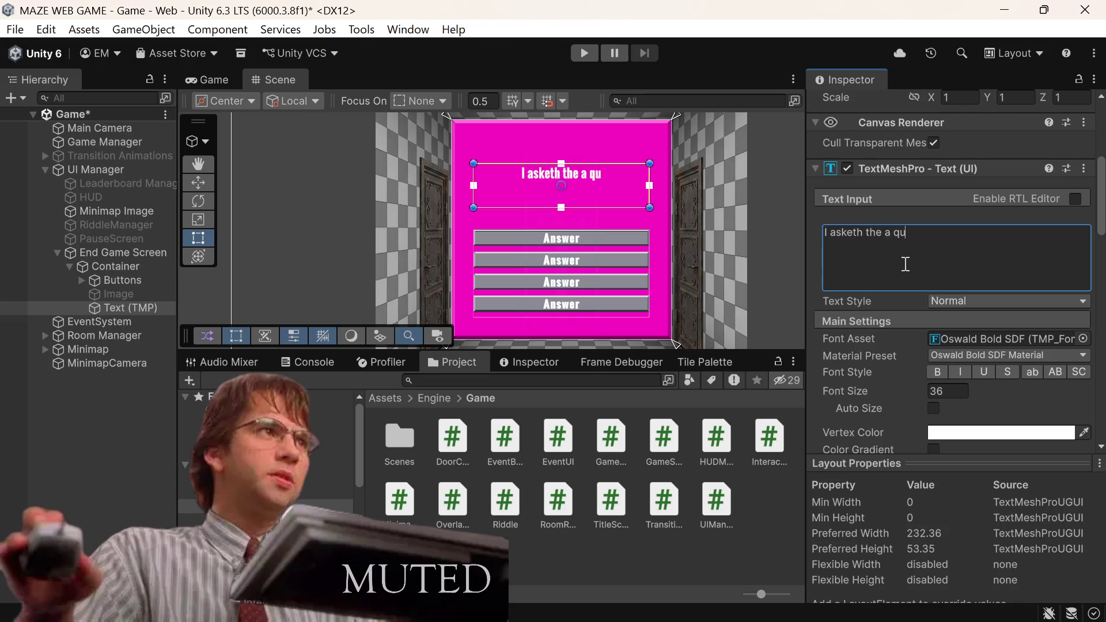
pyautogui.write('estion o')
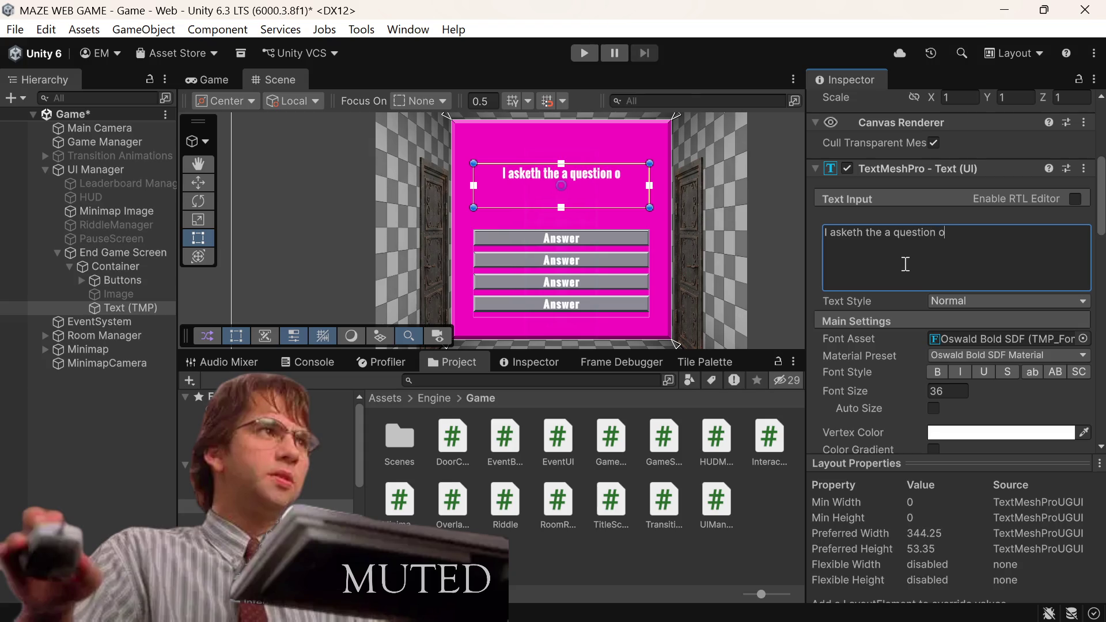
pyautogui.write('f ye?')
pyautogui.press('BackSpace')
pyautogui.write('.,.')
pyautogui.press('BackSpace')
pyautogui.write('...')
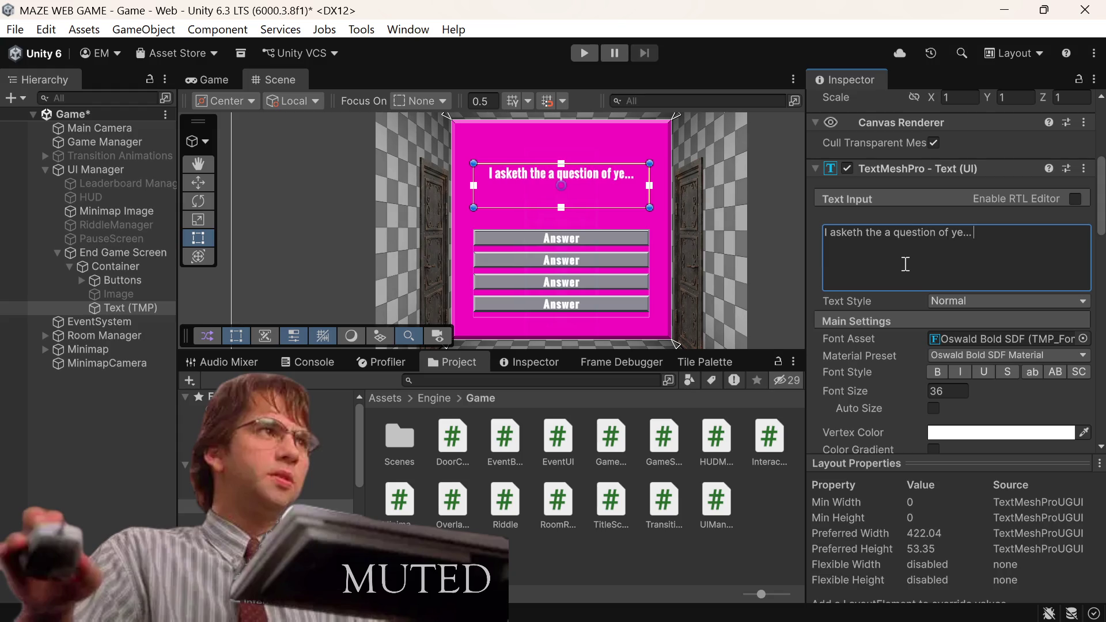
pyautogui.write(' do ye')
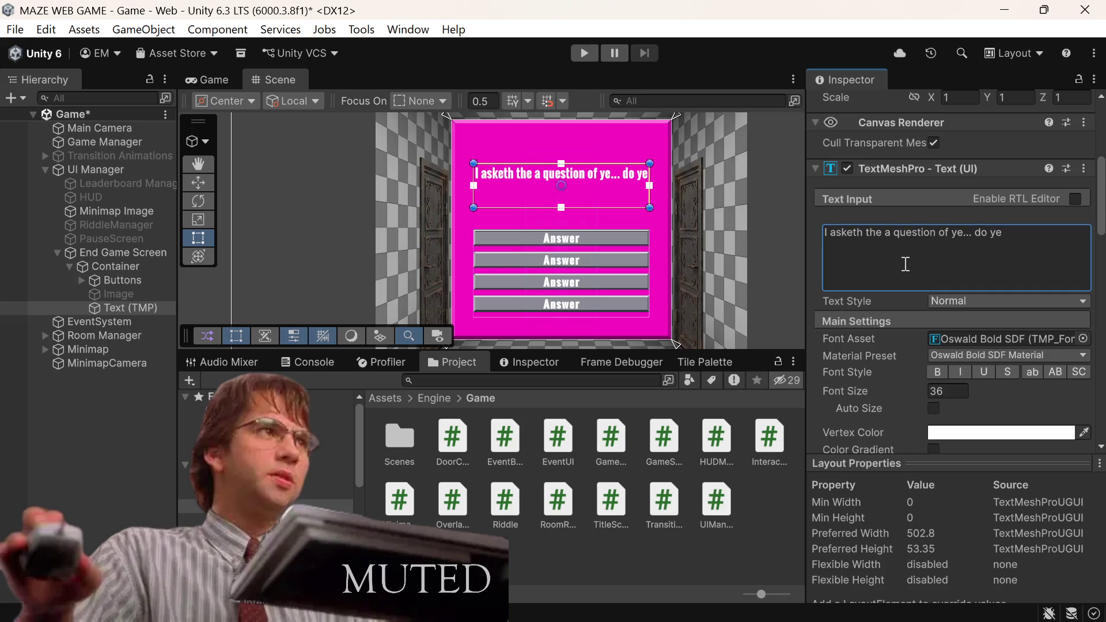
# Step: Finish the question with 'accept?' on a second line
pyautogui.press('Return')
pyautogui.write('a')
pyautogui.write('cce')
pyautogui.write('pt')
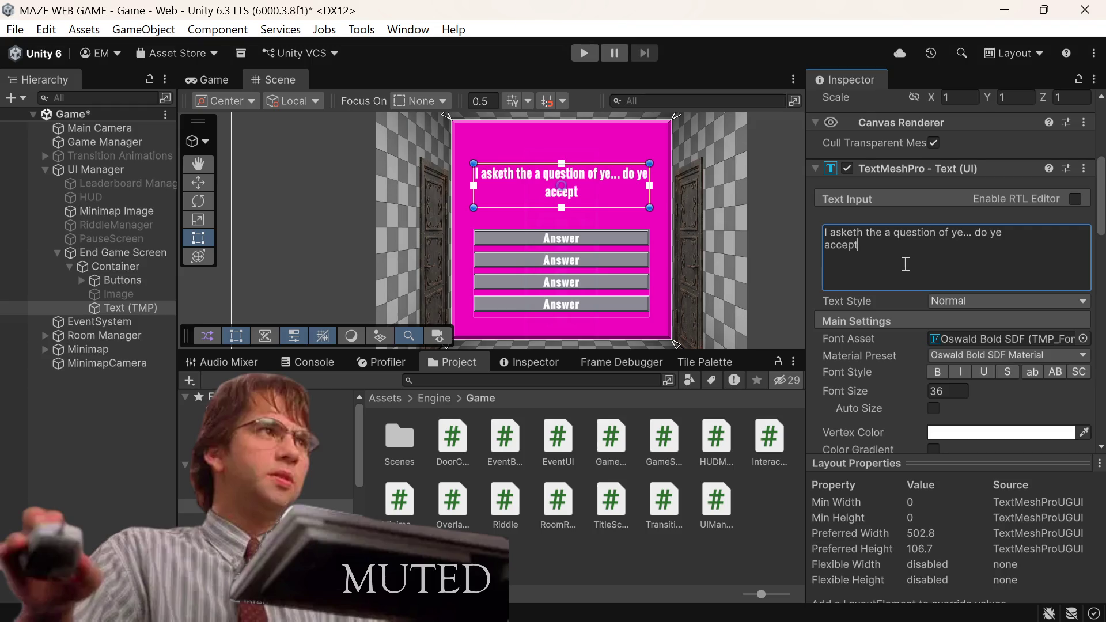
pyautogui.write('ed')
pyautogui.press('BackSpace')
pyautogui.write('th')
pyautogui.press('BackSpace')
pyautogui.press('BackSpace')
pyautogui.press('BackSpace')
pyautogui.write('?')
pyautogui.click(534, 176)
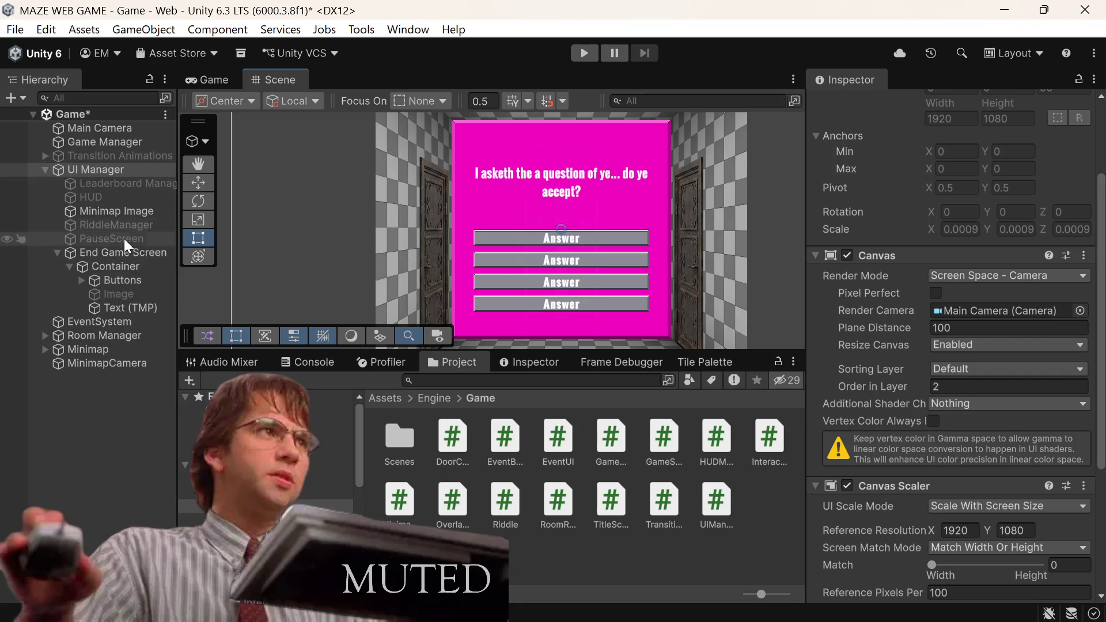
# Step: Reselect the question text, place the cursor after 'asketh', and save the scene
pyautogui.click(121, 305)
pyautogui.click(1039, 383)
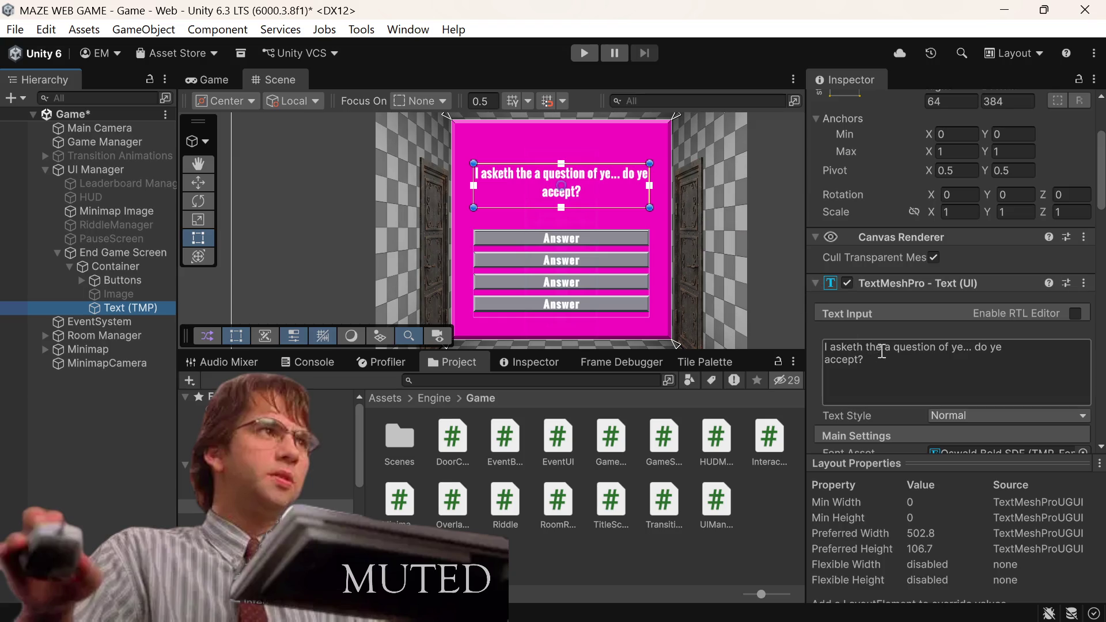
pyautogui.hotkey('ctrl', 'a')
pyautogui.press('Left')
pyautogui.hotkey('ctrl', 'Right')
pyautogui.hotkey('ctrl', 'Right')
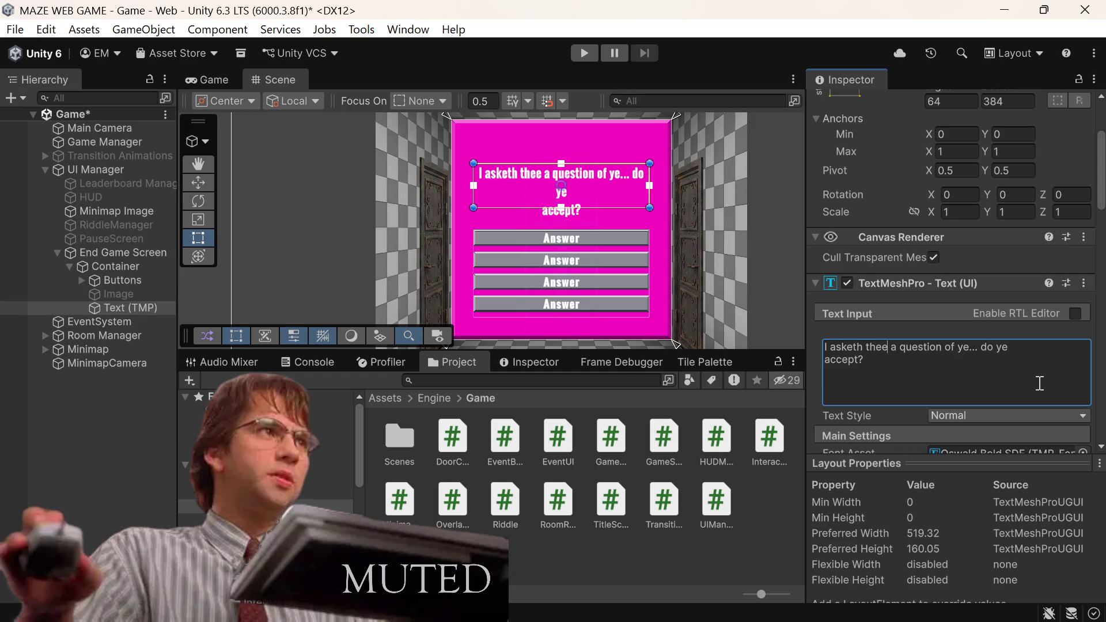
pyautogui.hotkey('ctrl', 's')
# Step: Move the line break so 'do ye accept?' sits on the second line, and save
pyautogui.click(996, 348)
pyautogui.press('Return')
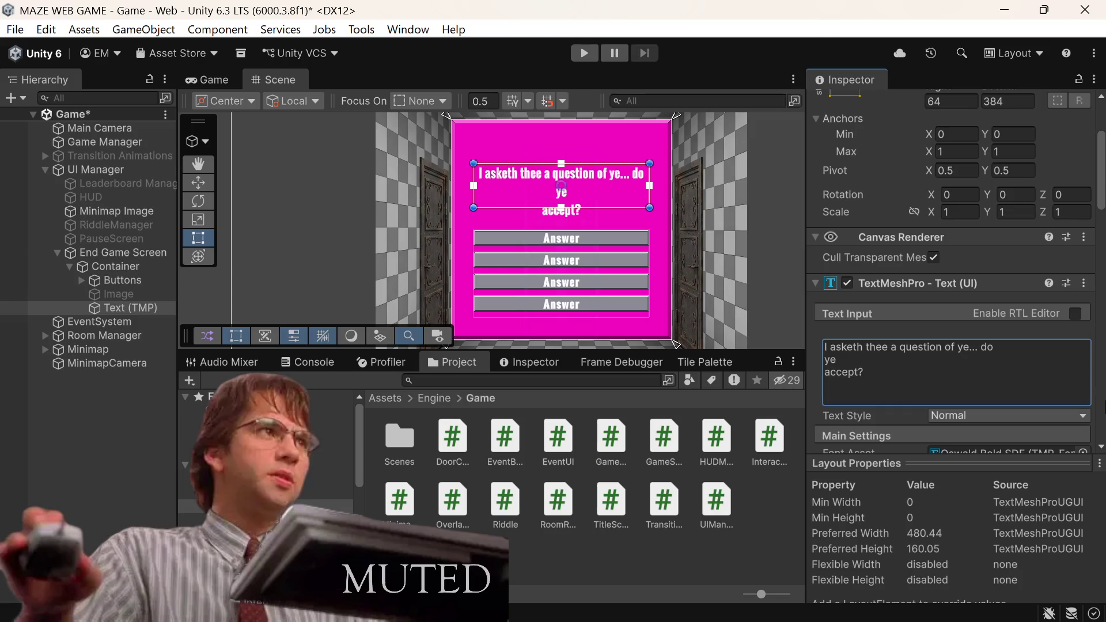
pyautogui.press('BackSpace')
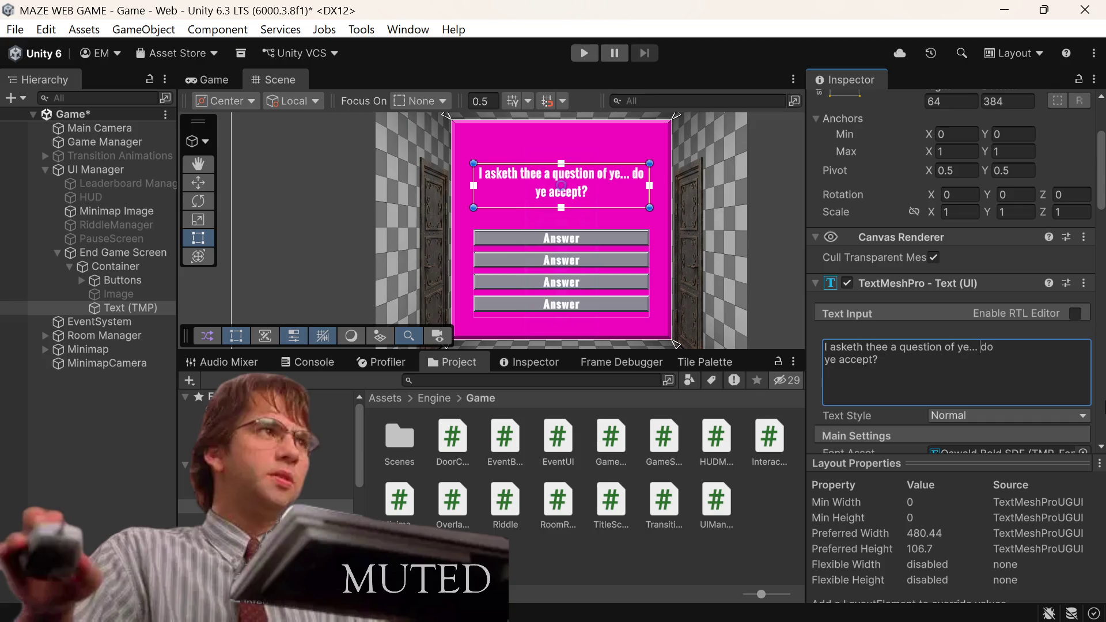
pyautogui.press('Return')
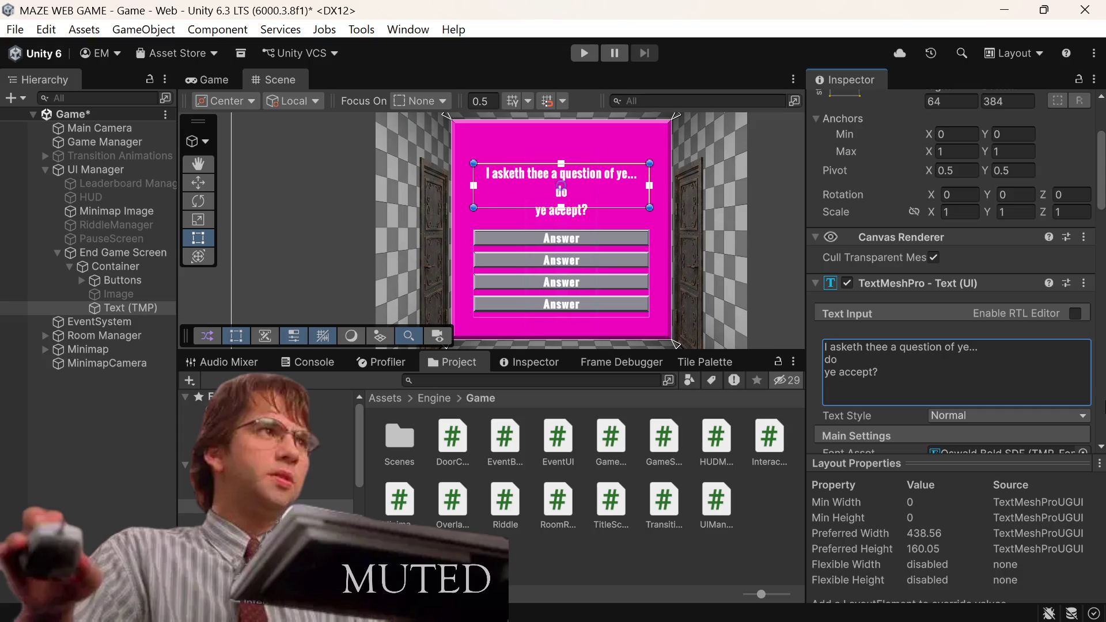
pyautogui.press('BackSpace')
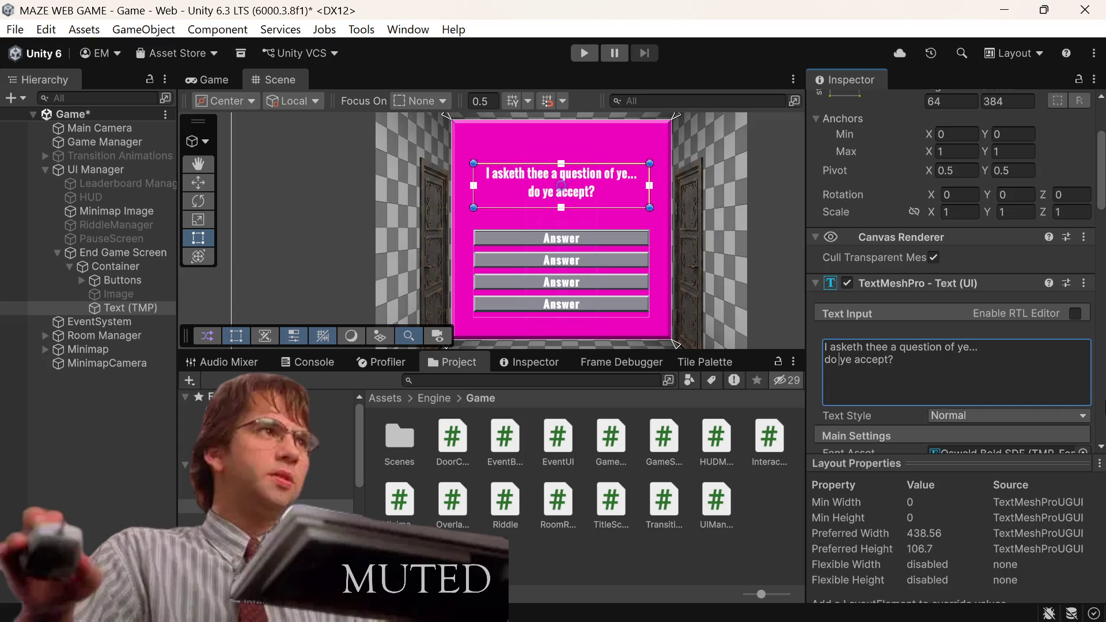
pyautogui.hotkey('ctrl', 's')
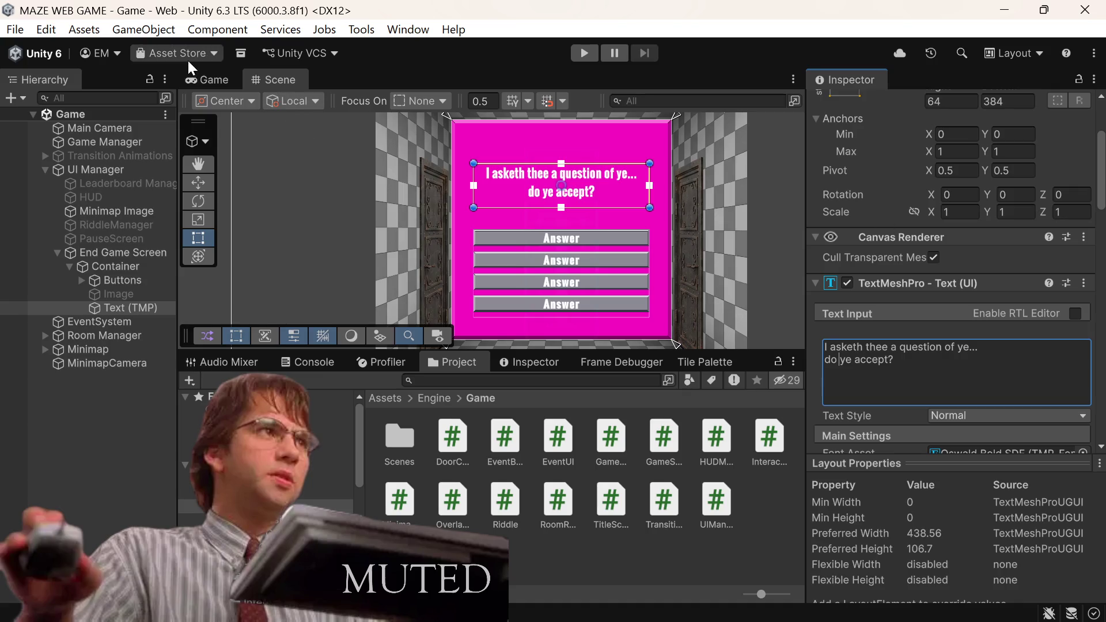
pyautogui.click(198, 87)
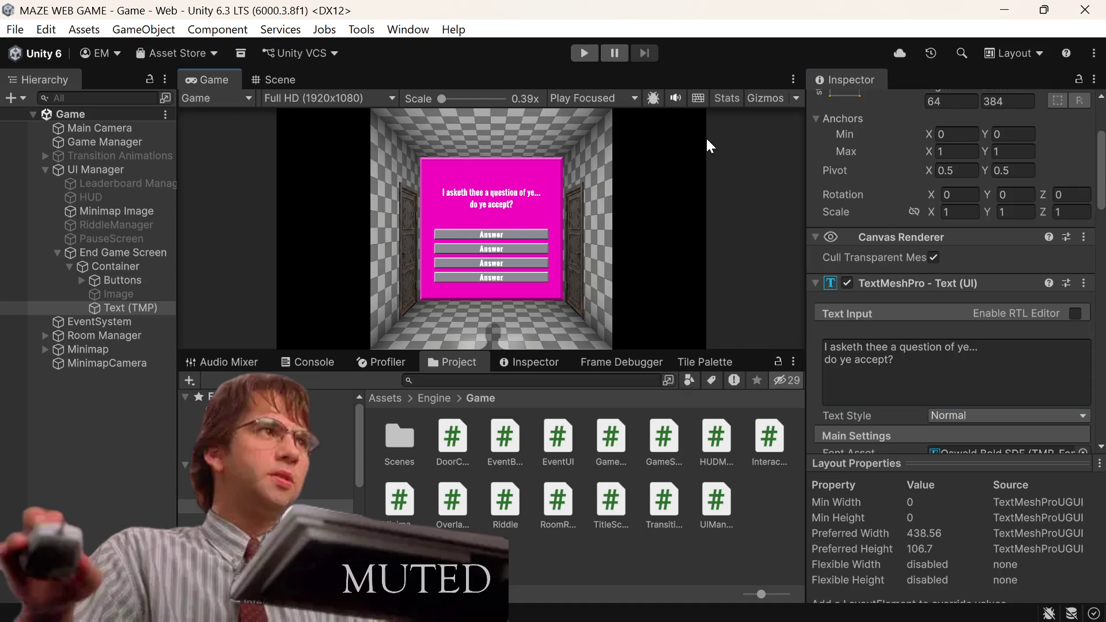
# Step: Maximize the Game view to preview the end screen, then restore the docked layout
pyautogui.click(793, 79)
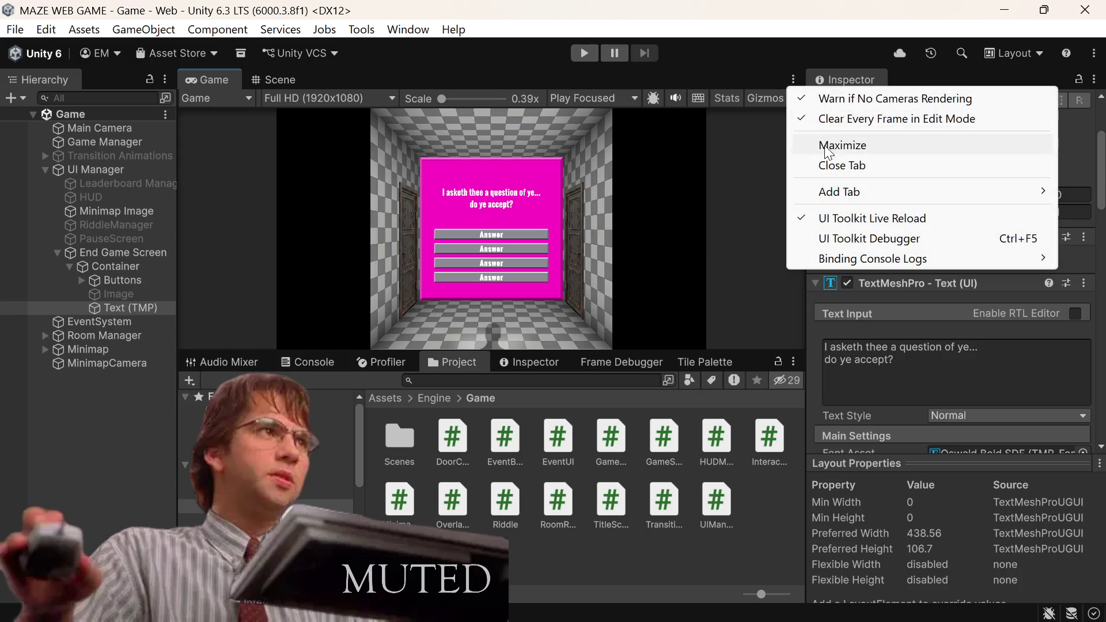
pyautogui.click(806, 144)
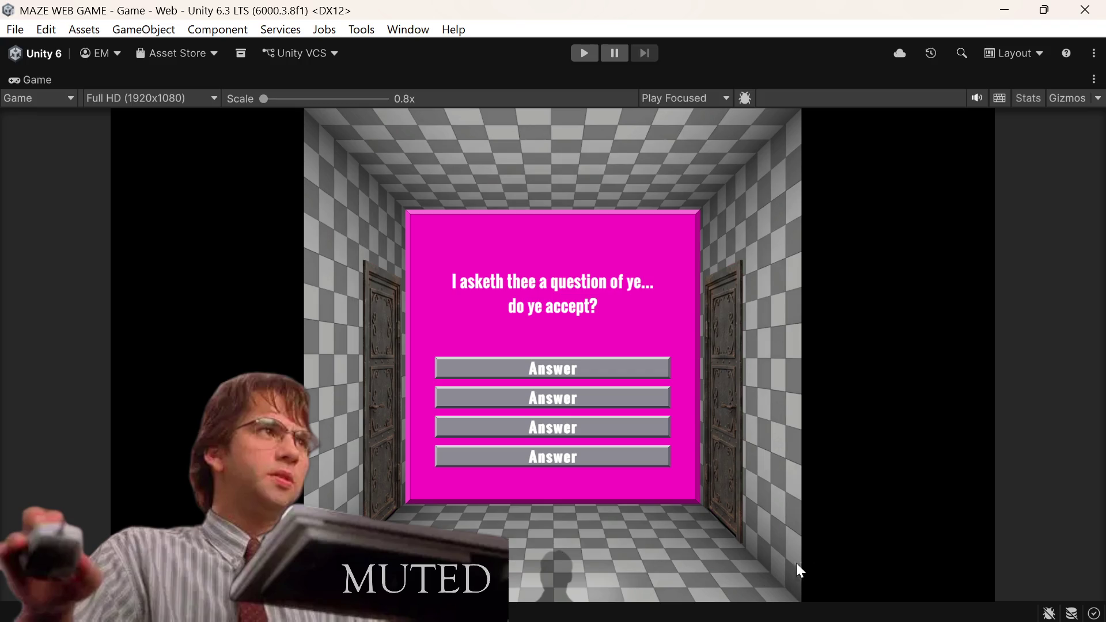
pyautogui.click(1096, 78)
pyautogui.click(938, 144)
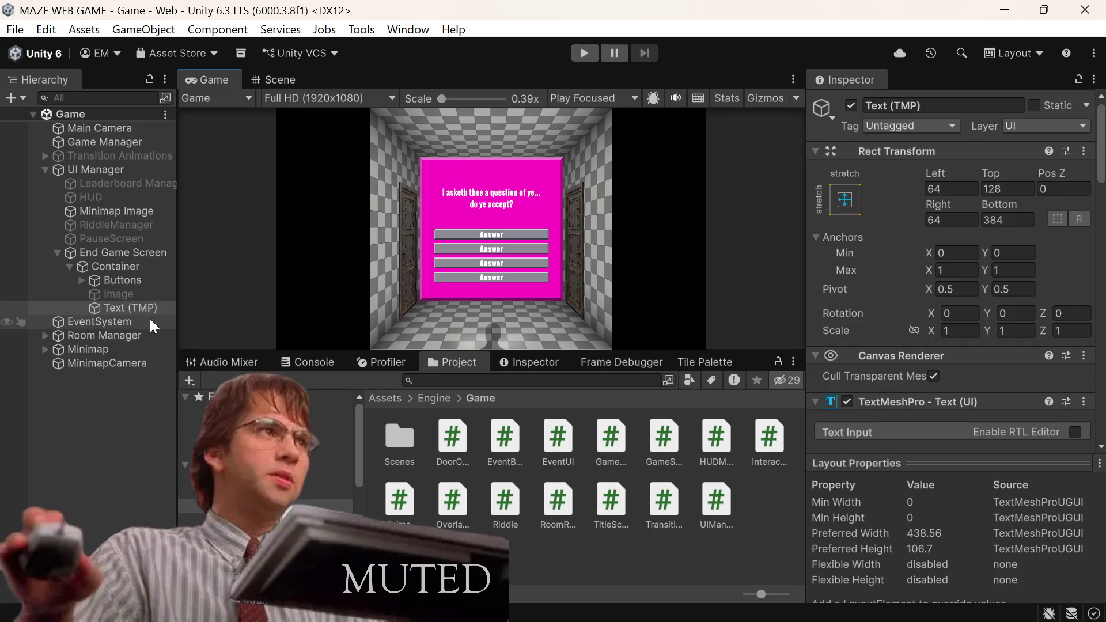
# Step: Select the question Text (TMP) object and clear a stray plus sign from its offset field
pyautogui.click(165, 306)
pyautogui.scroll(-5, 892, 226)
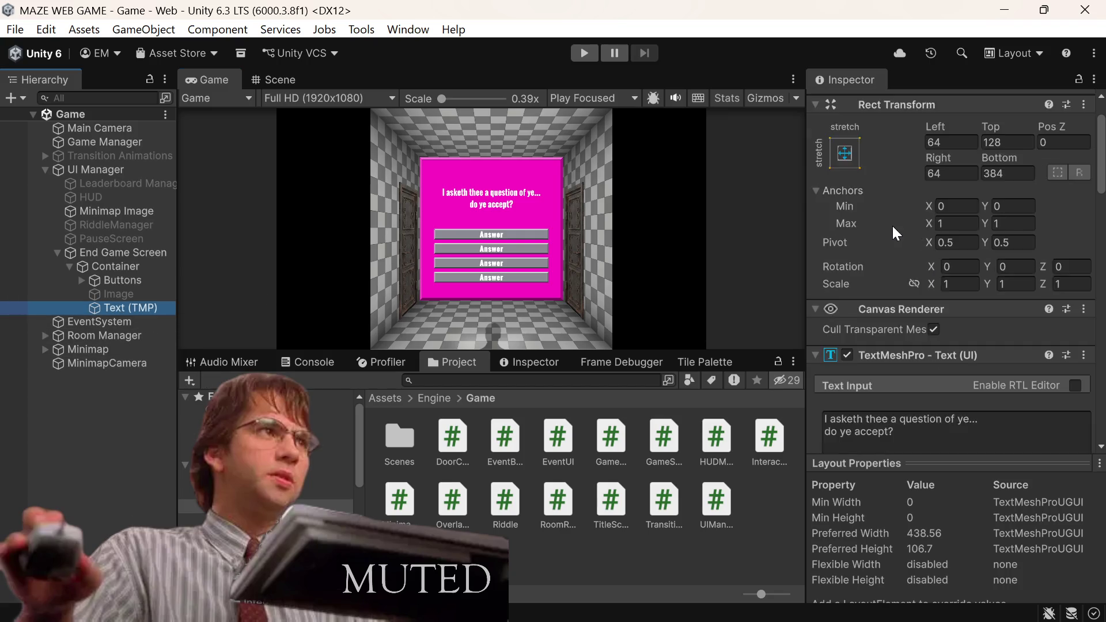
pyautogui.scroll(4, 910, 293)
pyautogui.click(1014, 142)
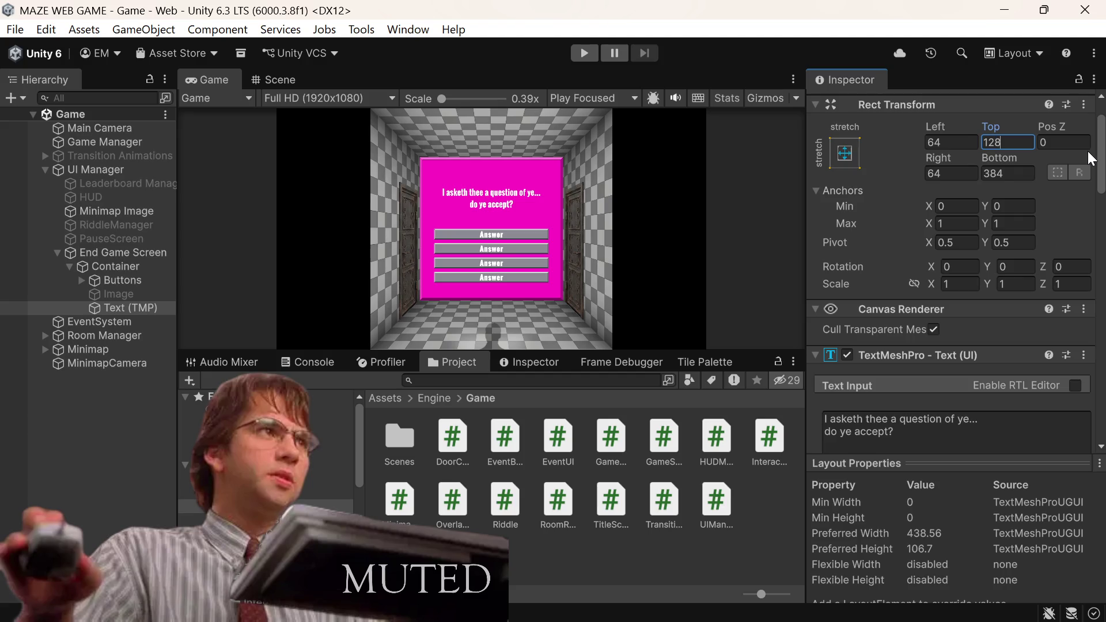
pyautogui.write('+')
pyautogui.press('BackSpace')
# Step: Anchor the question text to middle centre and set its Pos Y to 224 (128+64+32)
pyautogui.click(853, 155)
pyautogui.click(942, 326)
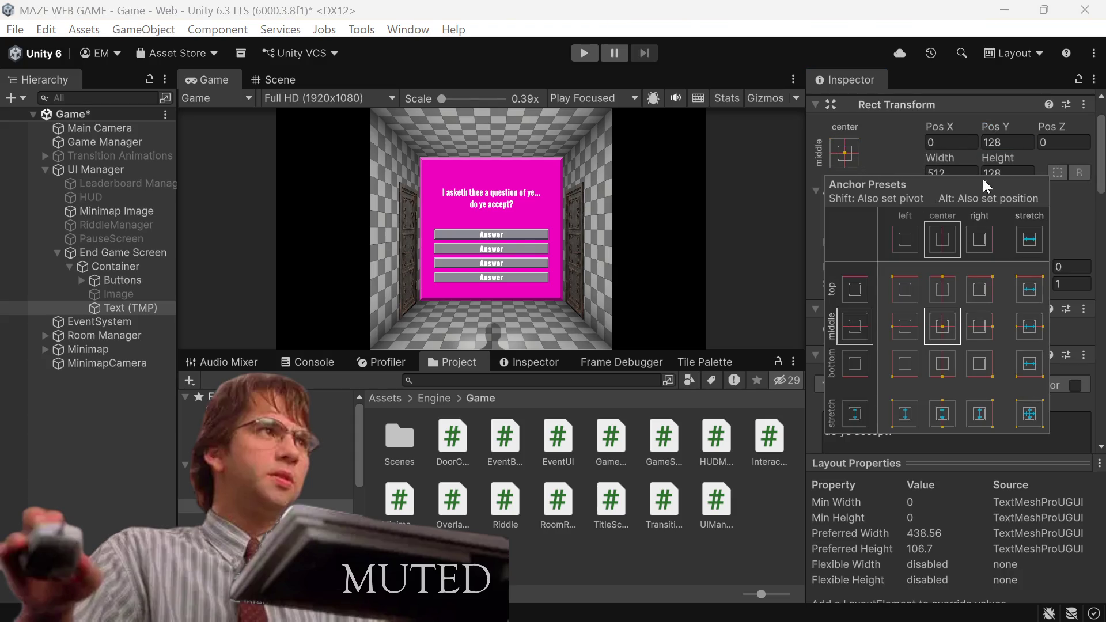
pyautogui.click(1018, 143)
pyautogui.click(1018, 145)
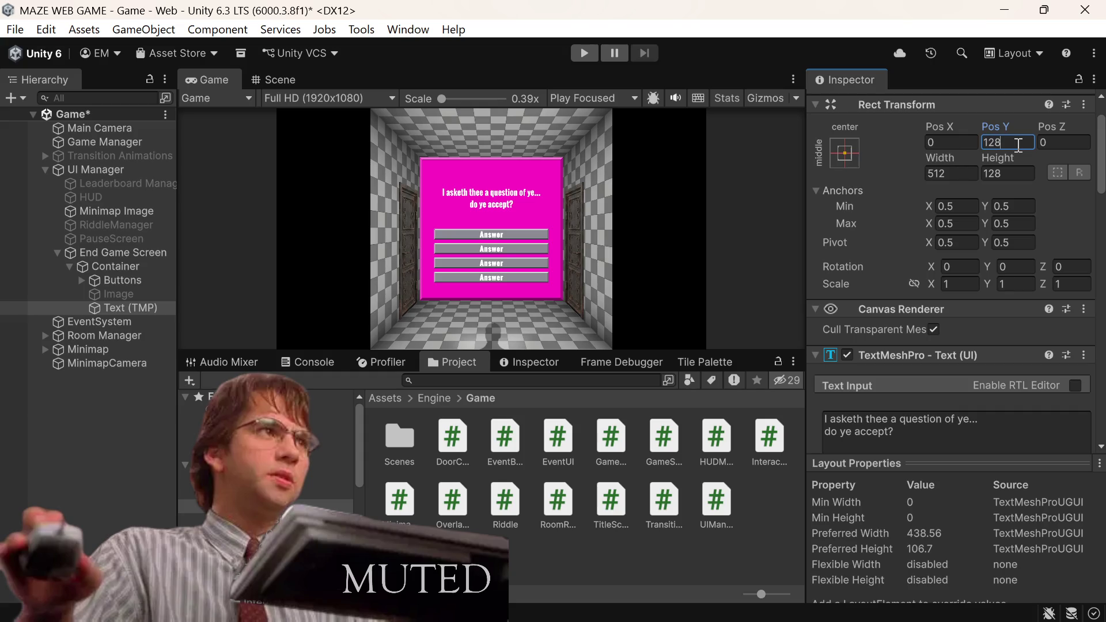
pyautogui.write('+')
pyautogui.write('64')
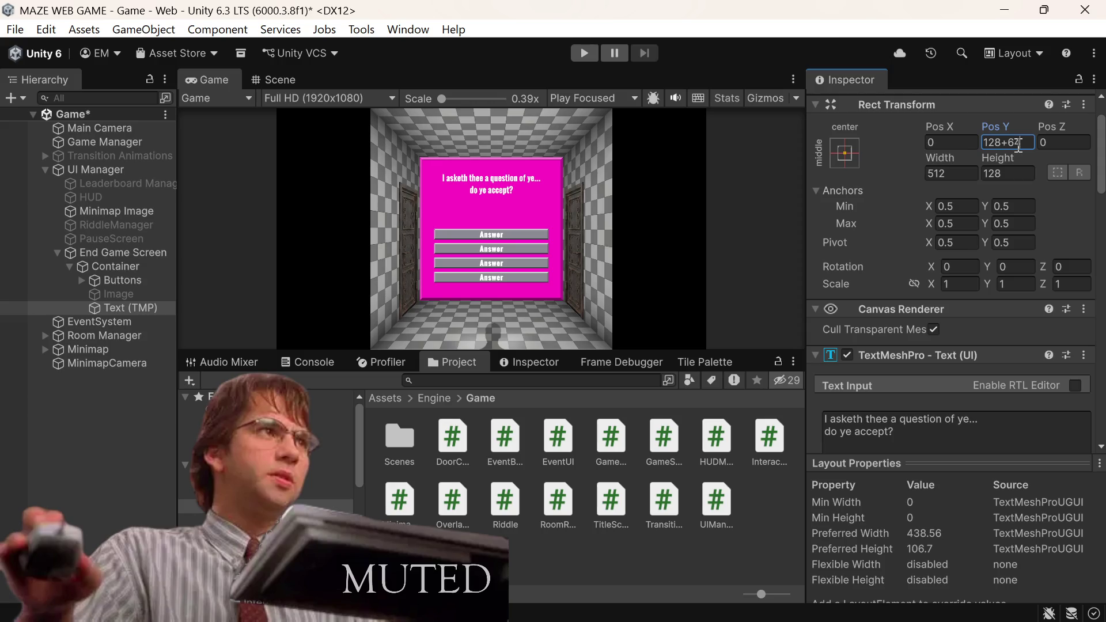
pyautogui.write('+32')
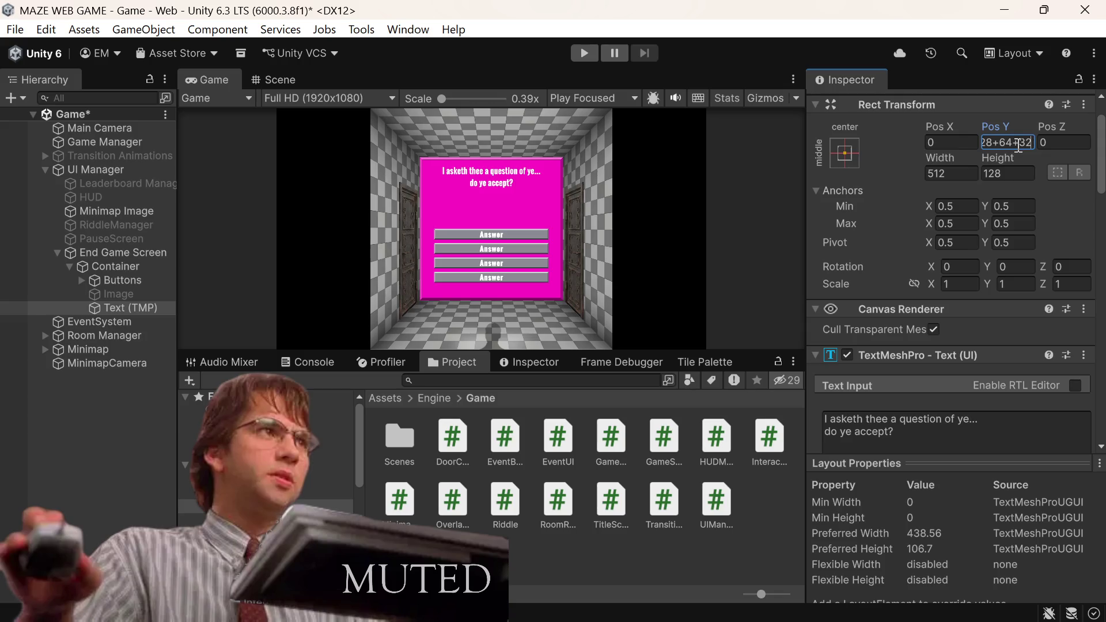
pyautogui.press('Return')
pyautogui.click(112, 280)
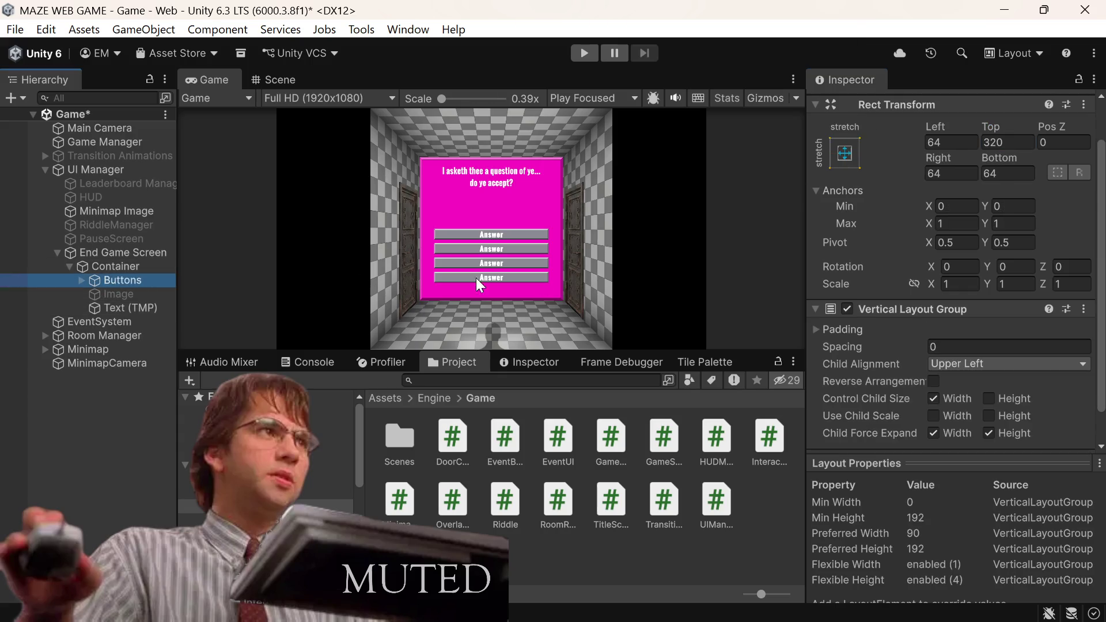
# Step: Anchor the Buttons group to middle centre and set its Pos Y to -160
pyautogui.click(857, 155)
pyautogui.click(939, 323)
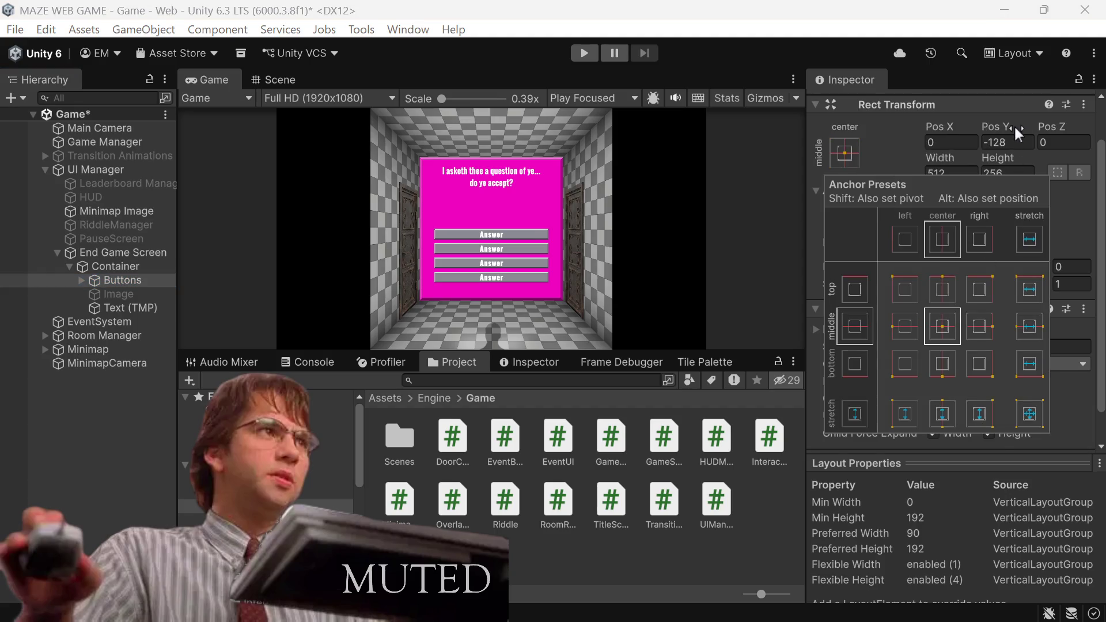
pyautogui.click(1007, 144)
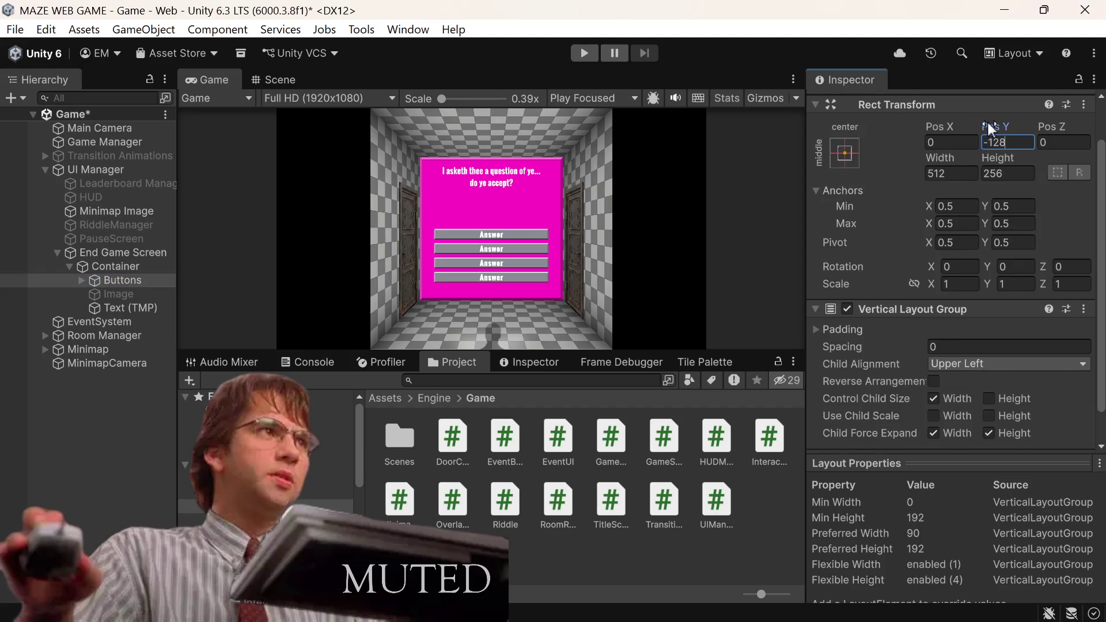
pyautogui.press('Tab')
pyautogui.hotkey('shift', 'Tab')
pyautogui.write('32')
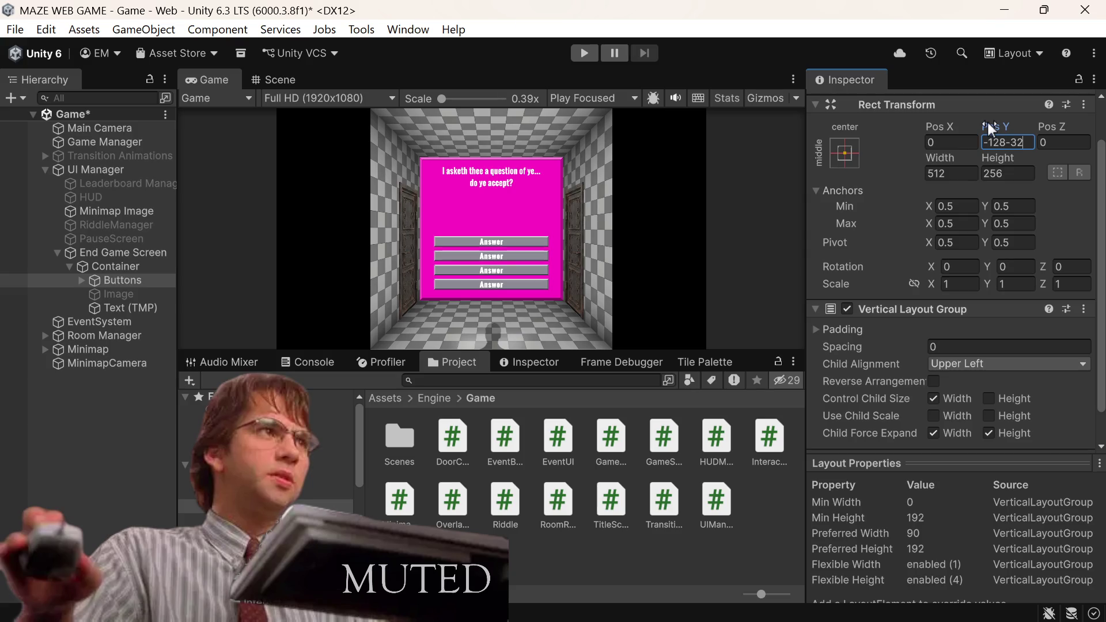
pyautogui.press('Return')
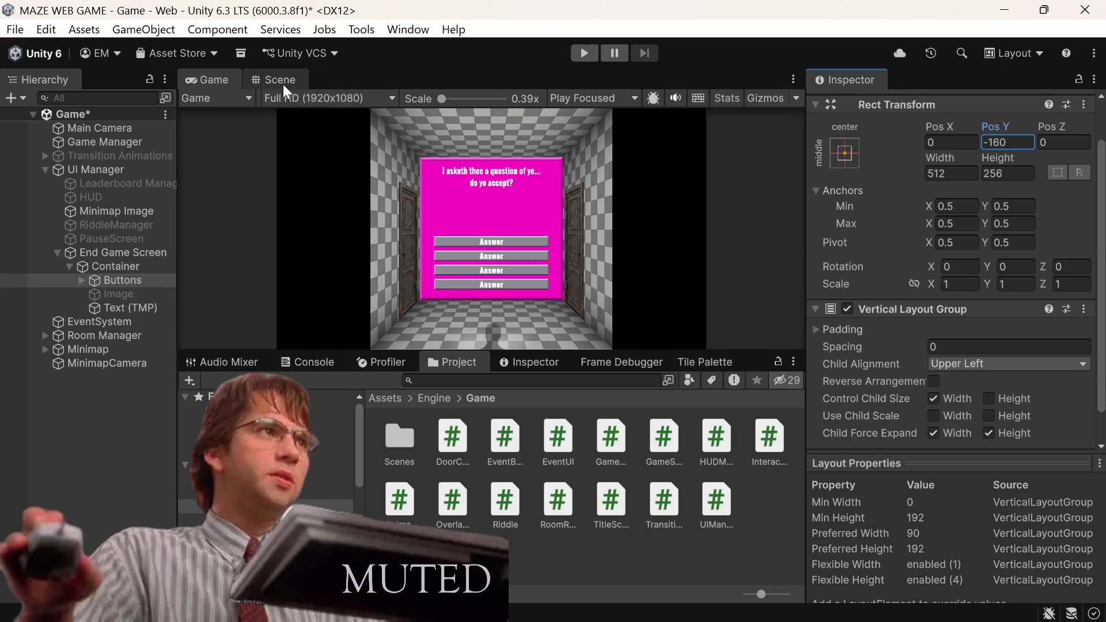
# Step: Check the layout in the Scene view, return to the Game view, and select Container
pyautogui.click(281, 82)
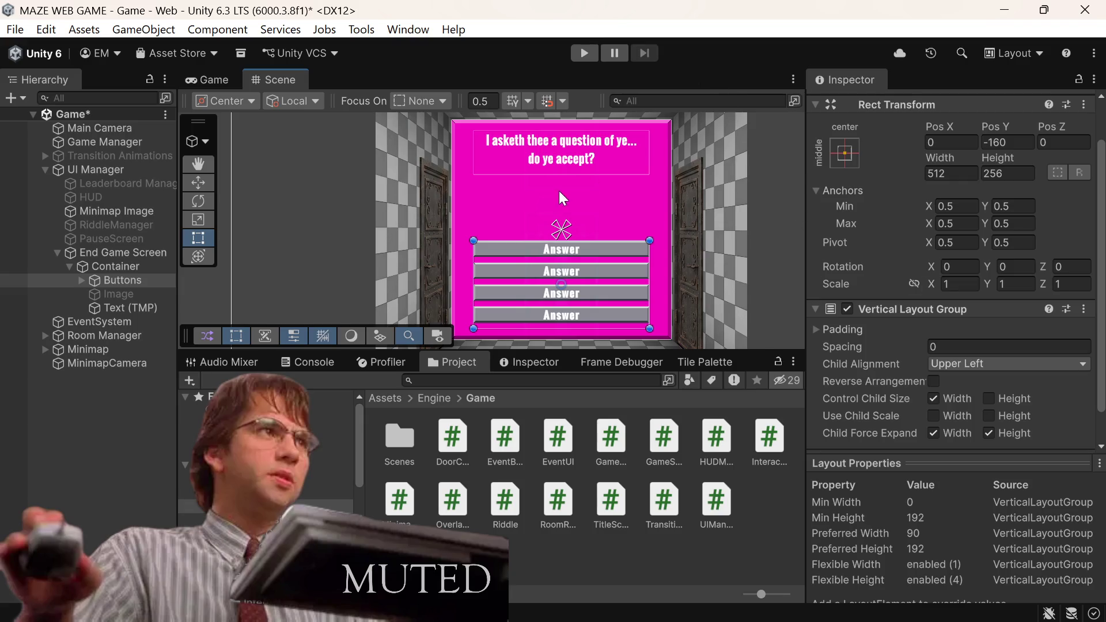
pyautogui.click(217, 74)
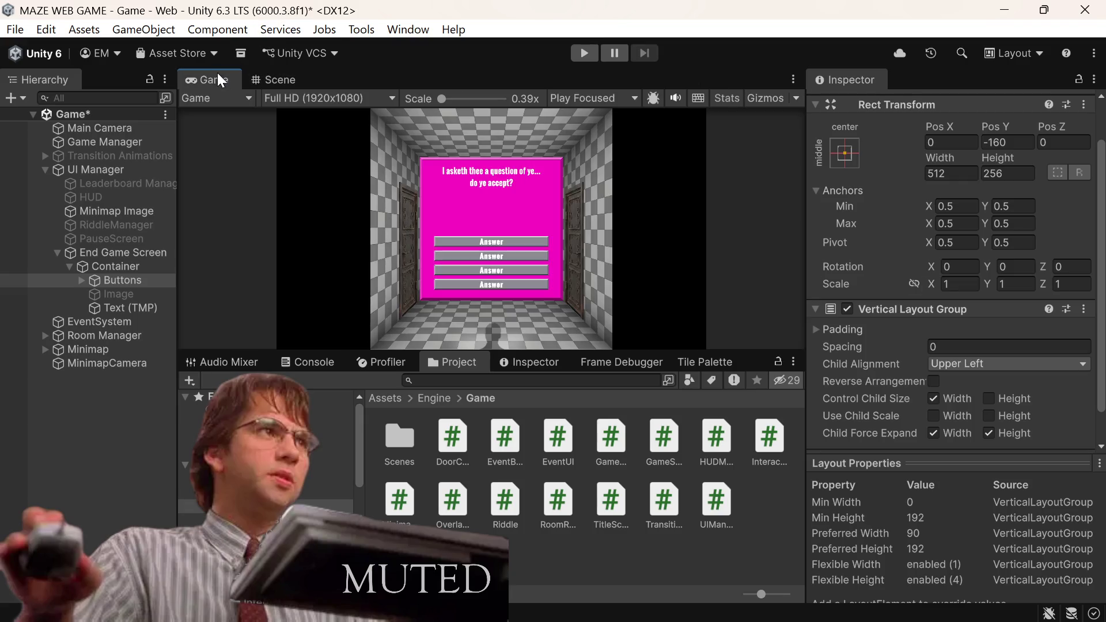
pyautogui.click(132, 266)
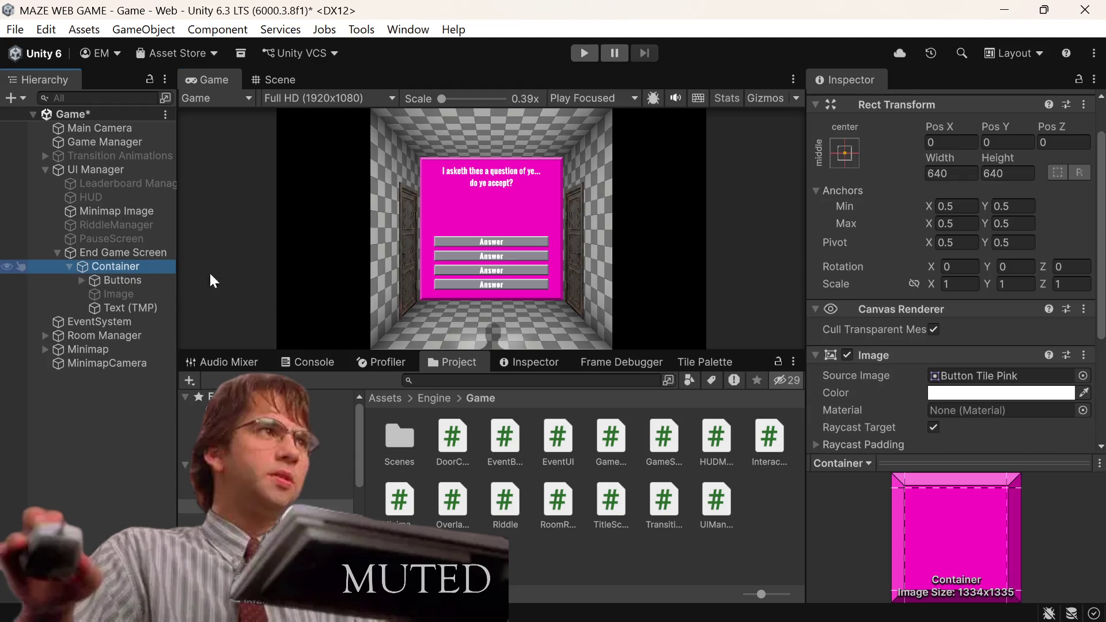
pyautogui.scroll(-3, 1089, 332)
pyautogui.scroll(-2, 1088, 331)
pyautogui.scroll(3, 1088, 330)
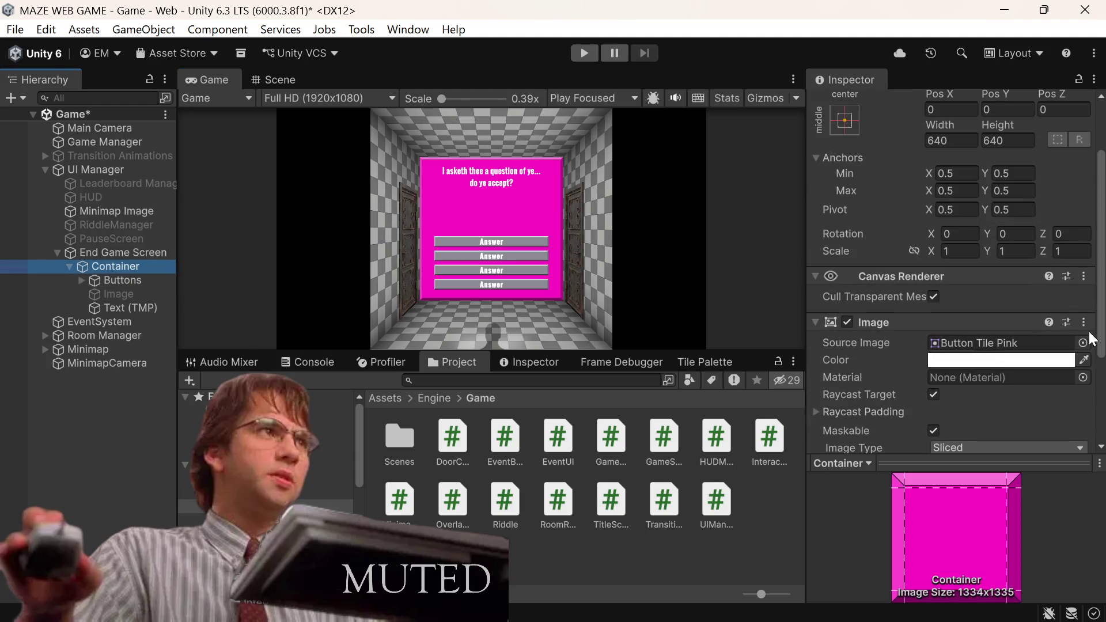
pyautogui.scroll(2, 1031, 333)
pyautogui.scroll(-3, 1030, 332)
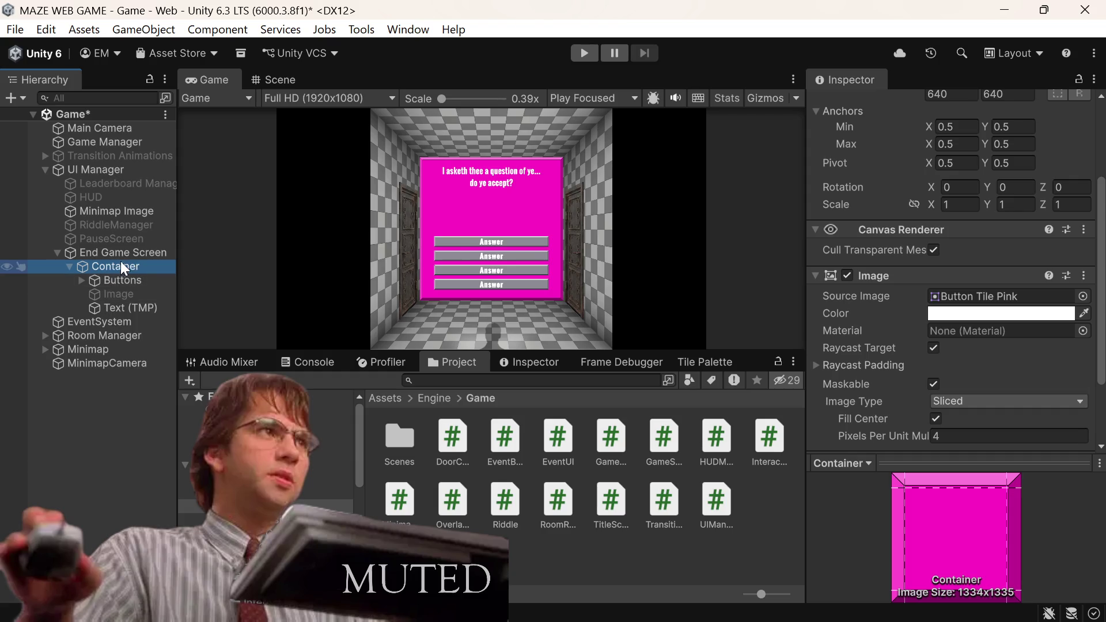
# Step: Set the Container Image's Pixels Per Unit Multiplier to 8
pyautogui.scroll(-3, 1072, 287)
pyautogui.scroll(4, 985, 278)
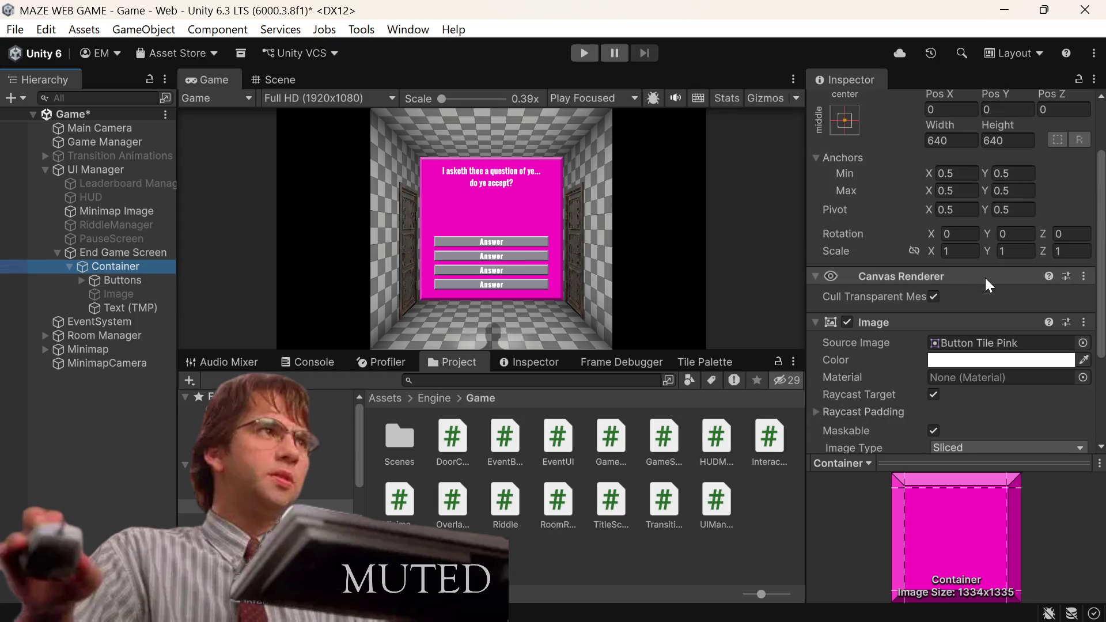
pyautogui.scroll(3, 979, 278)
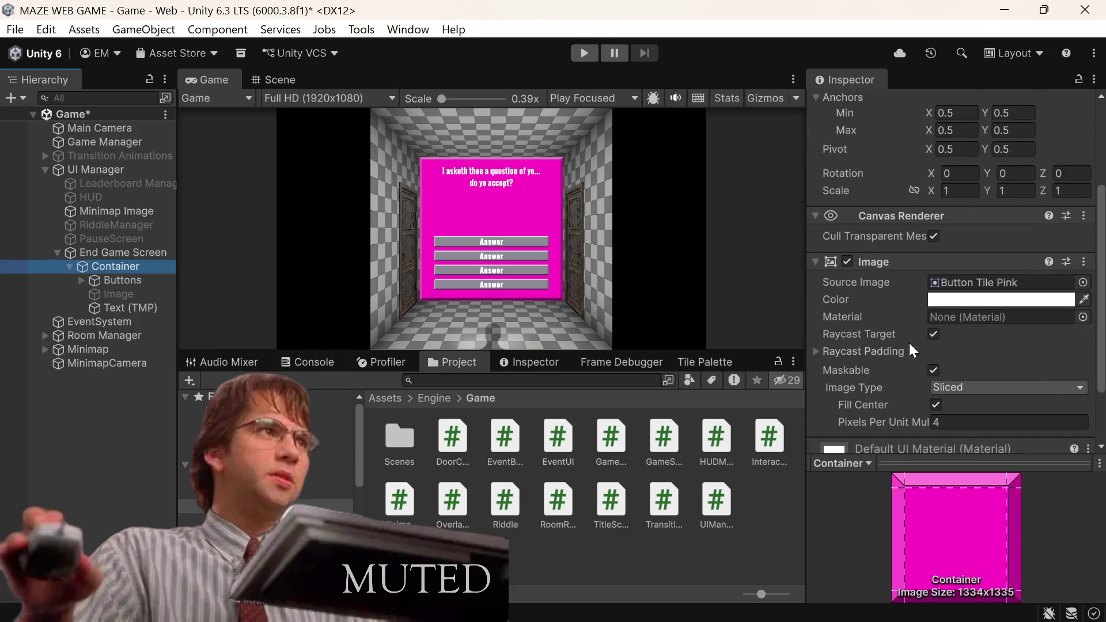
pyautogui.scroll(-2, 908, 341)
pyautogui.click(949, 342)
pyautogui.write('3')
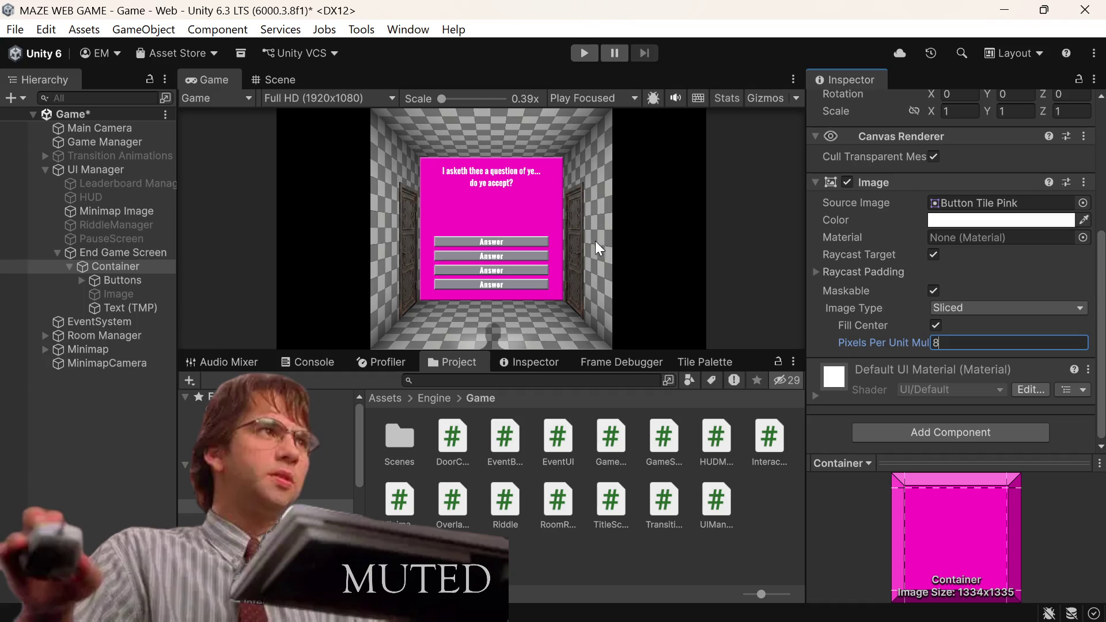
pyautogui.click(1082, 203)
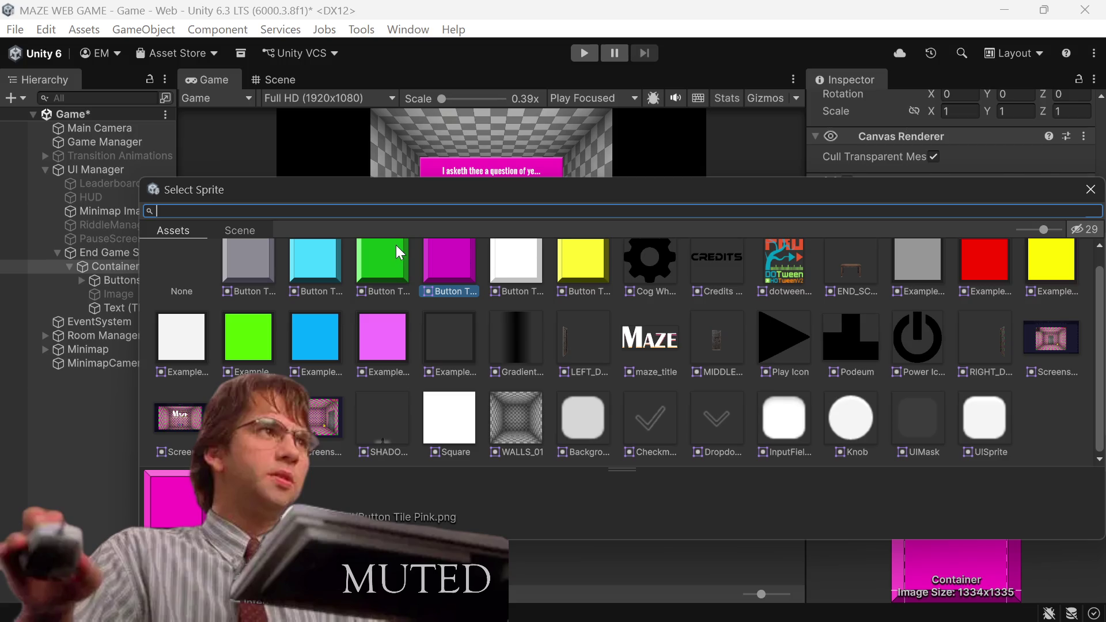
# Step: Try the blue tile sprite, then settle on the grey Button Tile as the Container's Source Image
pyautogui.doubleClick(296, 265)
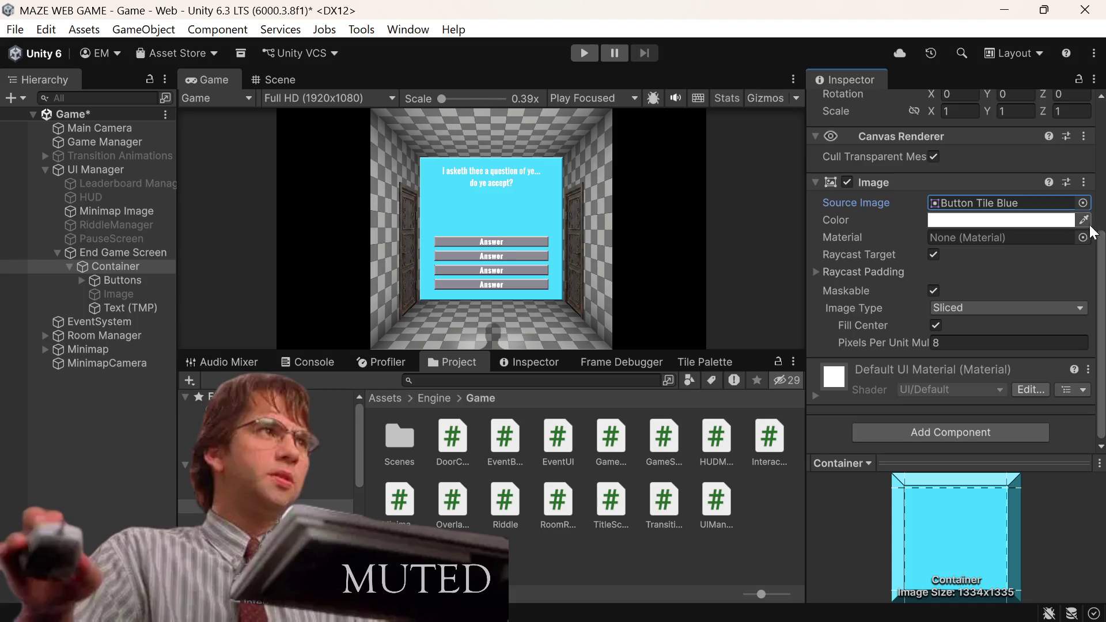
pyautogui.click(1083, 203)
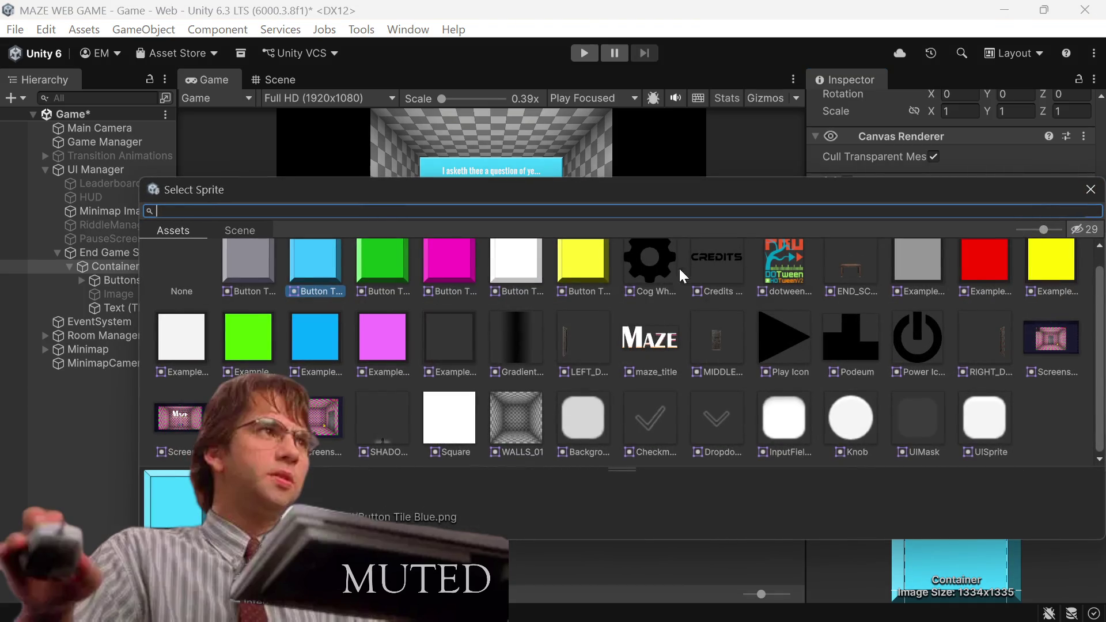
pyautogui.doubleClick(243, 261)
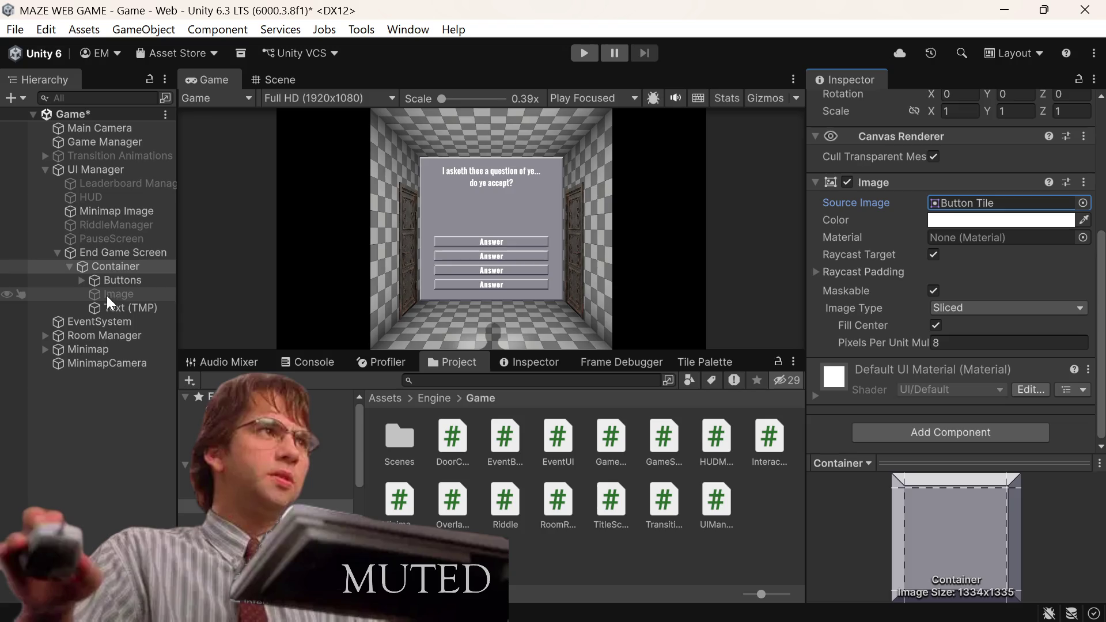
# Step: Duplicate the question Text (TMP) object to create Text (TMP) (1) inside Container
pyautogui.click(115, 305)
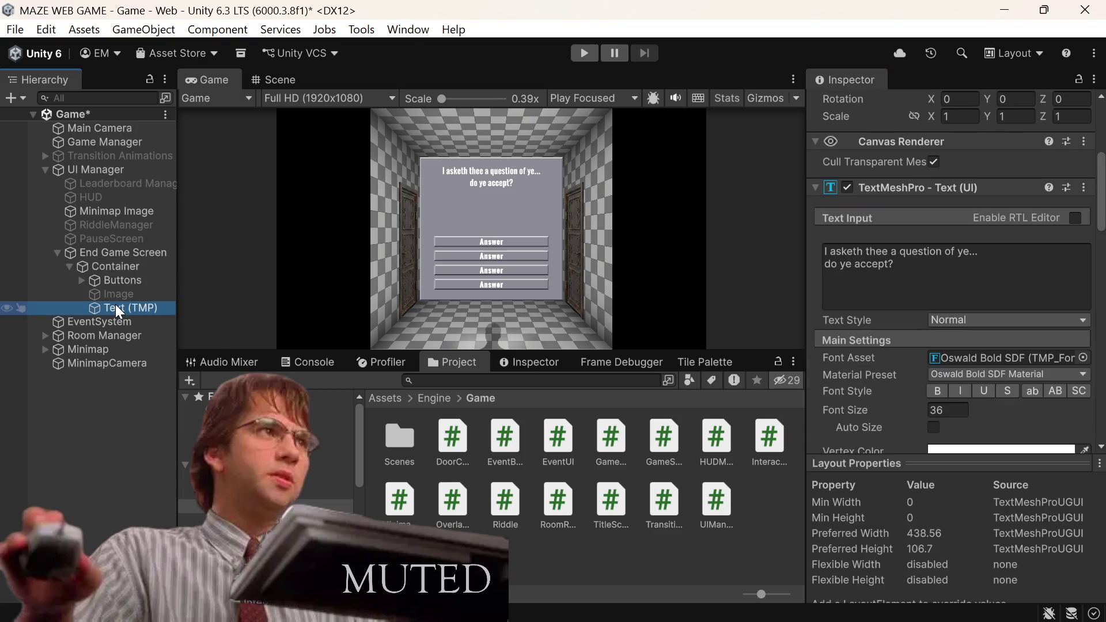
pyautogui.rightClick(115, 305)
pyautogui.moveTo(227, 378)
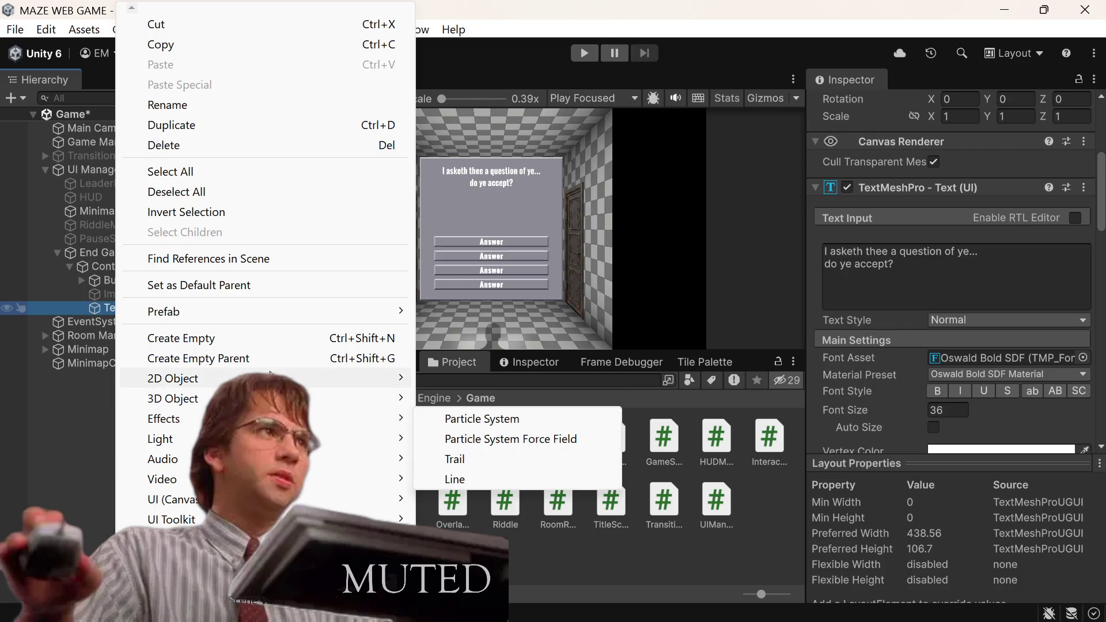
pyautogui.moveTo(173, 459)
pyautogui.rightClick(91, 305)
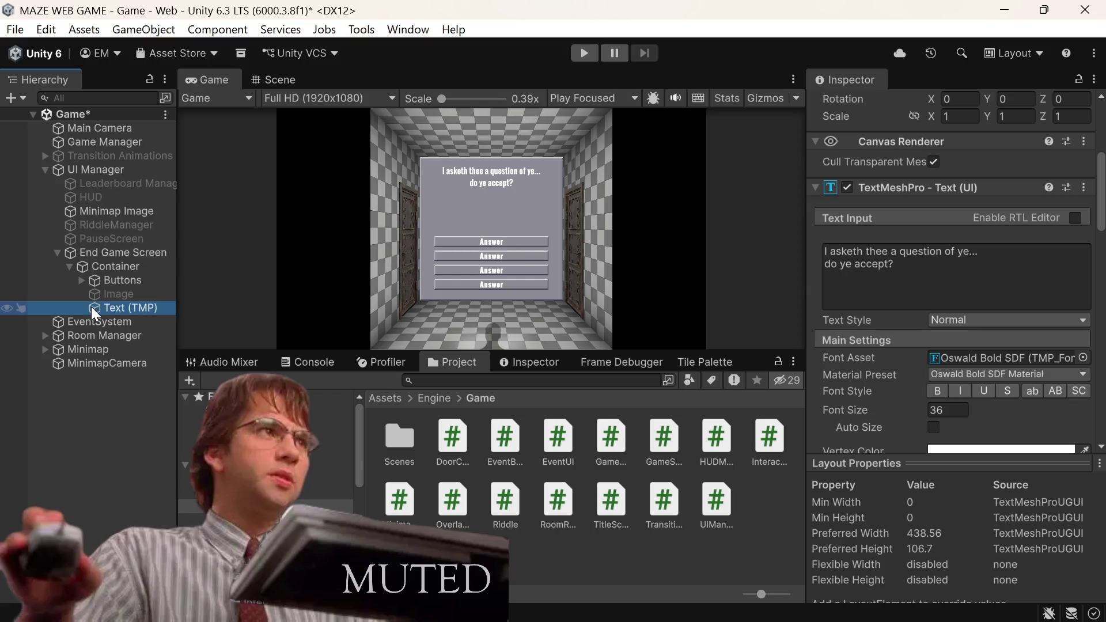
pyautogui.rightClick(91, 306)
pyautogui.click(201, 124)
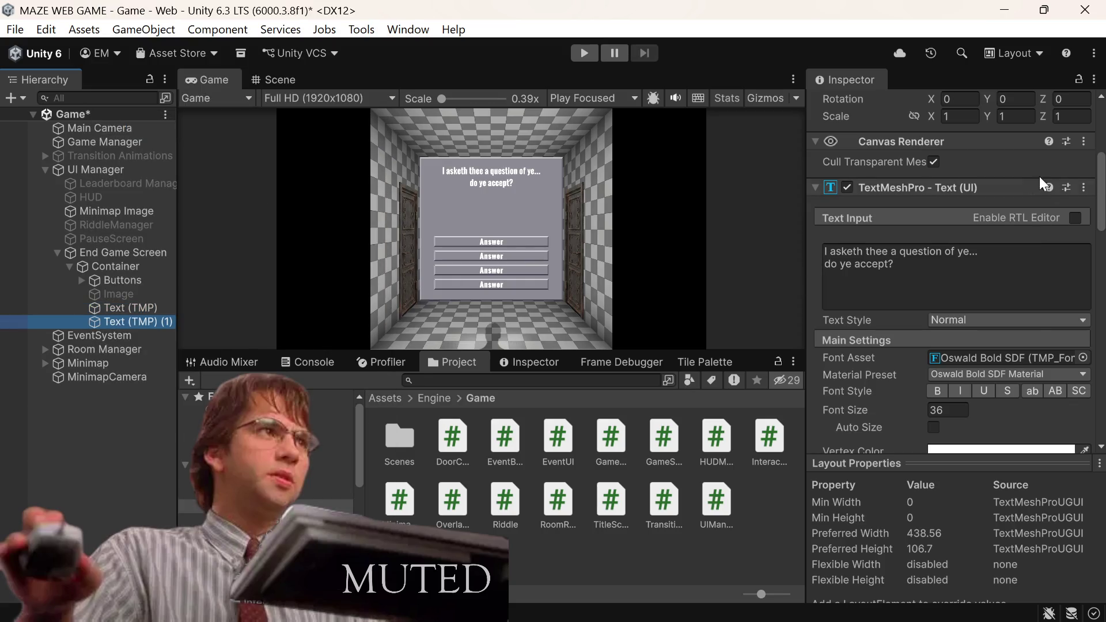
pyautogui.scroll(4, 1022, 182)
pyautogui.scroll(2, 1022, 183)
pyautogui.click(1023, 188)
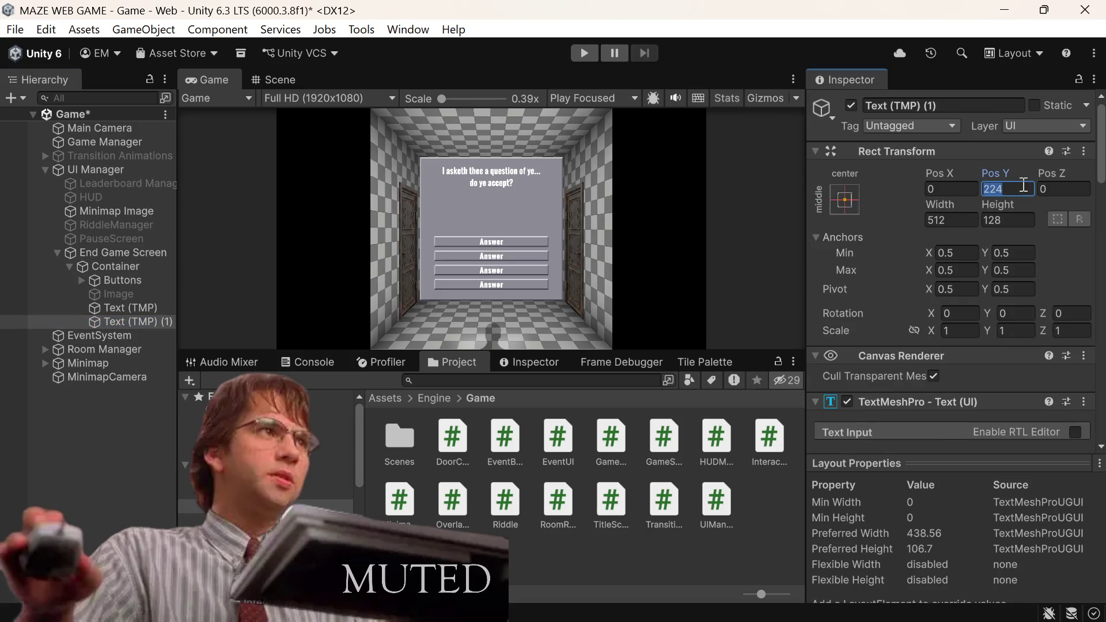
# Step: Move the copied text down to Pos Y 96 (224-128)
pyautogui.click(1023, 186)
pyautogui.write('-')
pyautogui.write('64')
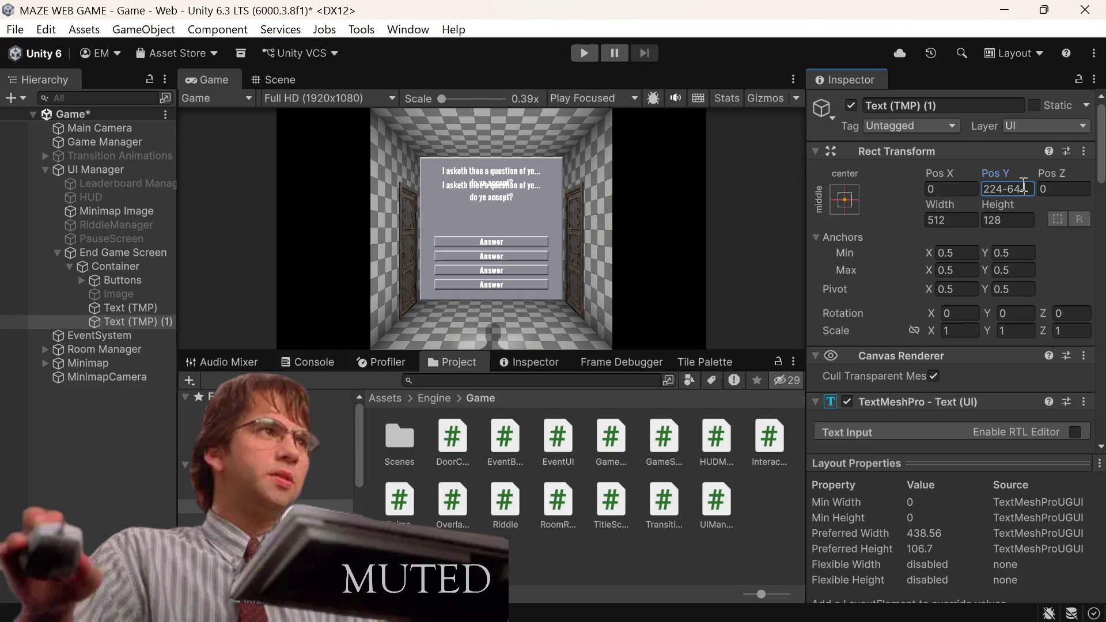
pyautogui.write('-64')
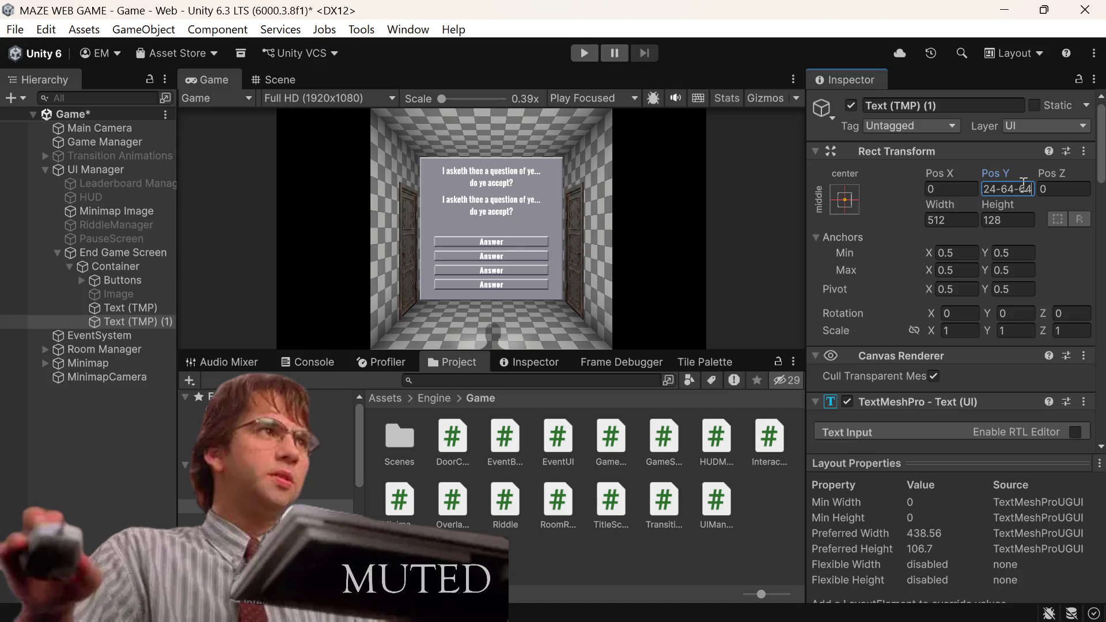
pyautogui.press('BackSpace')
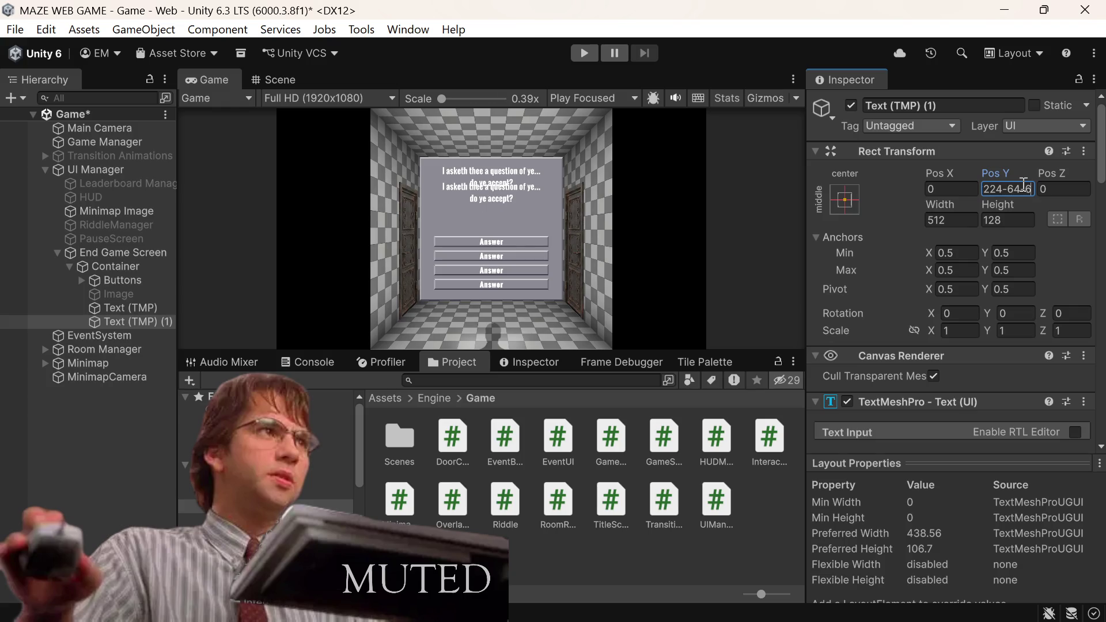
pyautogui.press('BackSpace')
pyautogui.press('BackSpace')
pyautogui.press('BackSpace')
pyautogui.press('BackSpace')
pyautogui.write('128')
pyautogui.press('Return')
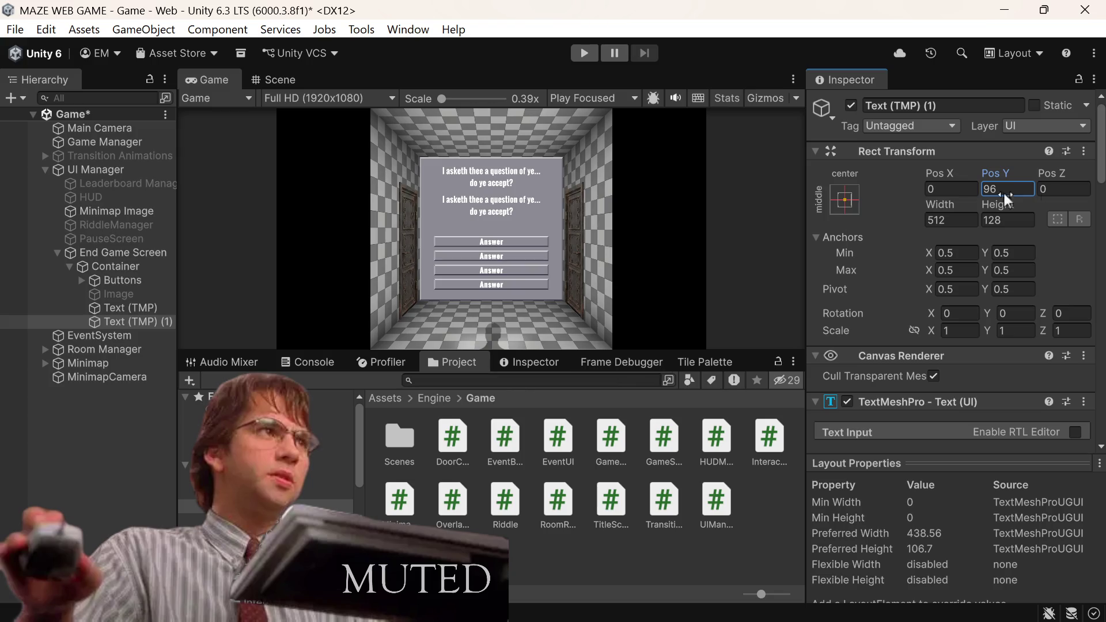
# Step: Set the copy's Vertex Color to bright, fully saturated green 00FF12
pyautogui.scroll(-3, 952, 285)
pyautogui.scroll(-3, 953, 286)
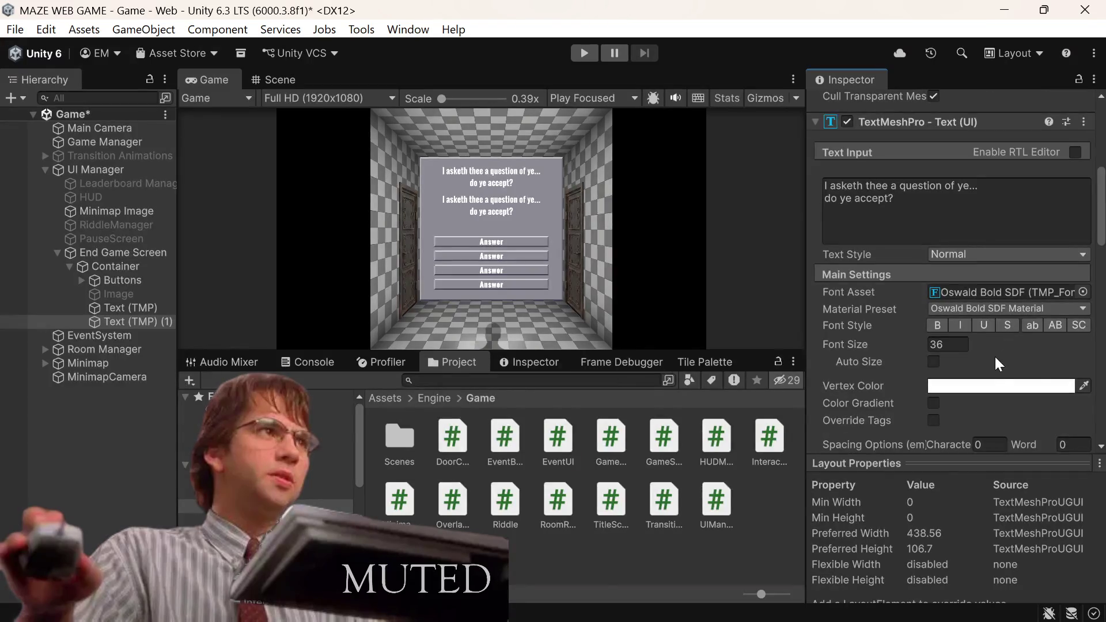
pyautogui.click(977, 385)
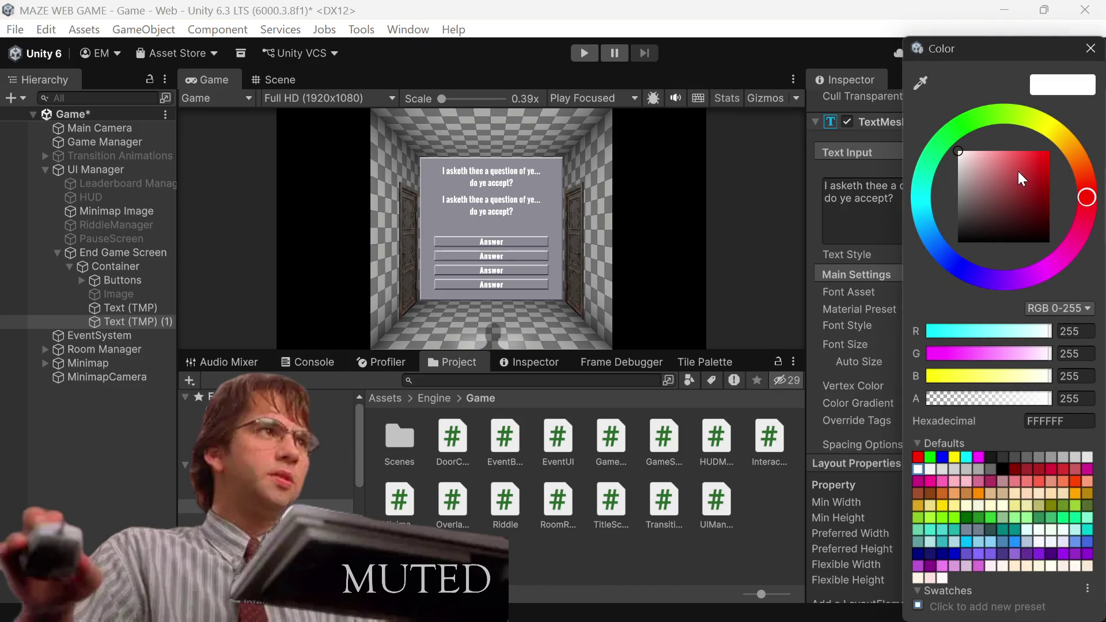
pyautogui.click(988, 115)
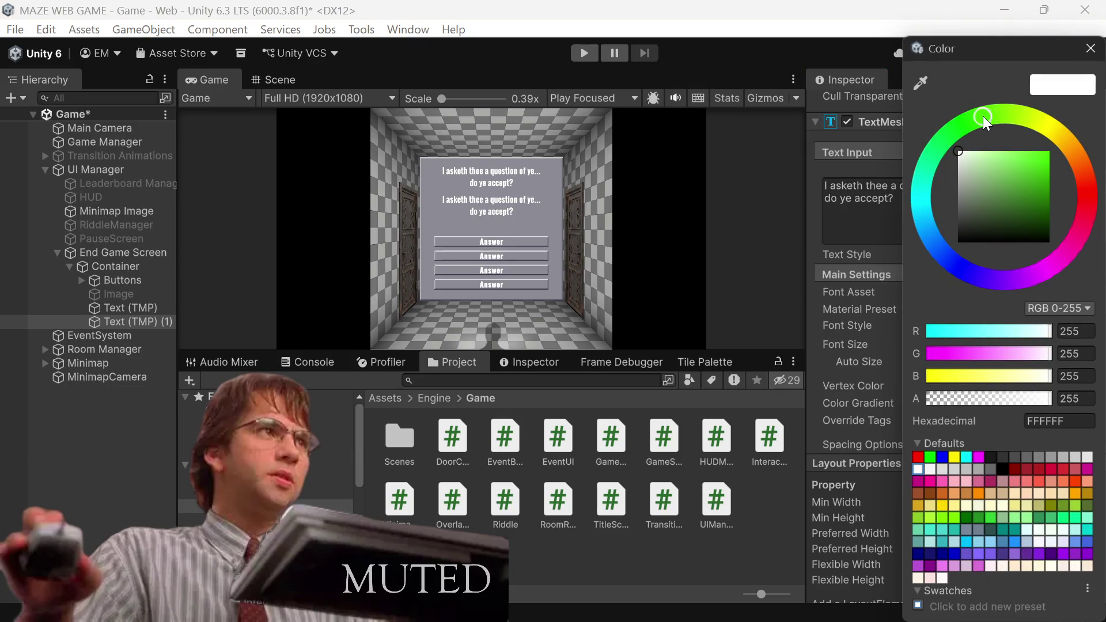
pyautogui.moveTo(1015, 178); pyautogui.dragTo(1063, 155)
pyautogui.moveTo(1026, 194)
pyautogui.mouseDown()
pyautogui.moveTo(1059, 133)
pyautogui.moveTo(1085, 175)
pyautogui.moveTo(1003, 126)
pyautogui.moveTo(973, 149)
pyautogui.mouseUp()
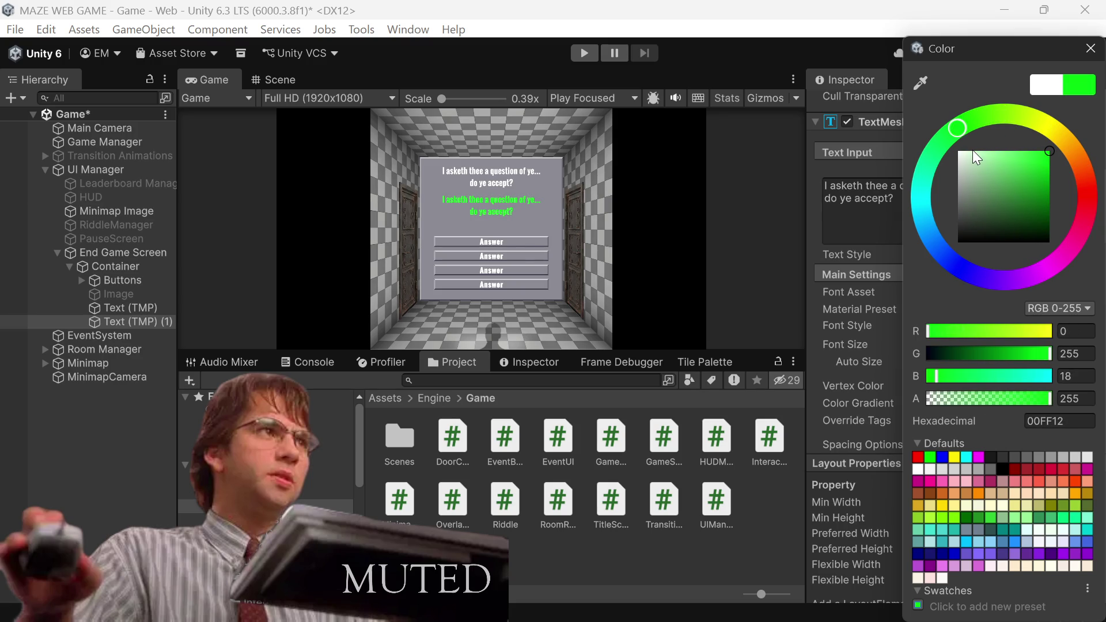
pyautogui.click(1090, 48)
pyautogui.click(980, 198)
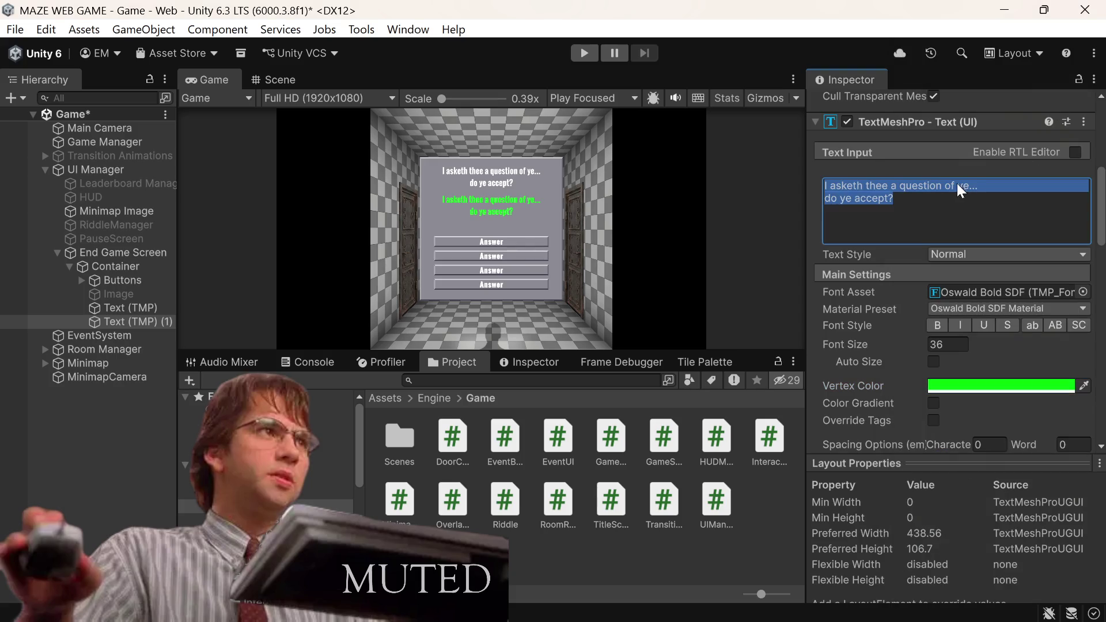
# Step: Make the green label read 'What color is the sky?' and save the scene with Ctrl+S
pyautogui.write('Wha')
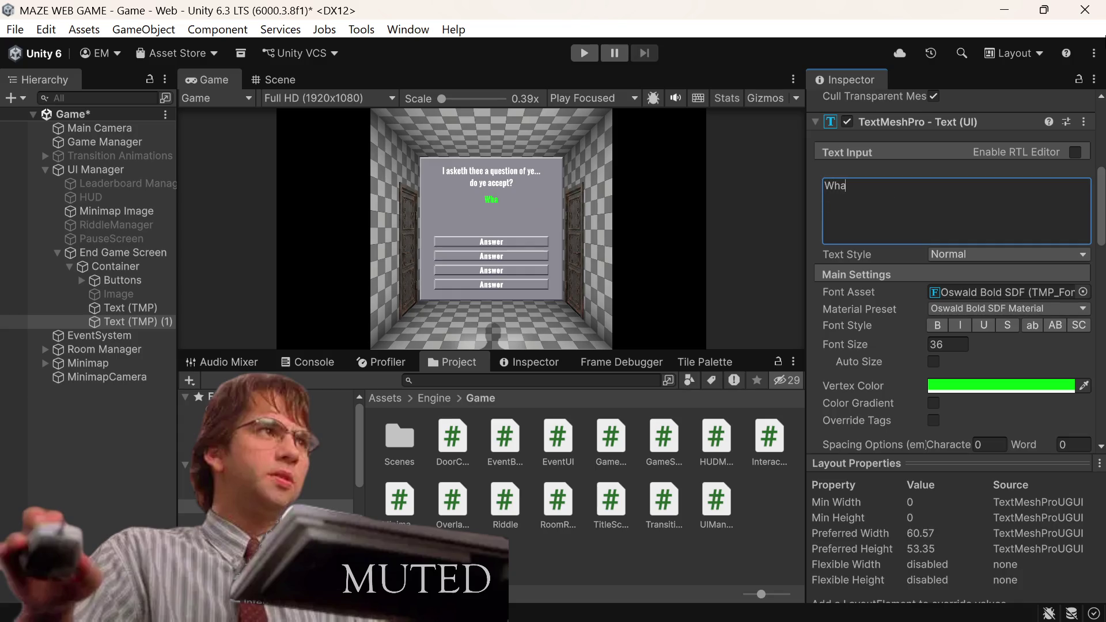
pyautogui.write('t color is ')
pyautogui.write('the s')
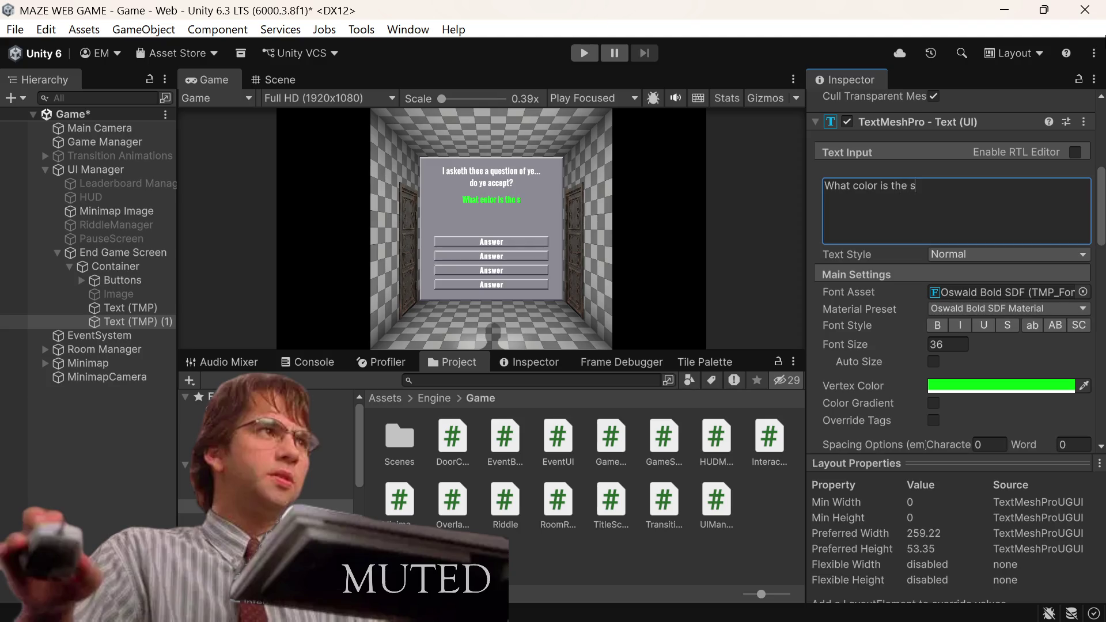
pyautogui.write('ky?')
pyautogui.hotkey('ctrl', 's')
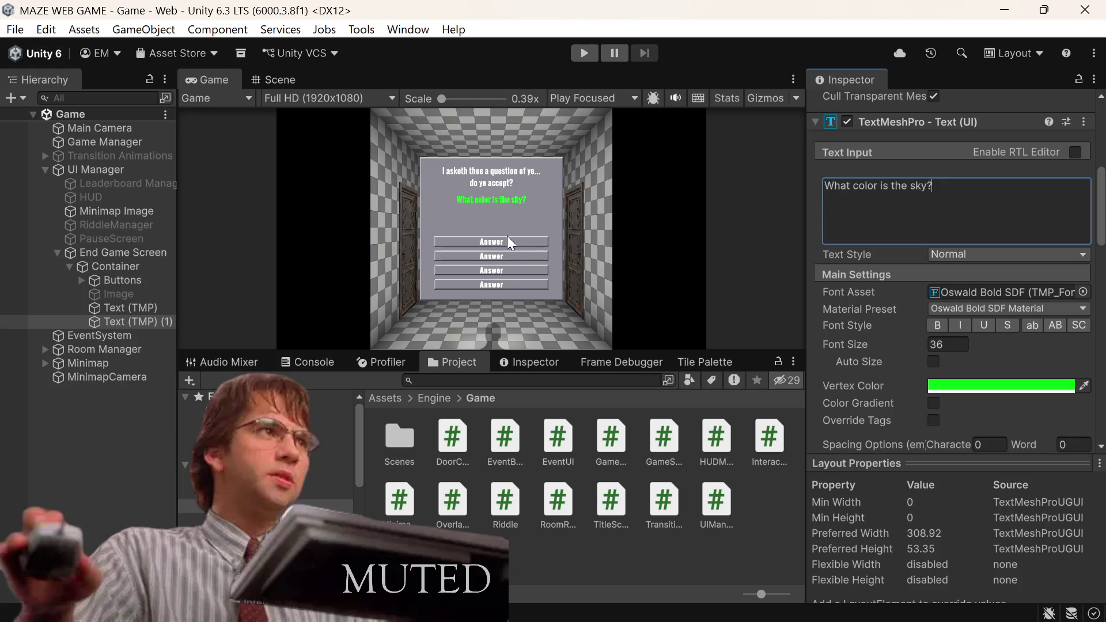
pyautogui.click(498, 206)
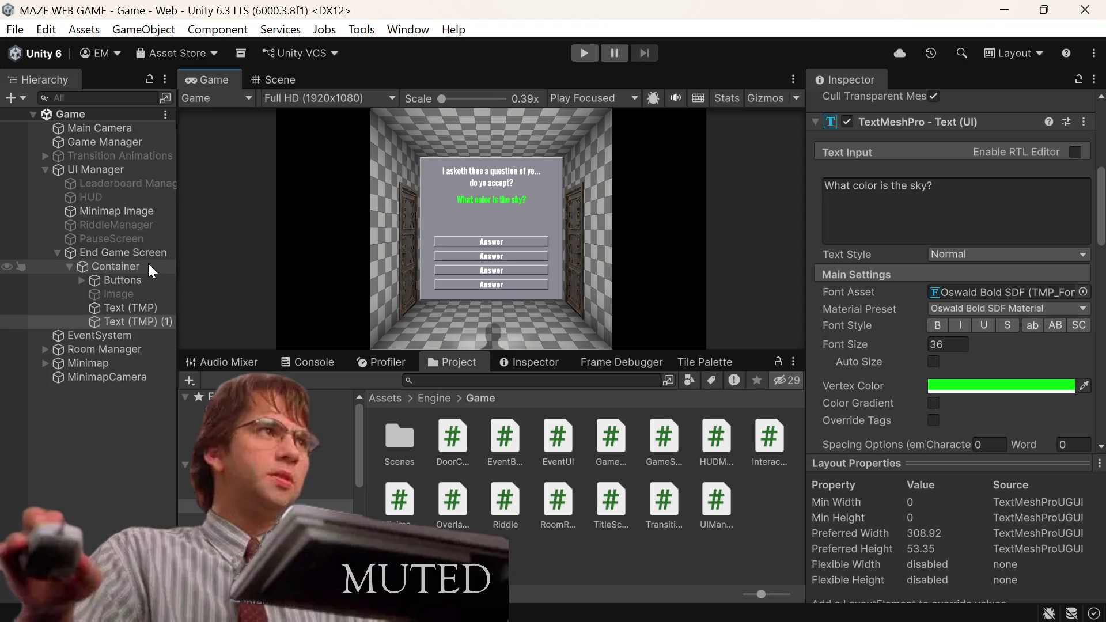
pyautogui.click(944, 182)
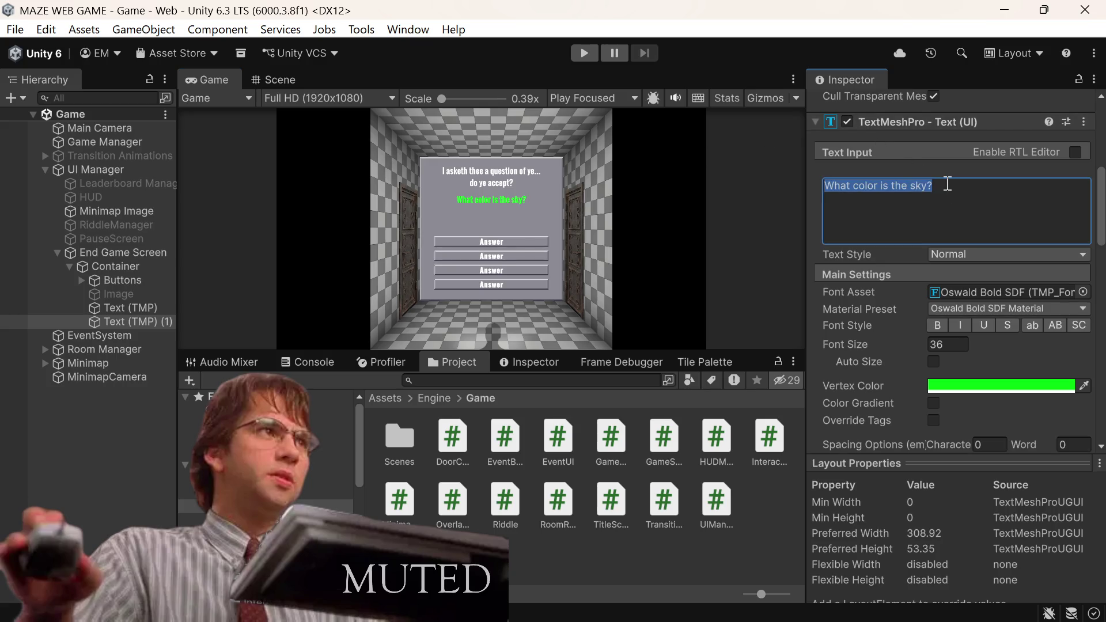
# Step: Replace the green text with two lines, 'Some riddles are kind of / wordy though.', trimming extra words
pyautogui.click(947, 184)
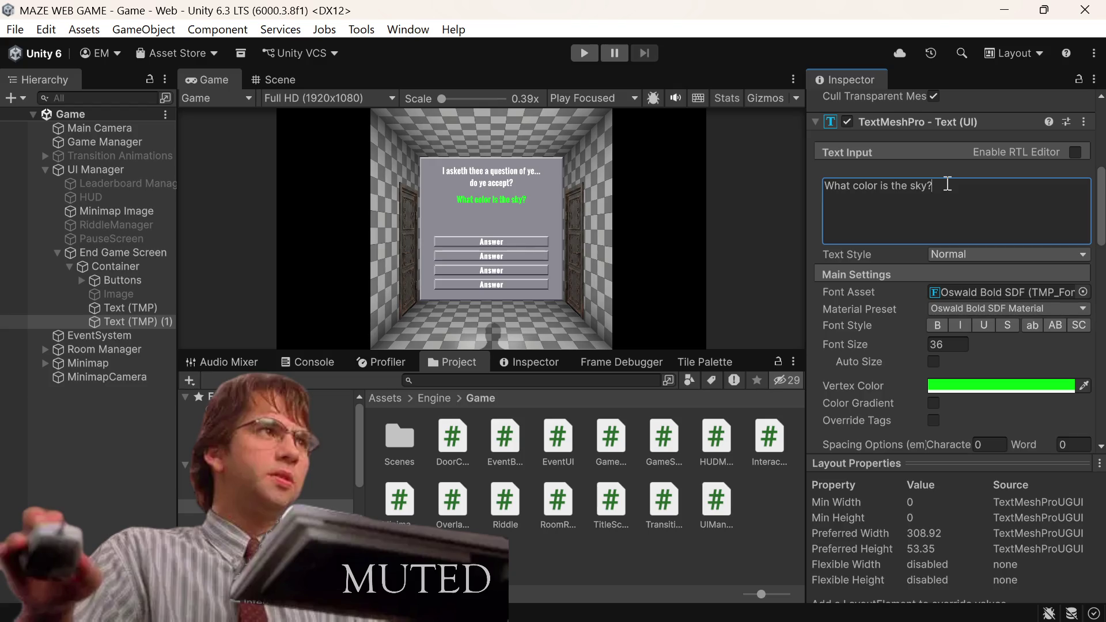
pyautogui.hotkey('ctrl', 'a')
pyautogui.write('Some ')
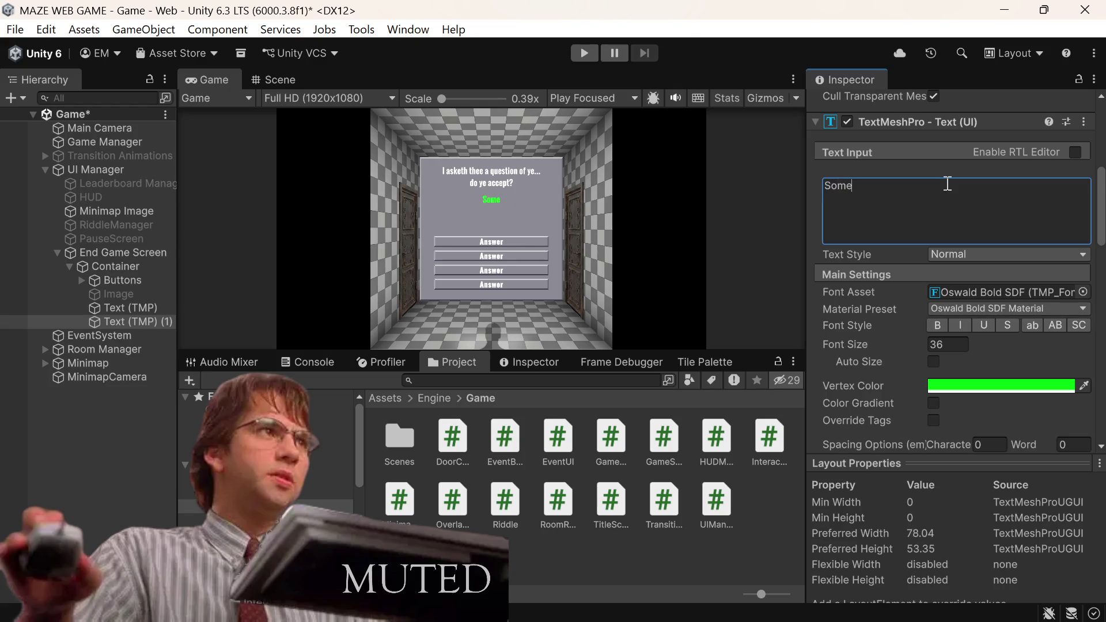
pyautogui.write('riddles a')
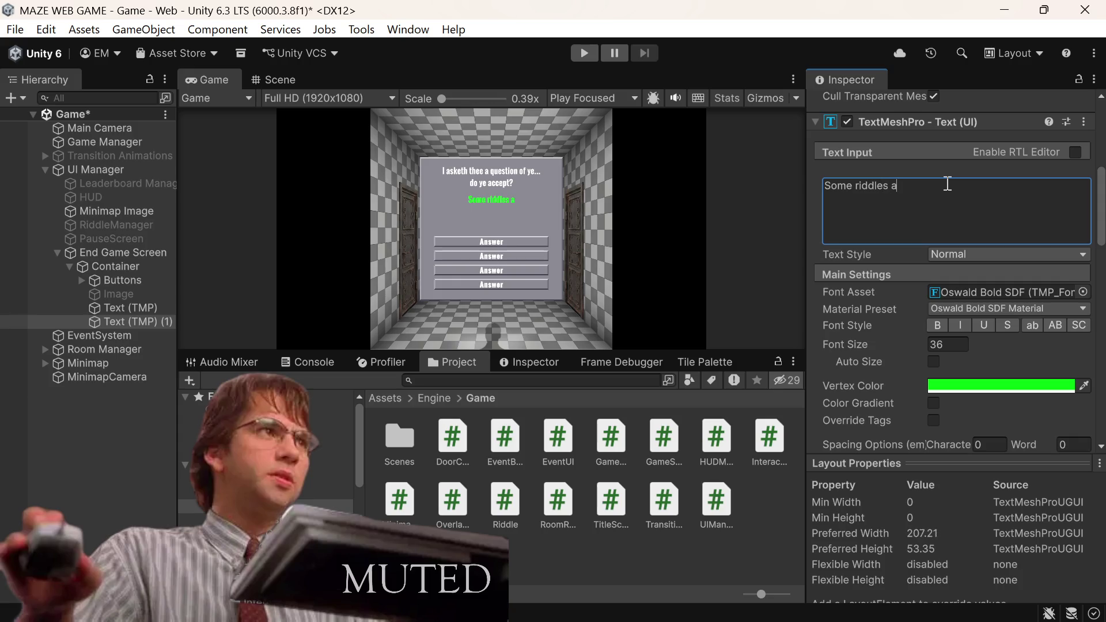
pyautogui.write('re kind of')
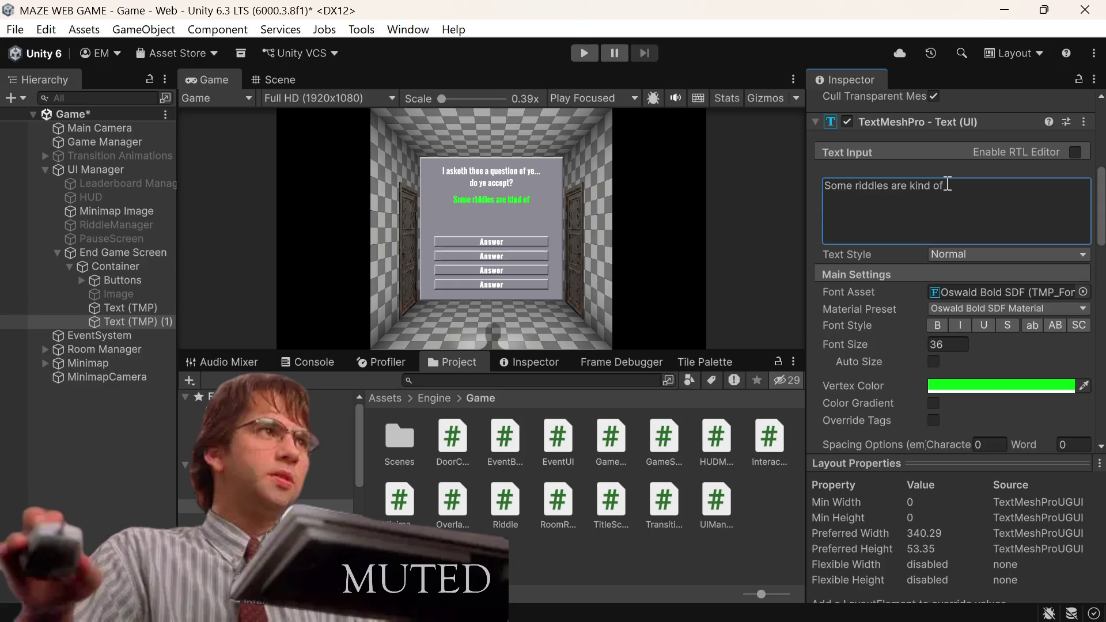
pyautogui.press('Return')
pyautogui.write('wordy')
pyautogui.write(' though')
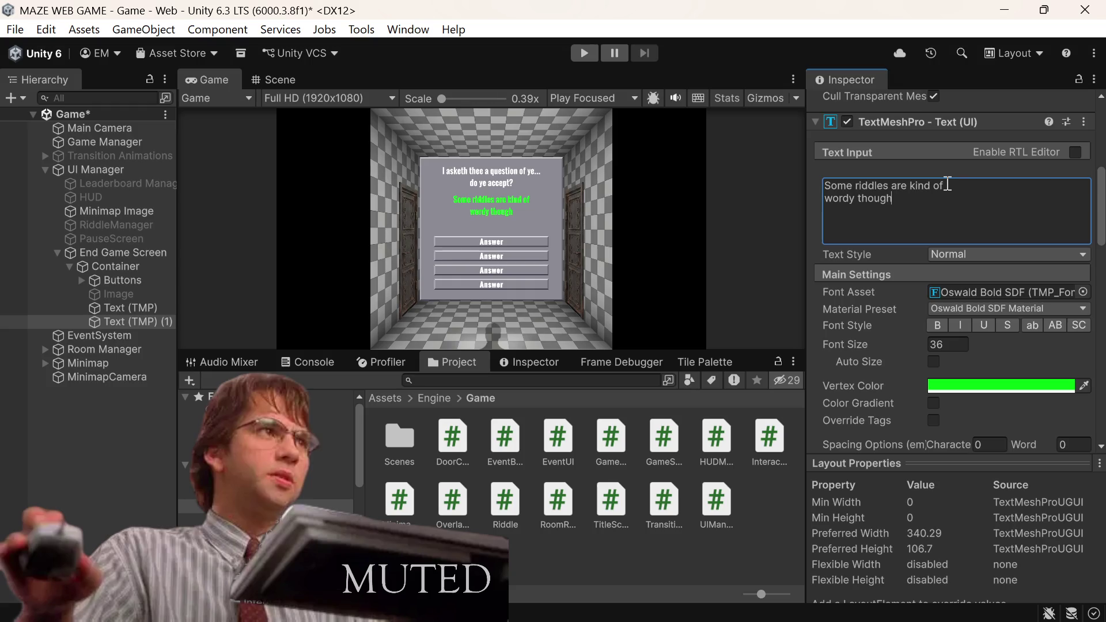
pyautogui.write(',')
pyautogui.press('BackSpace')
pyautogui.write('.')
pyautogui.write(' Not sure w')
pyautogui.write('hat')
pyautogui.press('BackSpace')
pyautogui.press('BackSpace')
pyautogui.press('BackSpace')
pyautogui.press('BackSpace')
pyautogui.press('BackSpace')
pyautogui.press('BackSpace')
pyautogui.press('Up')
pyautogui.press('BackSpace')
pyautogui.press('BackSpace')
# Step: Replace the green text with 'If I can build this to react to the size of the question text...'
pyautogui.hotkey('ctrl', 'a')
pyautogui.press('BackSpace')
pyautogui.write('If I can build this to react to the')
pyautogui.press('BackSpace')
pyautogui.press('BackSpace')
pyautogui.write('o the size of the question')
pyautogui.press('BackSpace')
pyautogui.press('BackSpace')
pyautogui.press('BackSpace')
pyautogui.write('ion')
pyautogui.press('BackSpace')
pyautogui.press('BackSpace')
pyautogui.press('BackSpace')
pyautogui.write('ion text.')
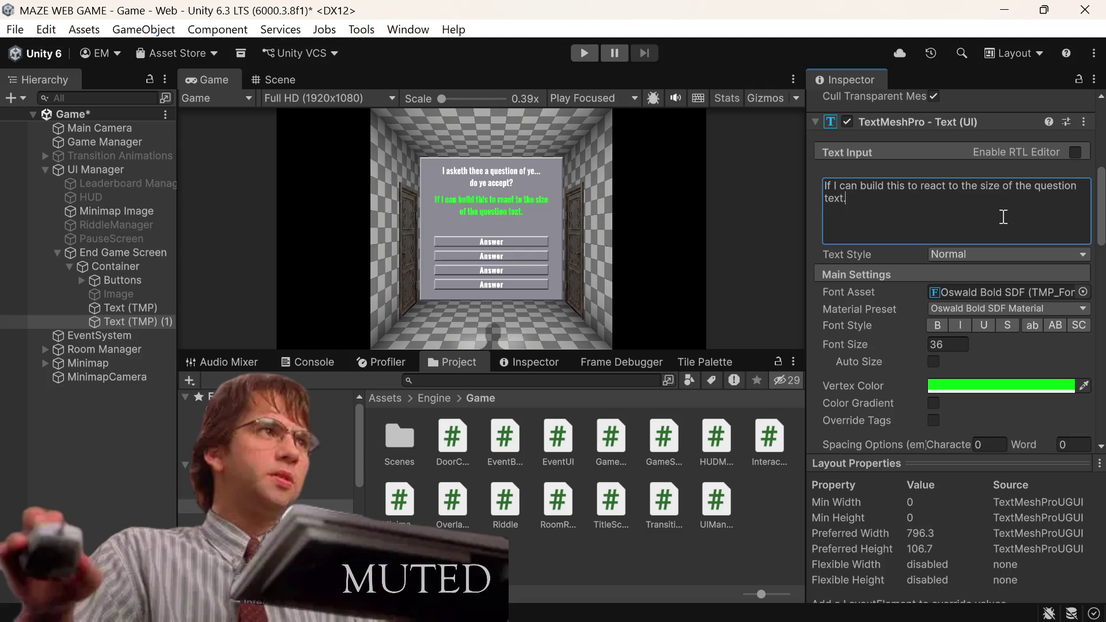
pyautogui.write('..')
pyautogui.write('.')
pyautogui.write(' I sh')
pyautogui.press('BackSpace')
pyautogui.press('BackSpace')
pyautogui.write('would not have so much extra s')
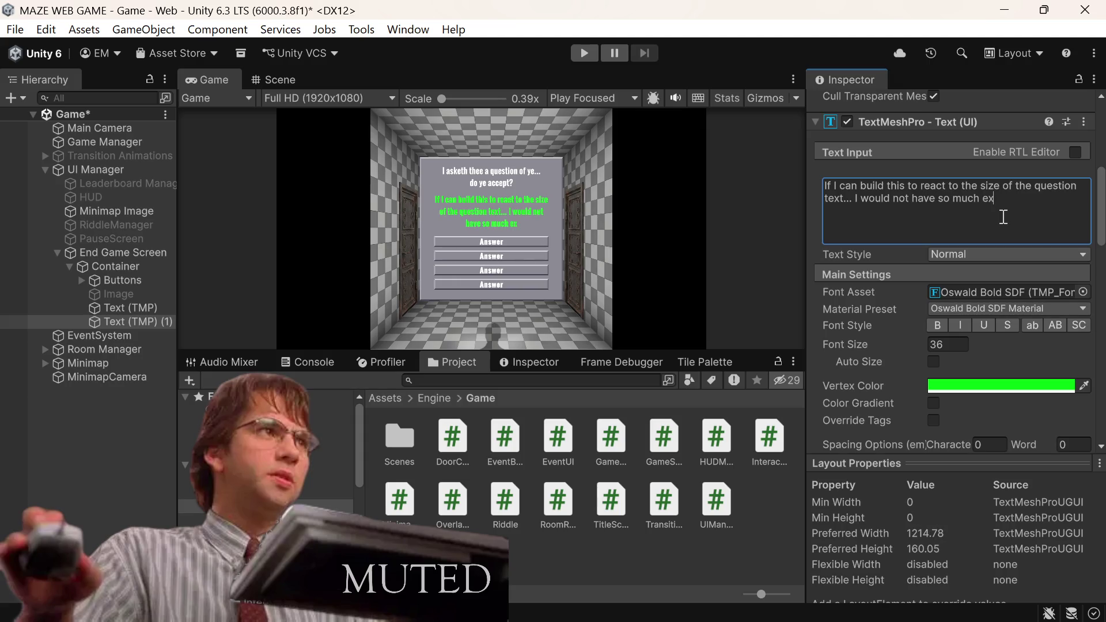
pyautogui.write('pace to wr')
pyautogui.write('ite ')
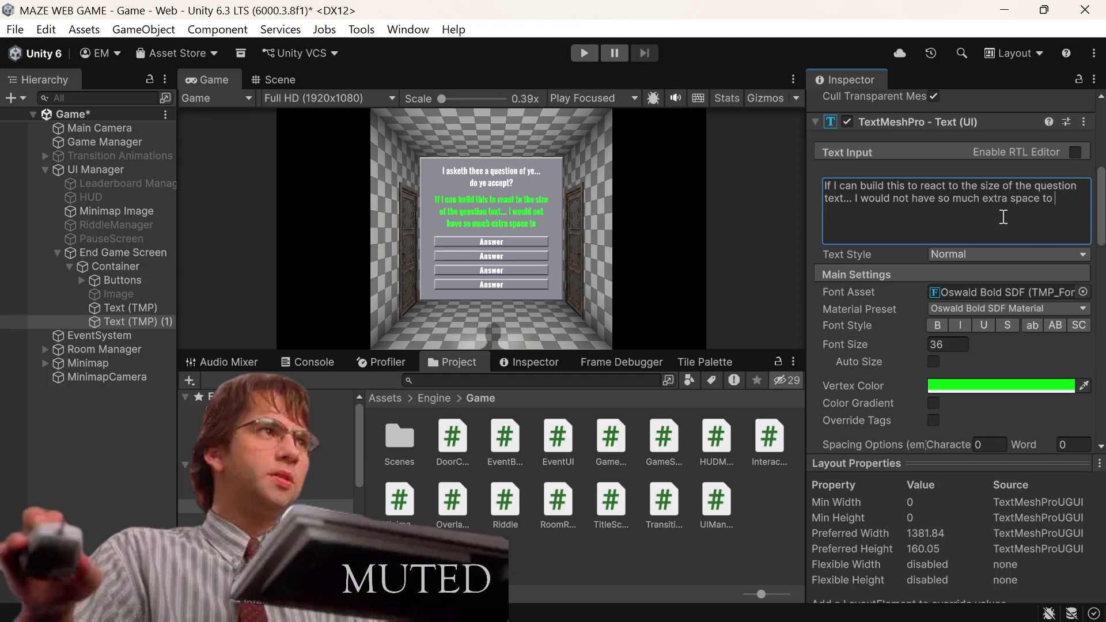
pyautogui.write('in')
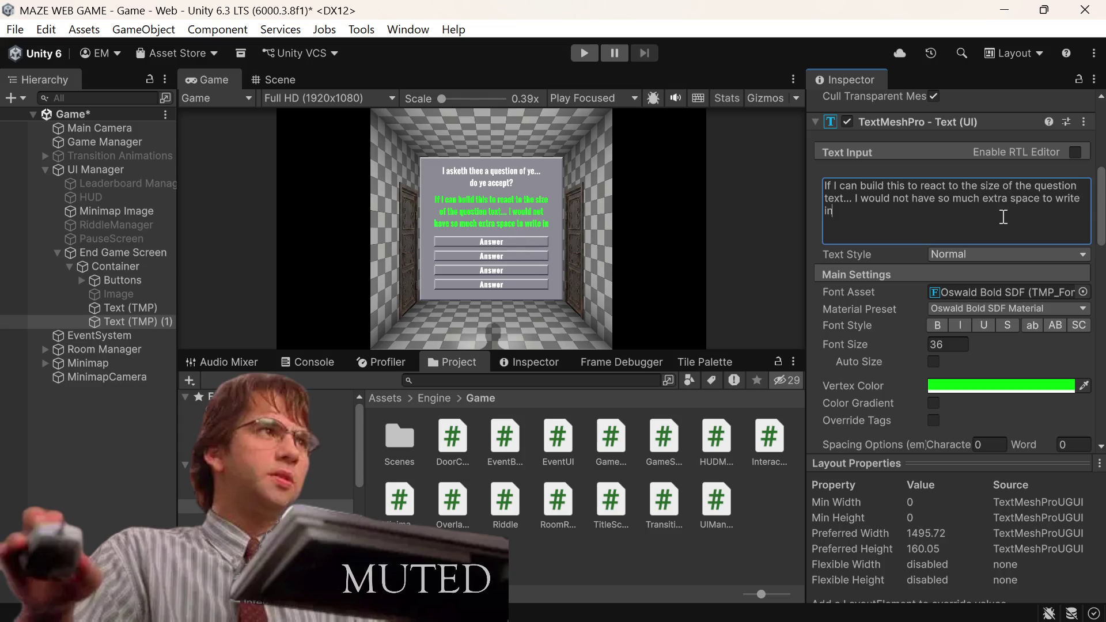
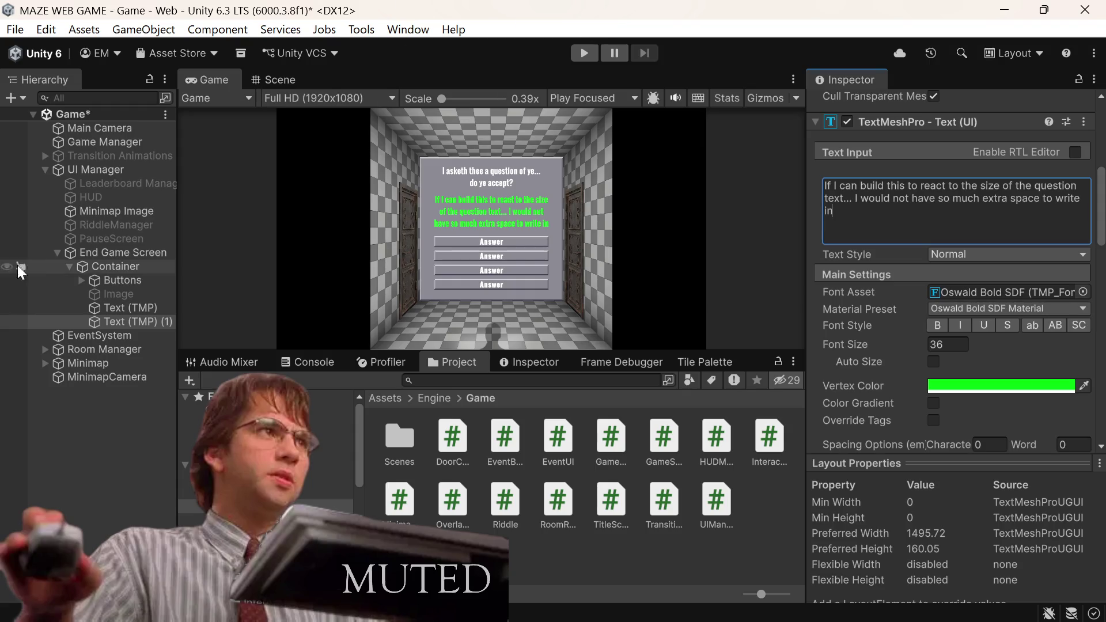
# Step: Select the RiddleManager object in the Hierarchy
pyautogui.click(138, 270)
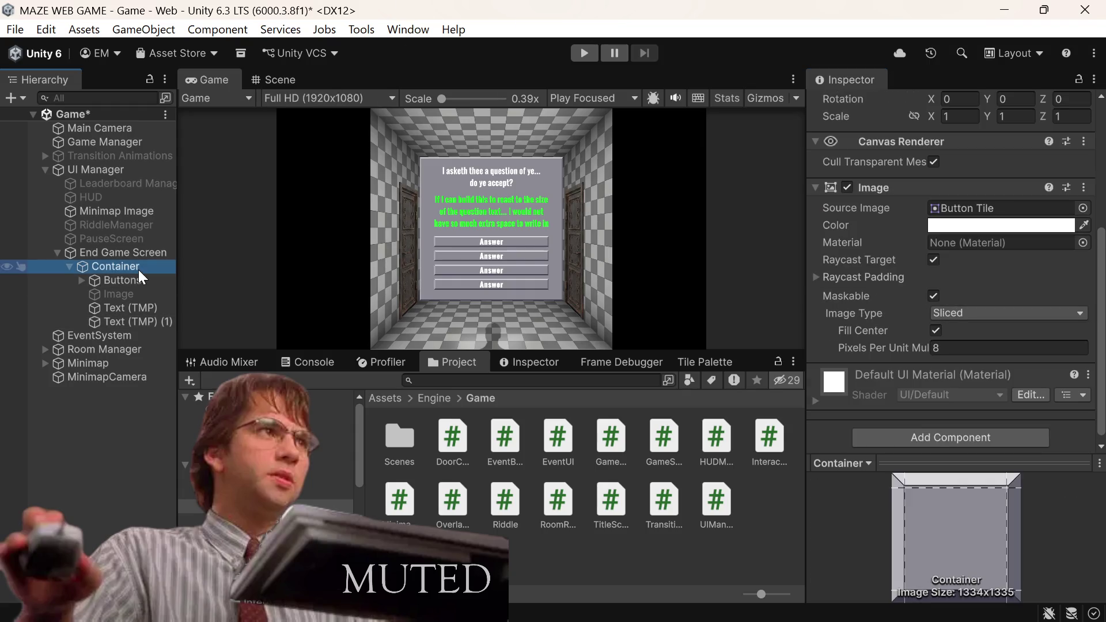
pyautogui.click(144, 223)
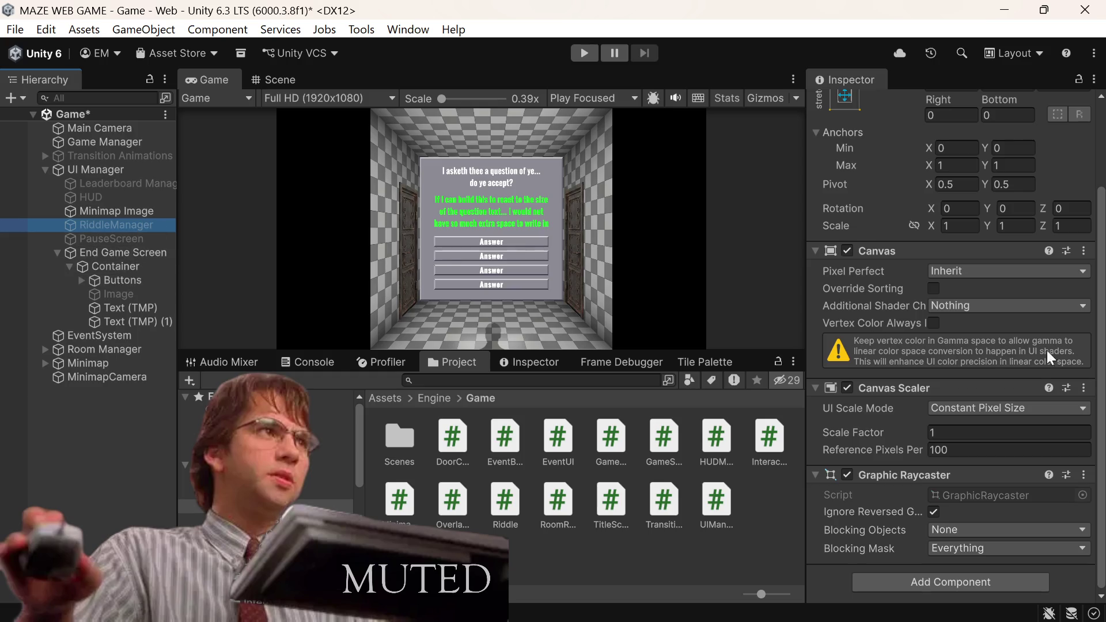
pyautogui.scroll(3, 1002, 343)
pyautogui.scroll(-3, 990, 328)
pyautogui.scroll(3, 990, 326)
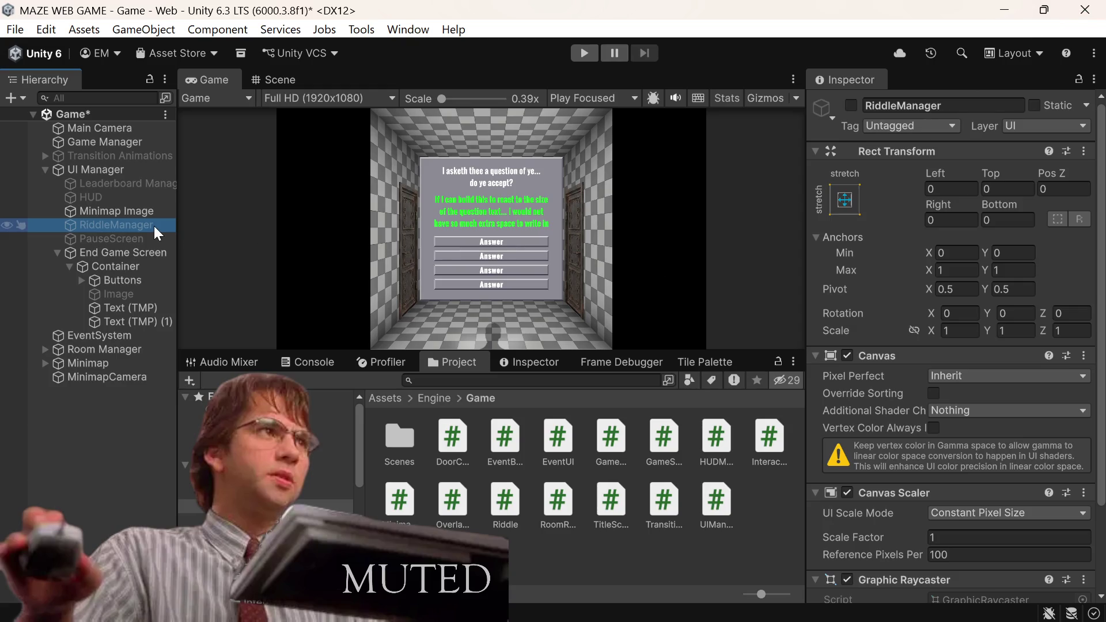
# Step: Rename RiddleManager to 'End Screen' and save the scene
pyautogui.click(940, 105)
pyautogui.write('E')
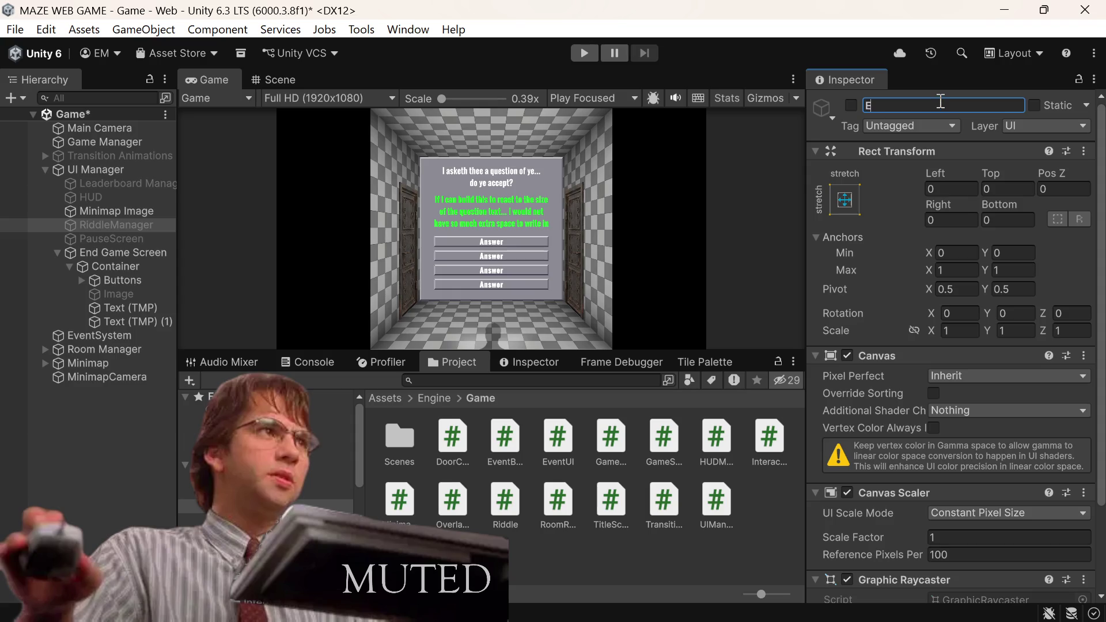
pyautogui.write('ndScreen')
pyautogui.press('BackSpace')
pyautogui.press('BackSpace')
pyautogui.press('BackSpace')
pyautogui.press('BackSpace')
pyautogui.press('BackSpace')
pyautogui.press('BackSpace')
pyautogui.write('Screen')
pyautogui.hotkey('ctrl', 's')
pyautogui.rightClick(132, 256)
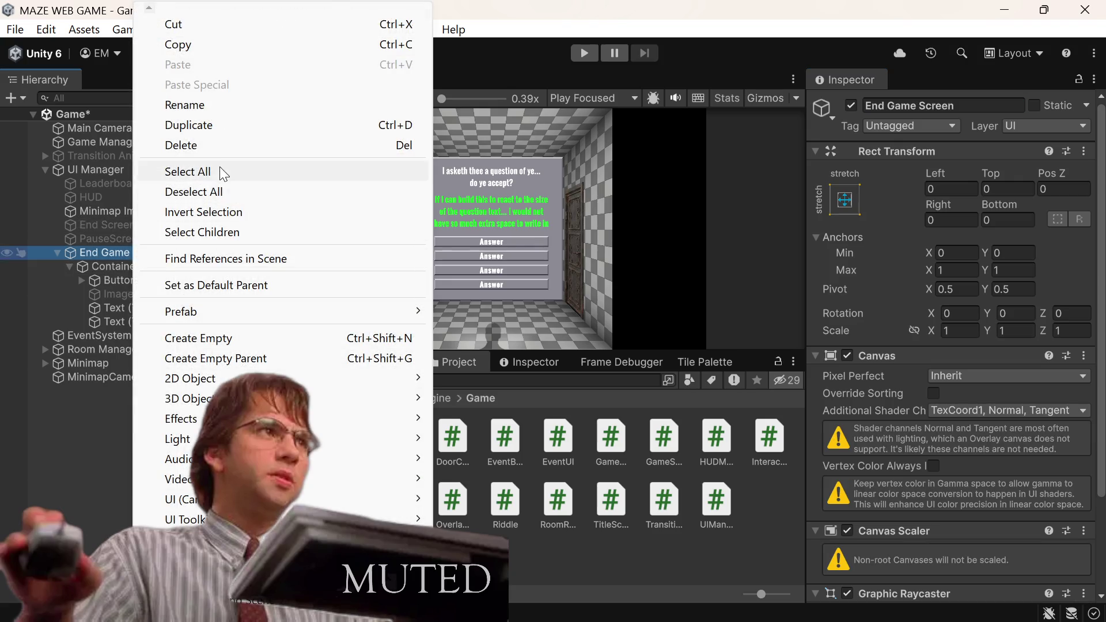
# Step: Rename the End Game Screen object to 'Riddle Manager' and save the scene
pyautogui.click(230, 107)
pyautogui.write('Riddle Ma')
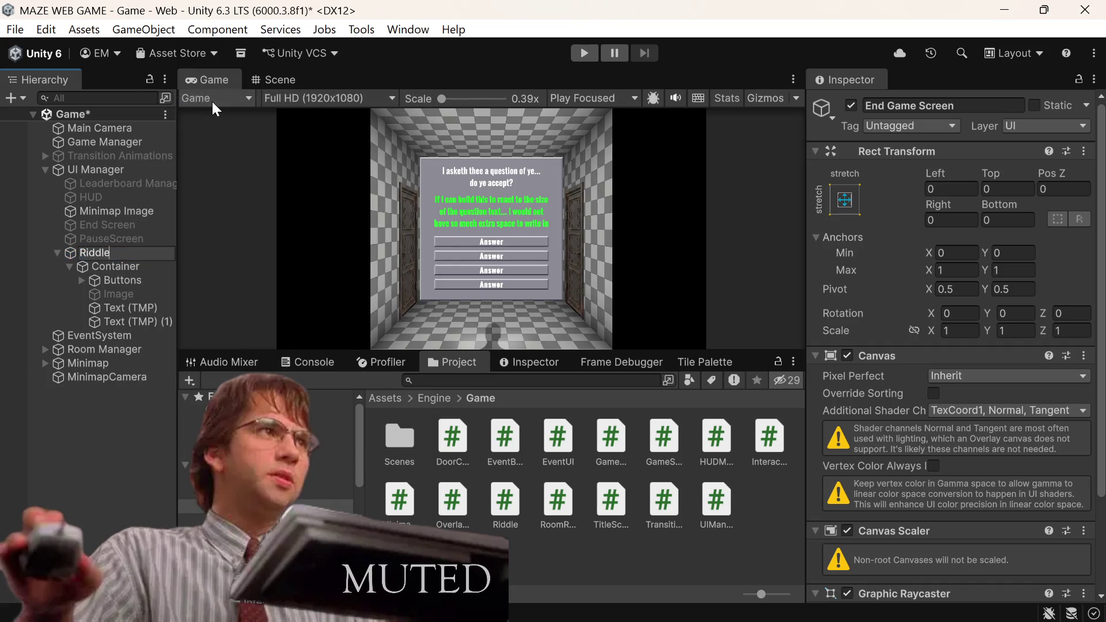
pyautogui.write('nager')
pyautogui.hotkey('ctrl', 's')
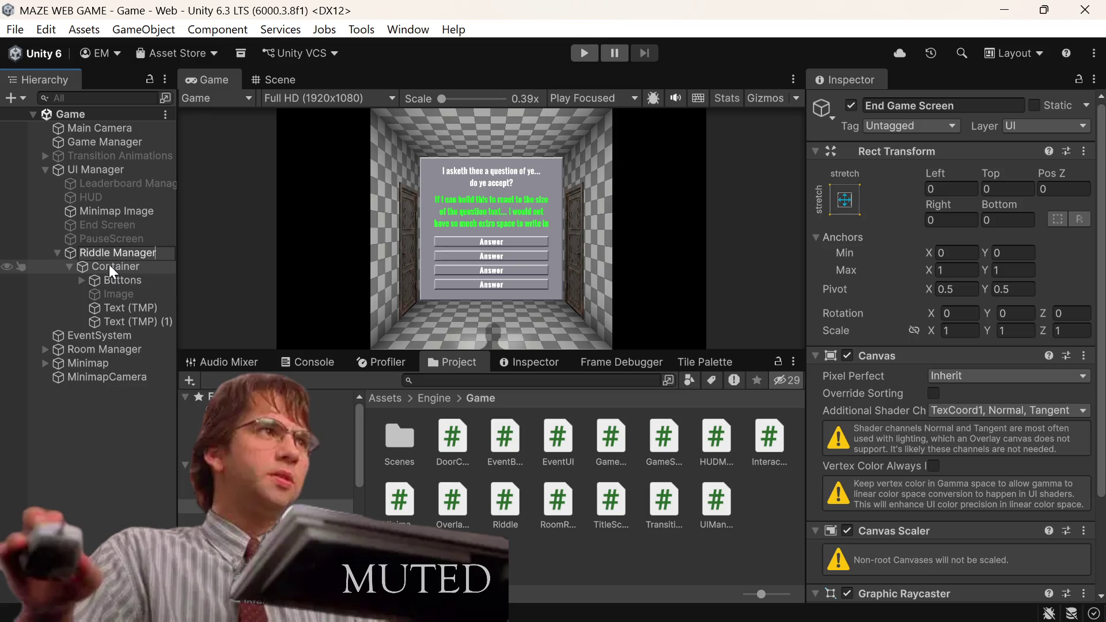
pyautogui.click(108, 264)
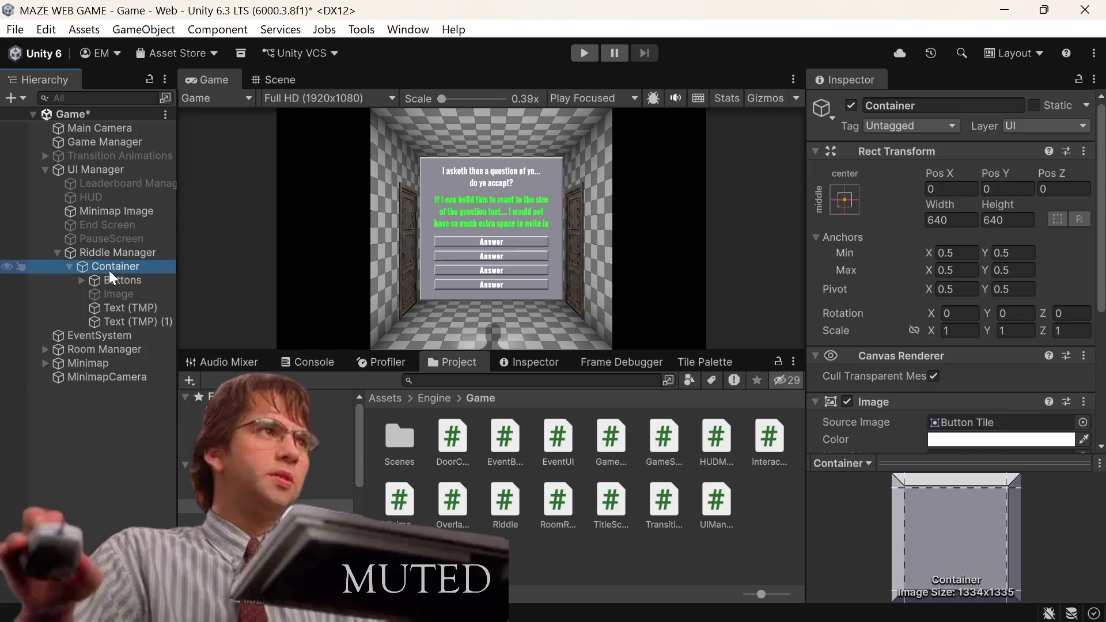
# Step: Delete the disabled Image object from the Container, leaving Buttons and two texts
pyautogui.click(145, 280)
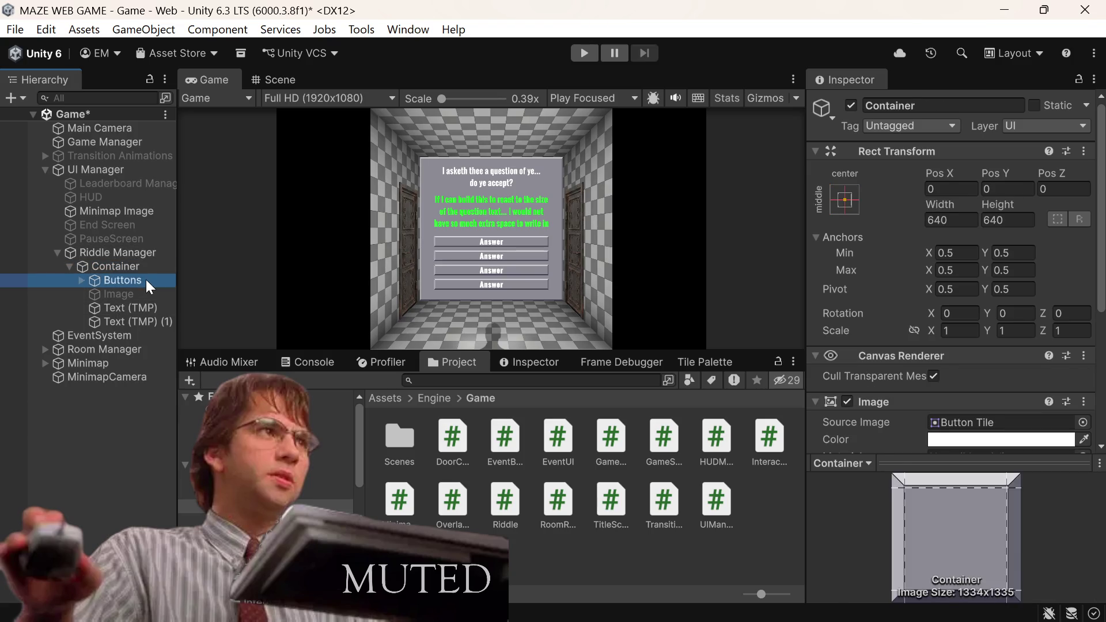
pyautogui.click(127, 312)
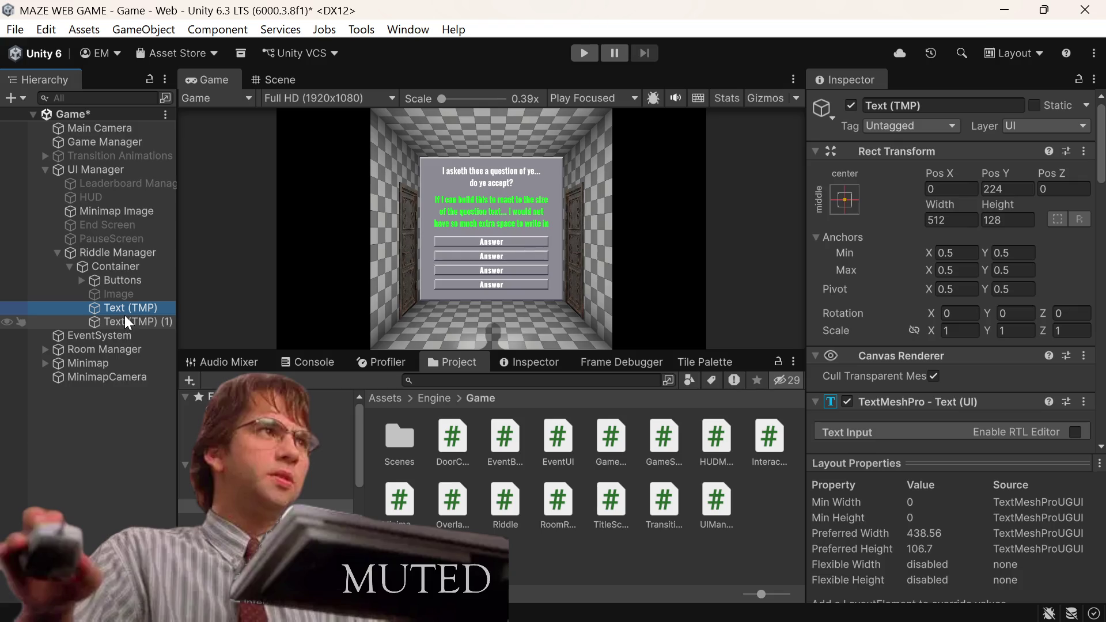
pyautogui.click(101, 293)
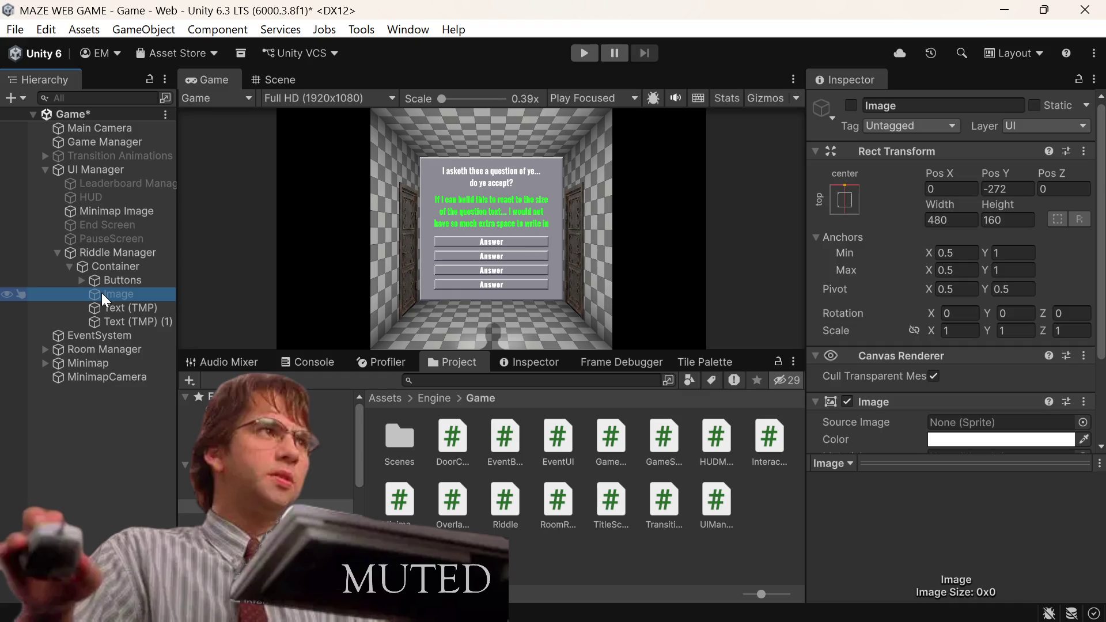
pyautogui.rightClick(101, 292)
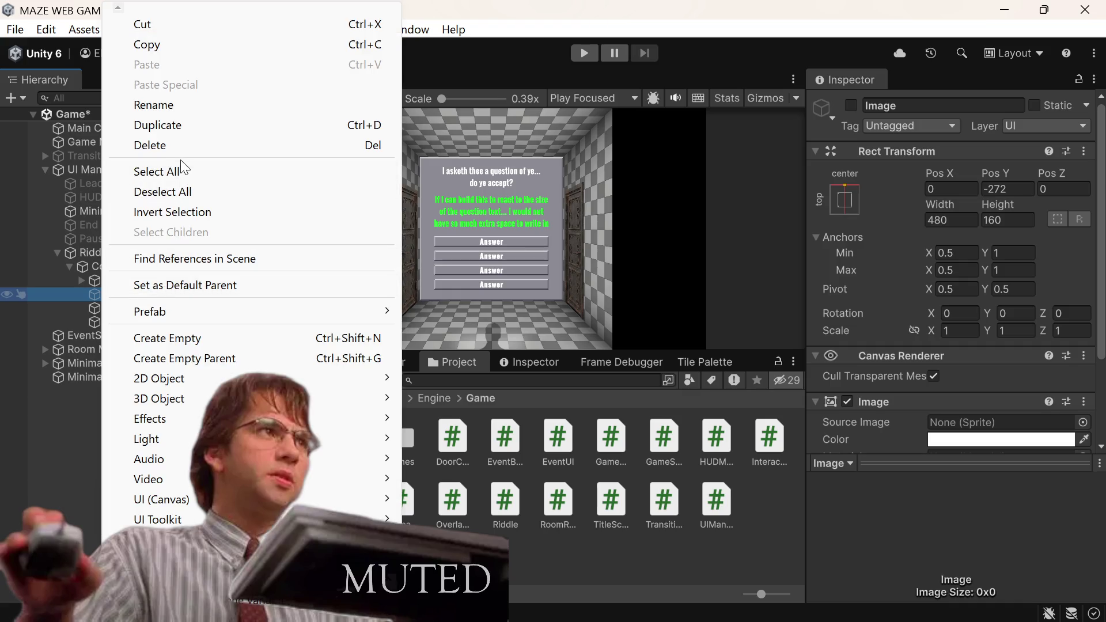
pyautogui.click(184, 144)
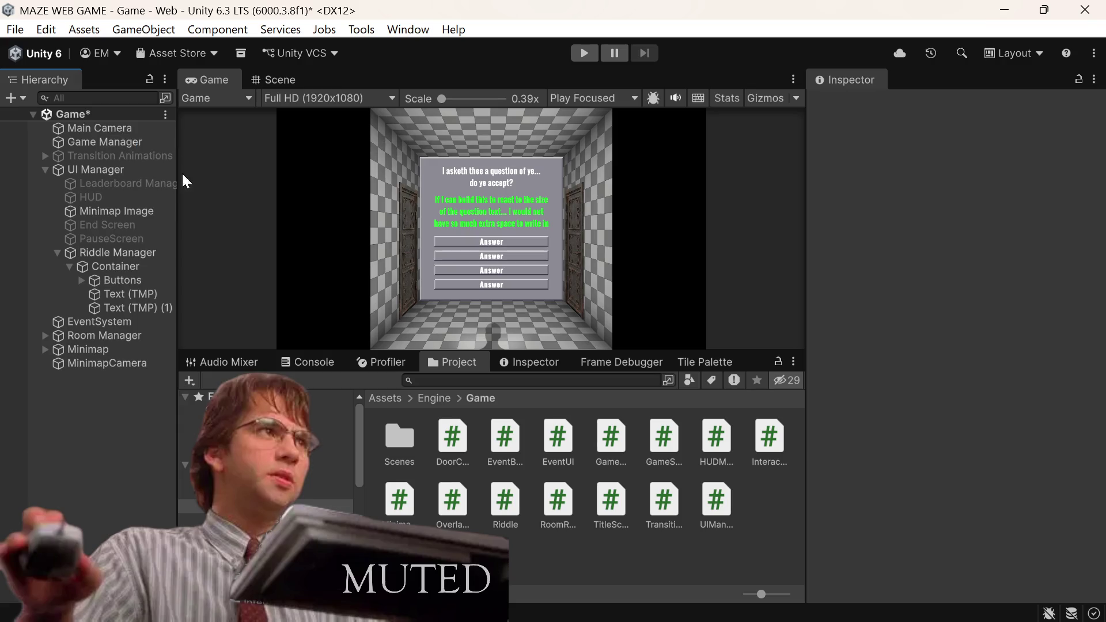
pyautogui.click(143, 289)
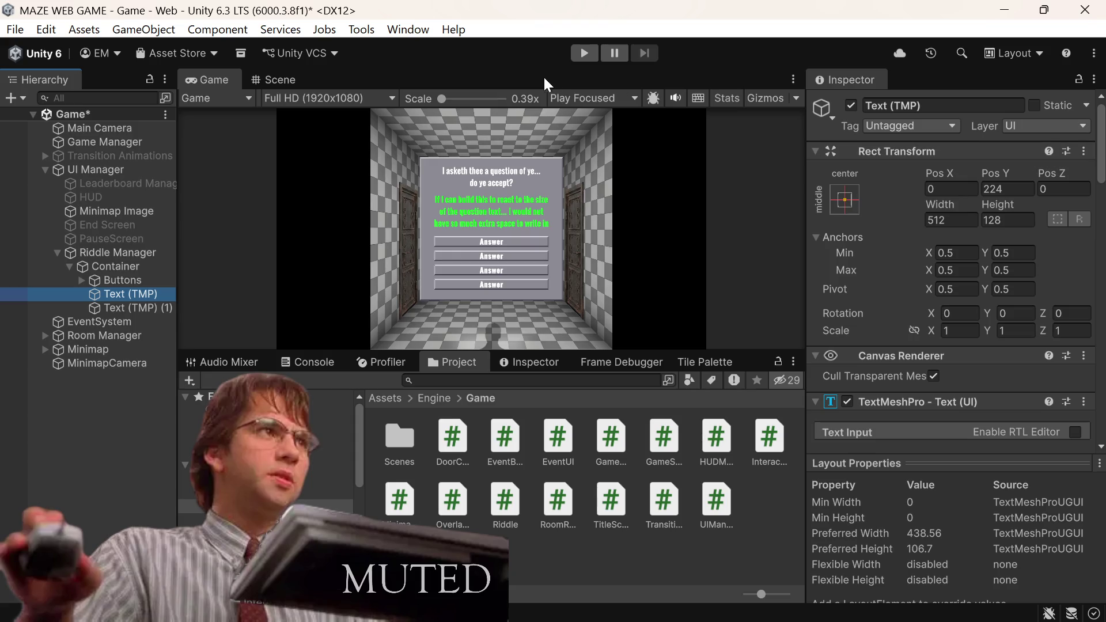
# Step: Rename the first Text (TMP) object to 'Riddle Headings' and save
pyautogui.click(272, 78)
pyautogui.click(948, 105)
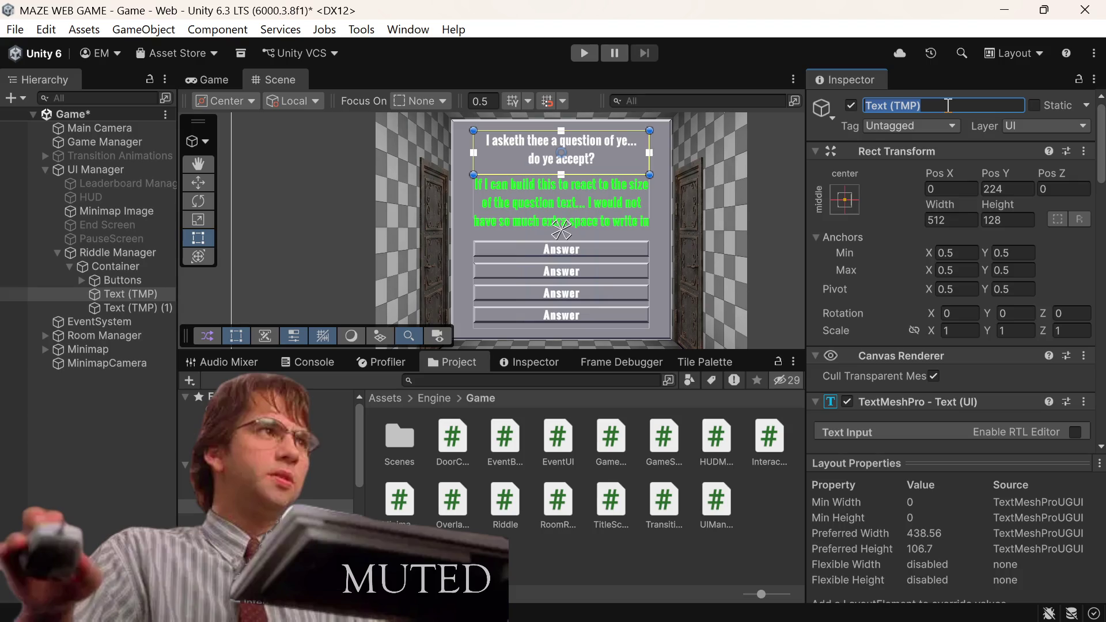
pyautogui.press('BackSpace')
pyautogui.write('R')
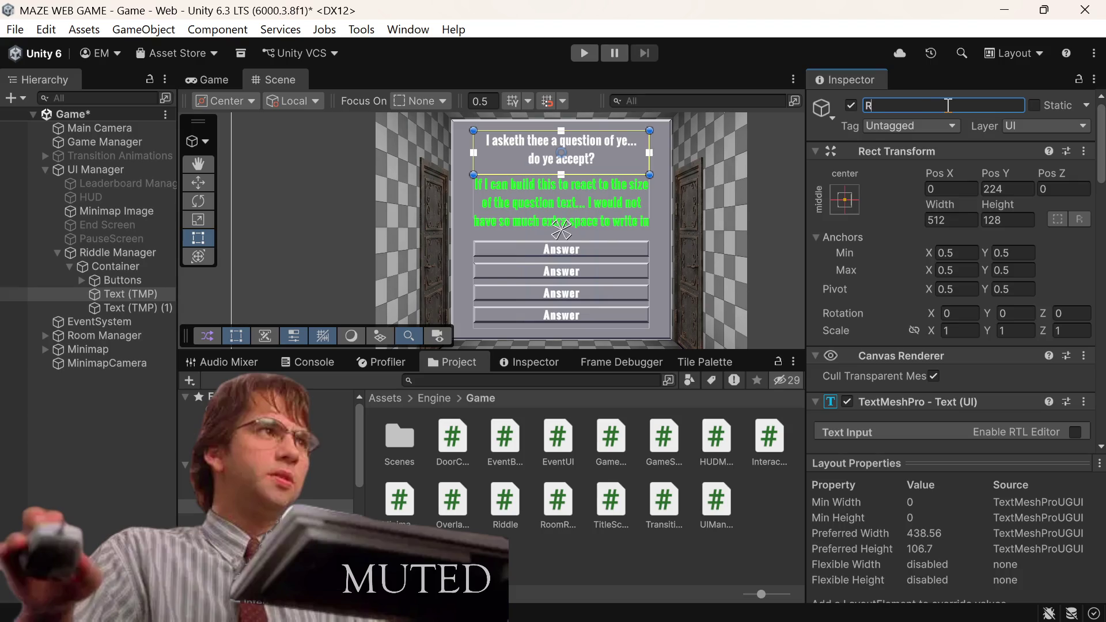
pyautogui.write('iddle Heding')
pyautogui.press('BackSpace')
pyautogui.press('BackSpace')
pyautogui.press('BackSpace')
pyautogui.press('BackSpace')
pyautogui.write('ading')
pyautogui.hotkey('ctrl', 's')
pyautogui.write('s')
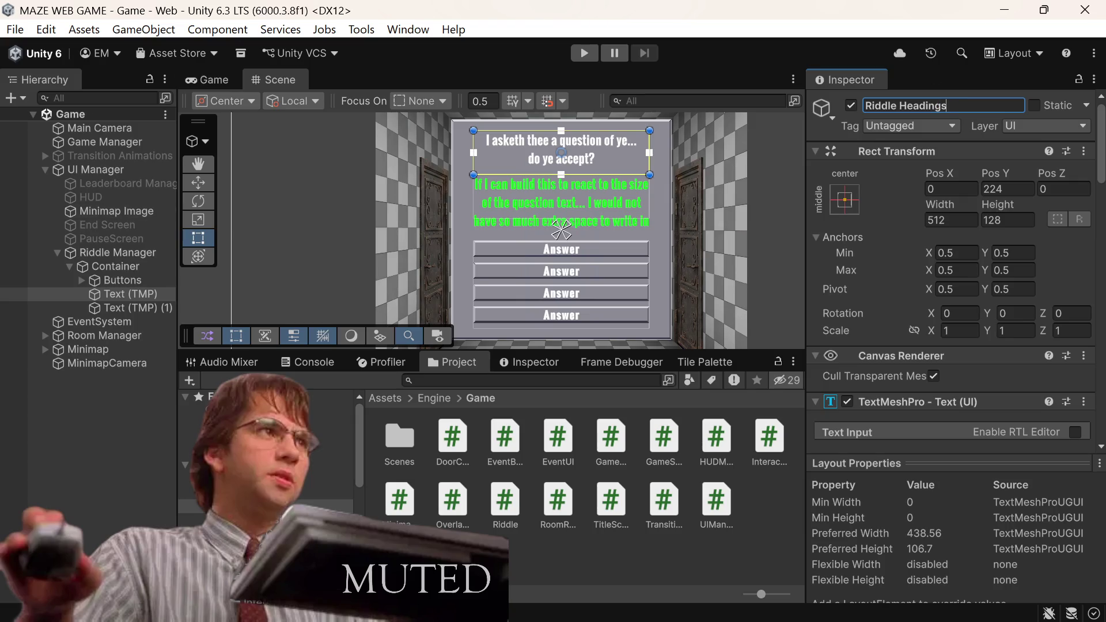
# Step: Rename Text (TMP) (1) to 'Riddle Content' and save the scene
pyautogui.click(121, 299)
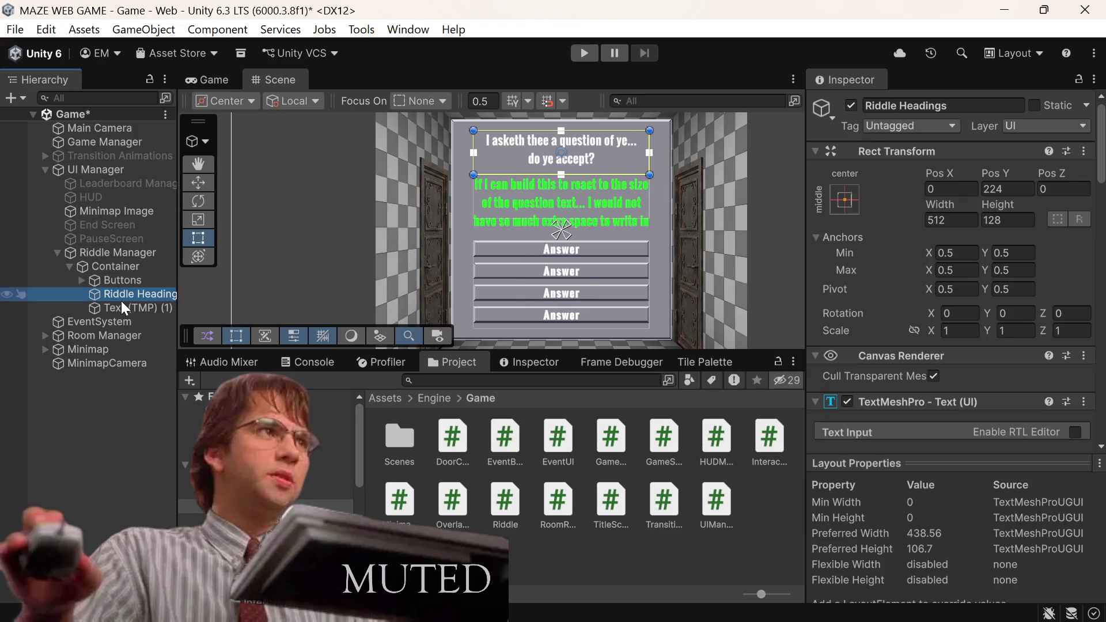
pyautogui.rightClick(121, 303)
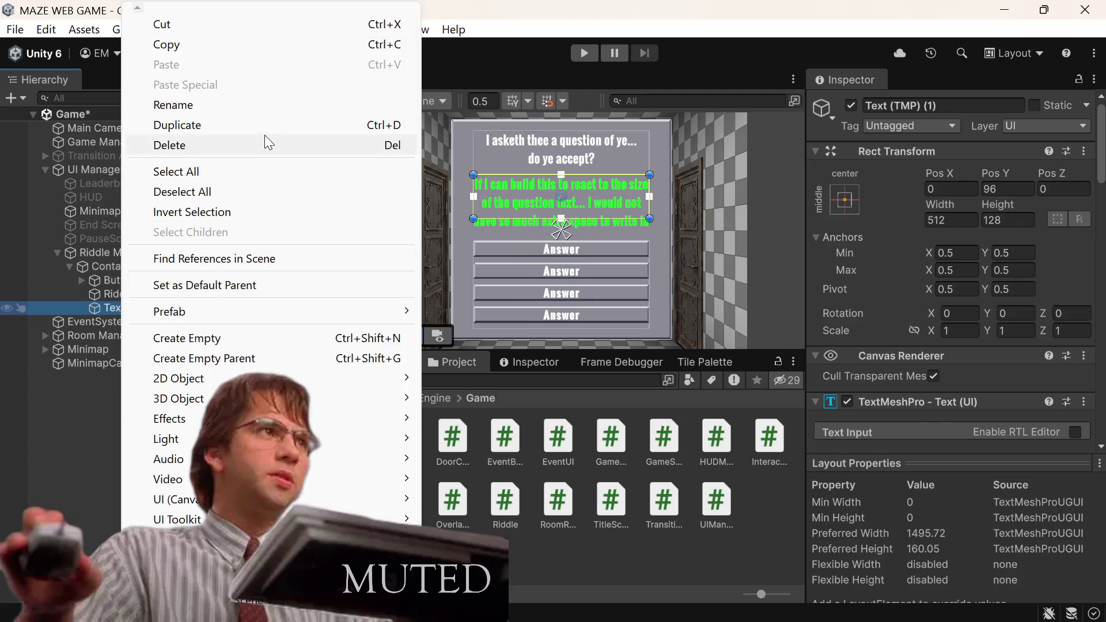
pyautogui.click(272, 105)
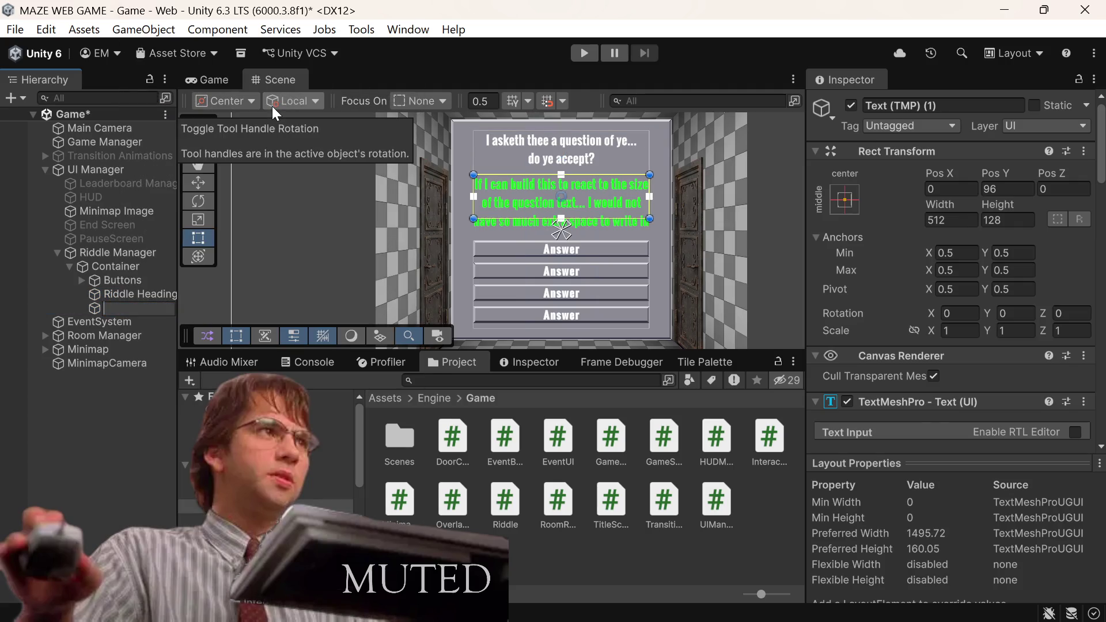
pyautogui.write('Riddle')
pyautogui.write(' Content')
pyautogui.press('Return')
pyautogui.hotkey('ctrl', 's')
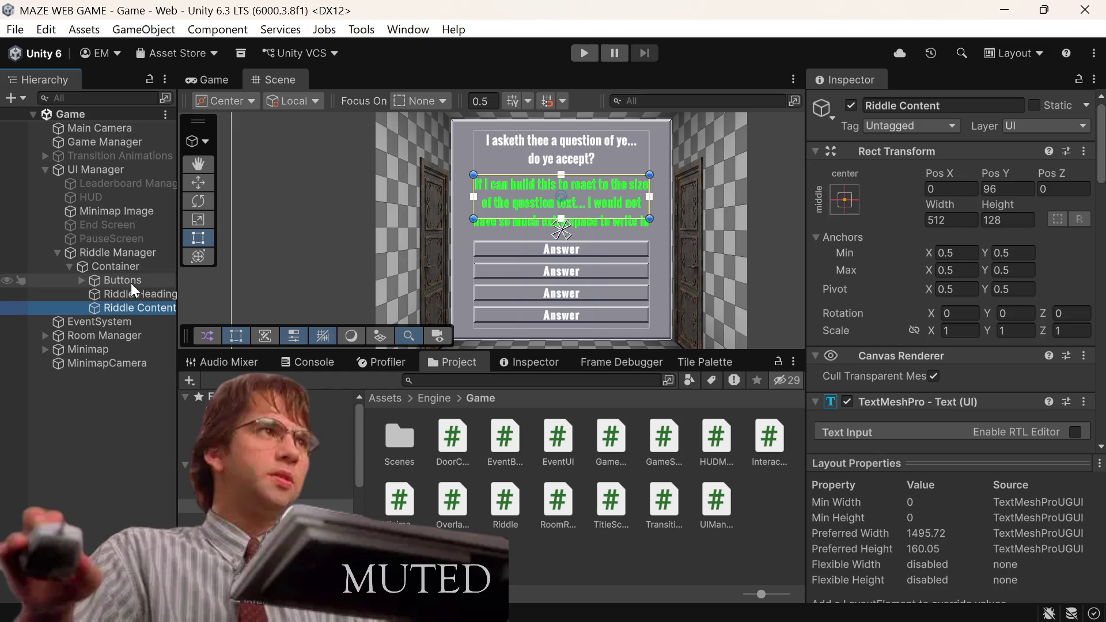
# Step: Set Riddle Content's Pos Y to 96-32 to move it lower
pyautogui.click(109, 311)
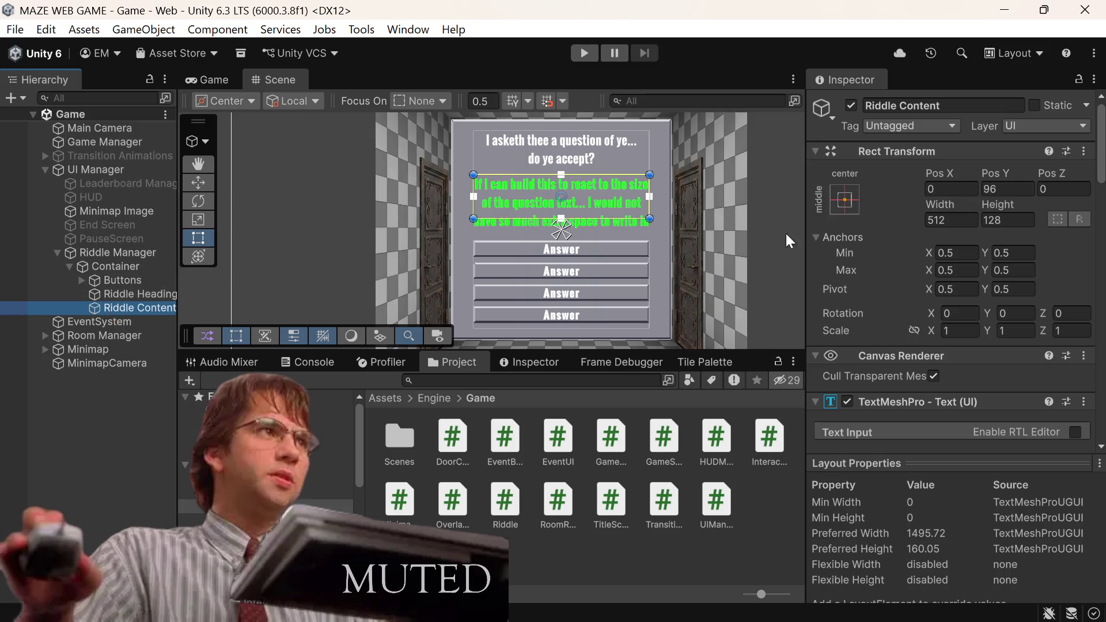
pyautogui.click(995, 188)
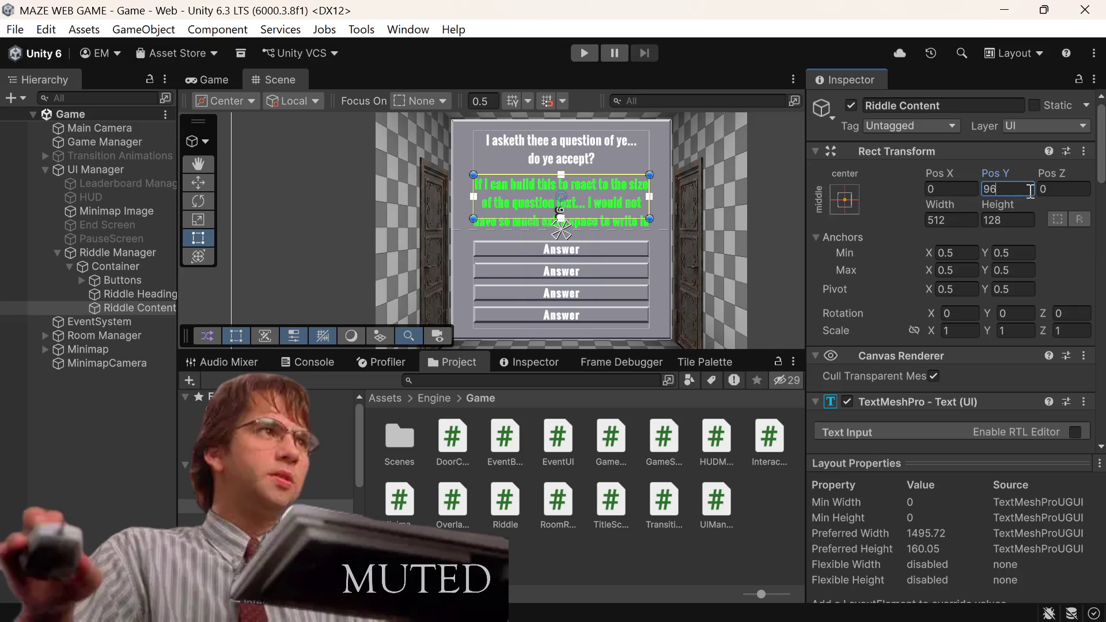
pyautogui.write('-32')
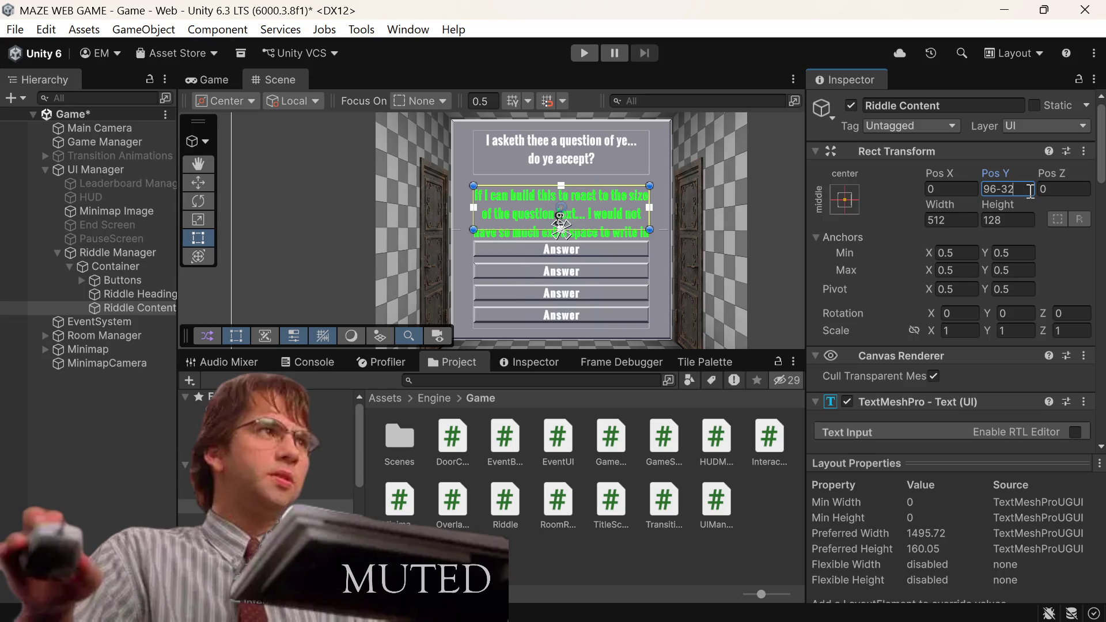
pyautogui.scroll(-5, 1028, 189)
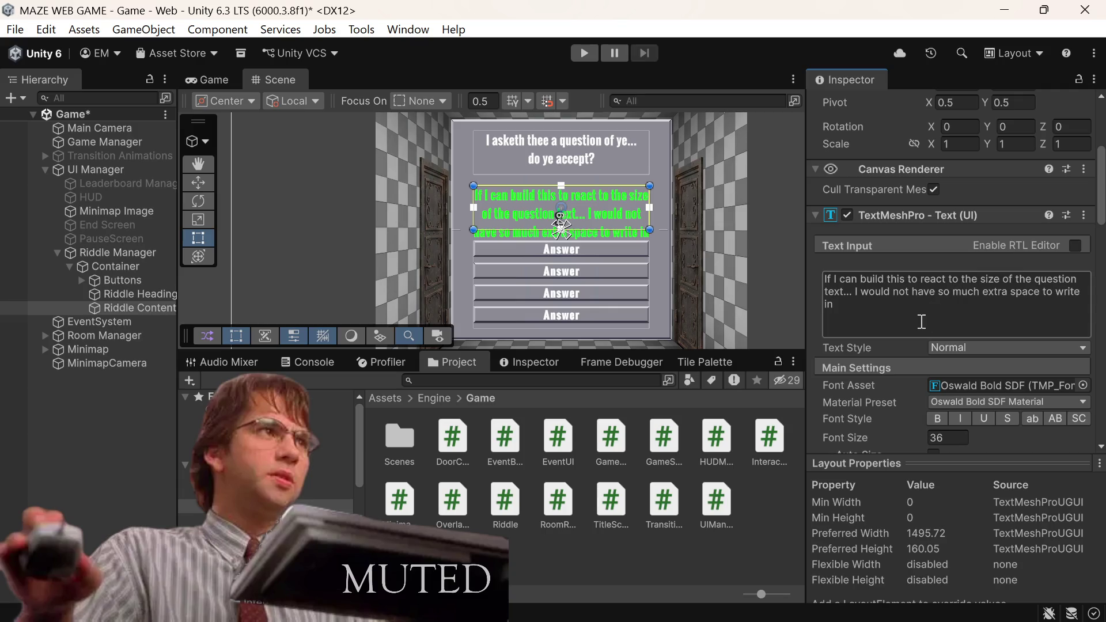
# Step: Clear the Riddle Content text and type a draft of the bucket riddle
pyautogui.click(920, 322)
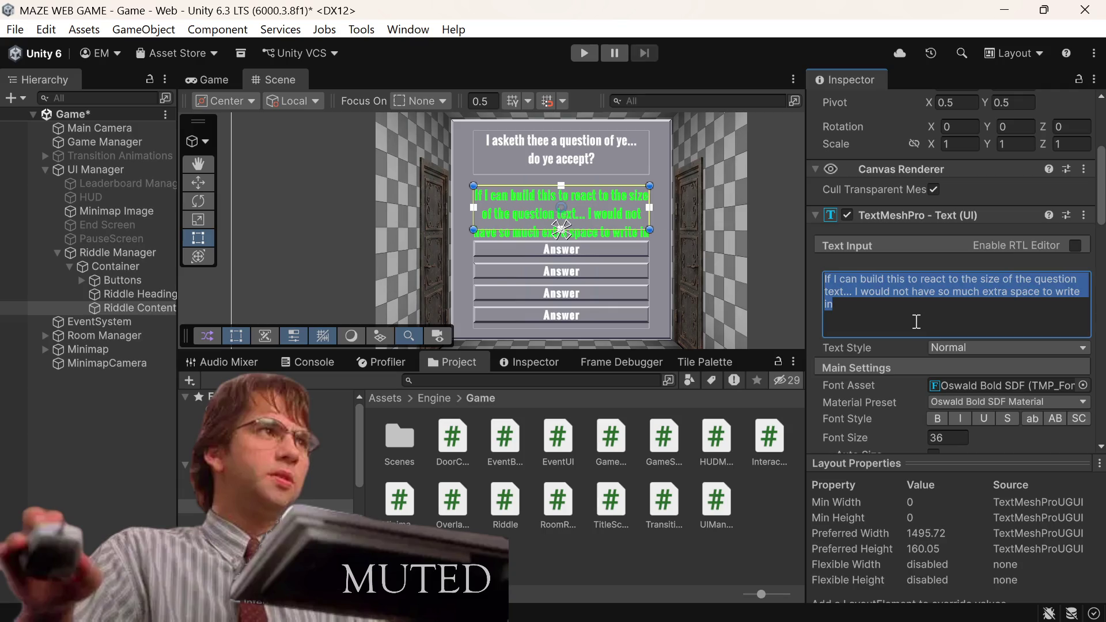
pyautogui.press('Delete')
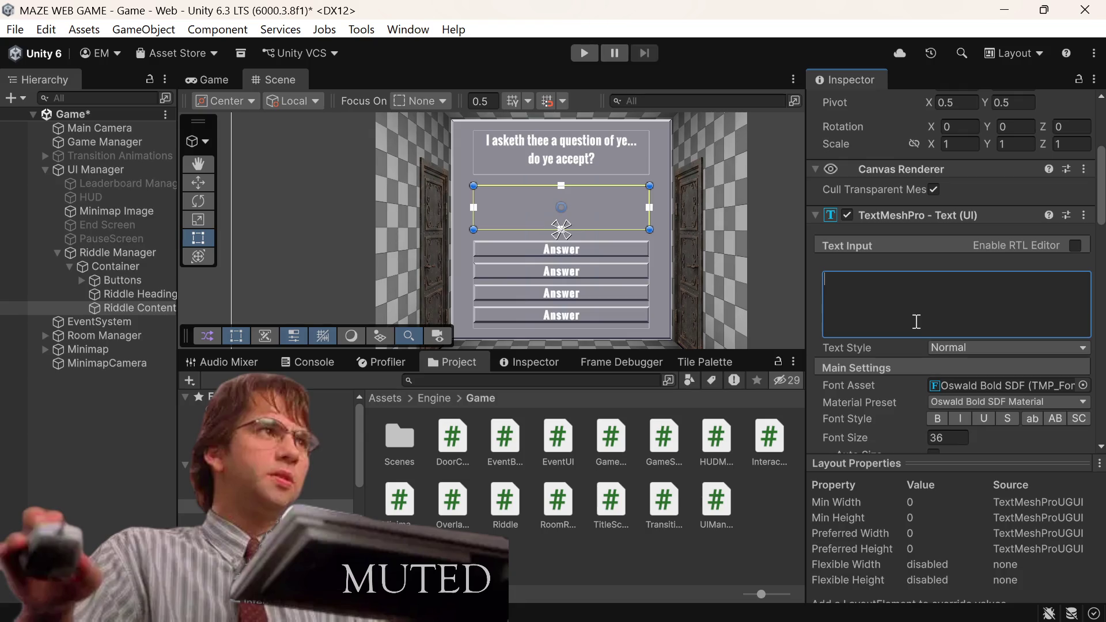
pyautogui.write('How many')
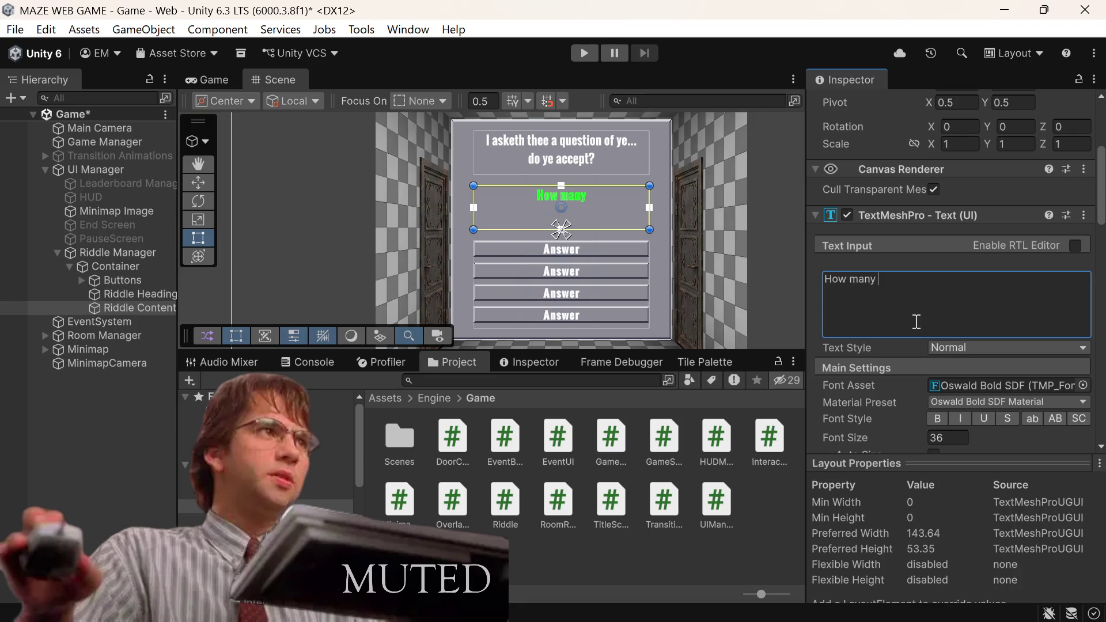
pyautogui.press('BackSpace')
pyautogui.press('BackSpace')
pyautogui.press('BackSpace')
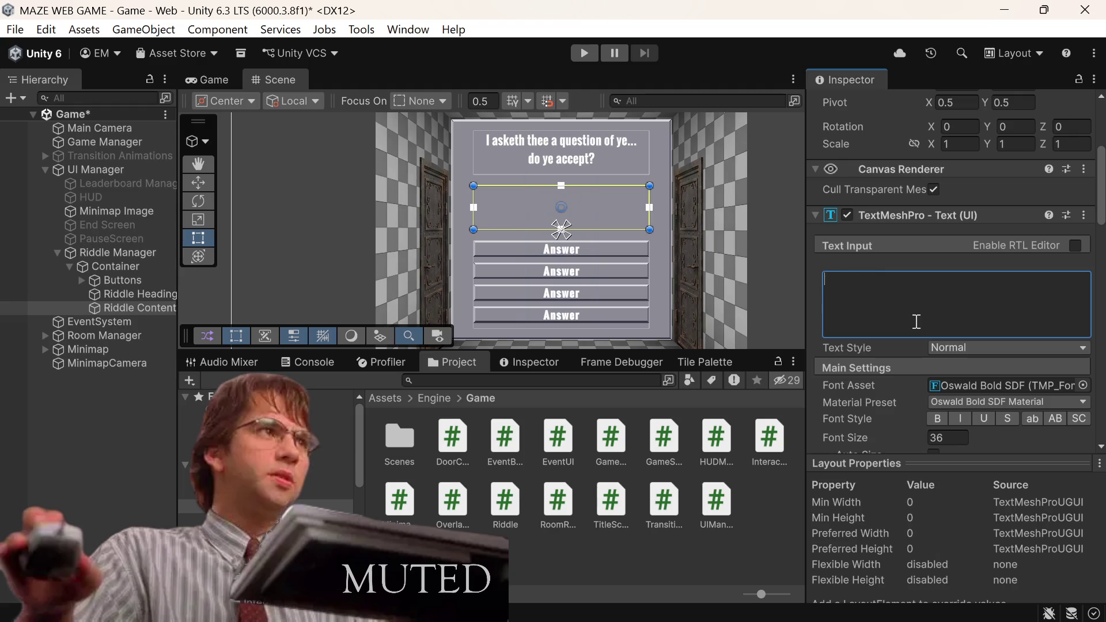
pyautogui.write('(If you hav')
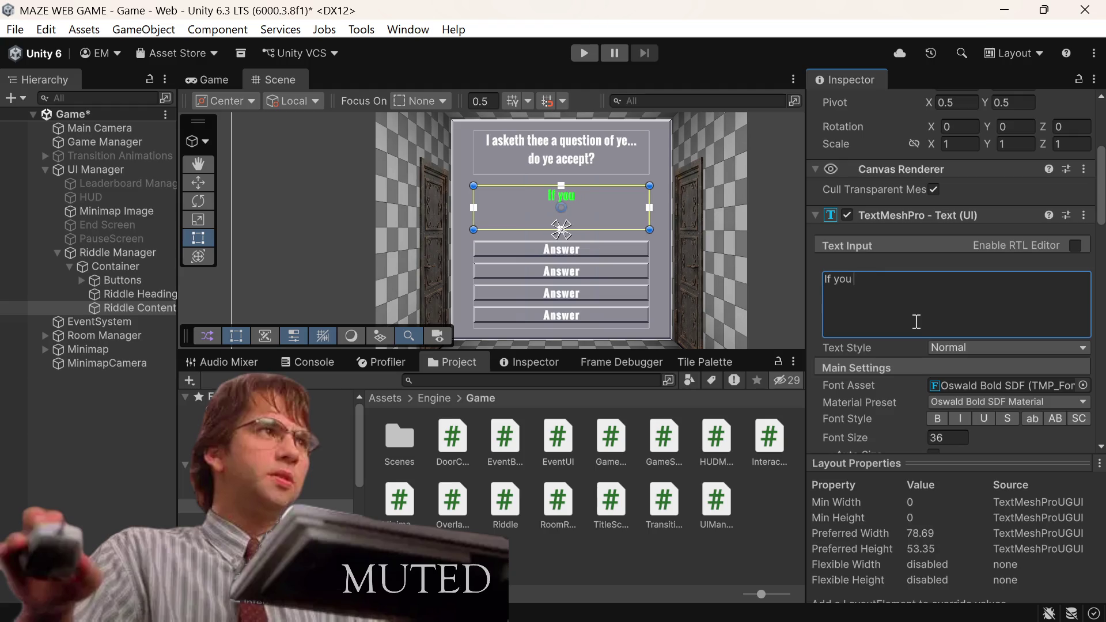
pyautogui.write('e one bu')
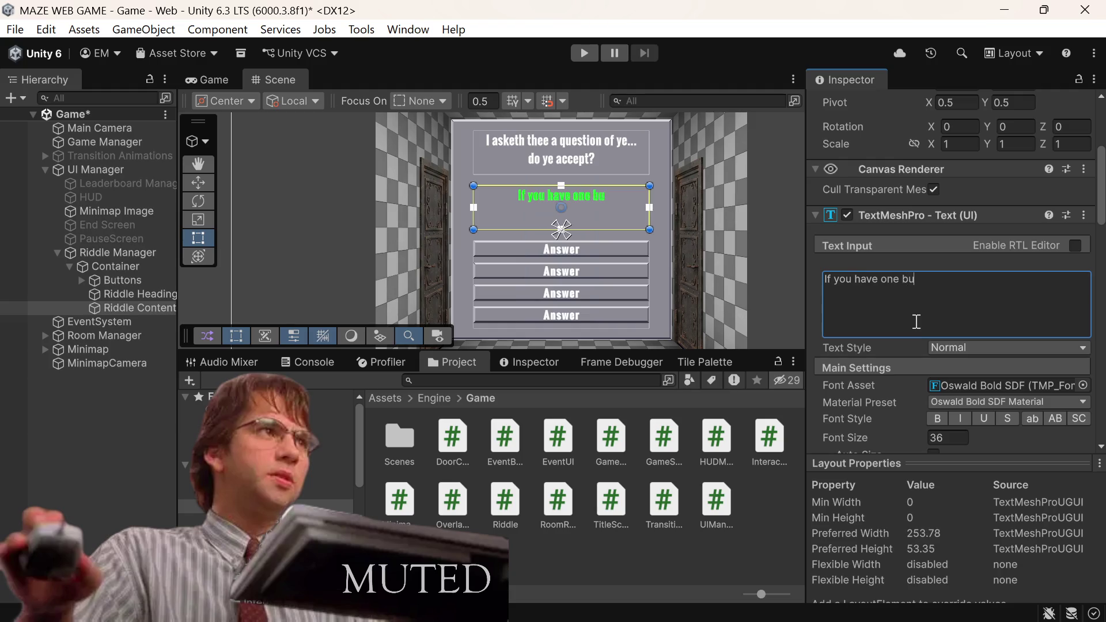
pyautogui.write('cket and')
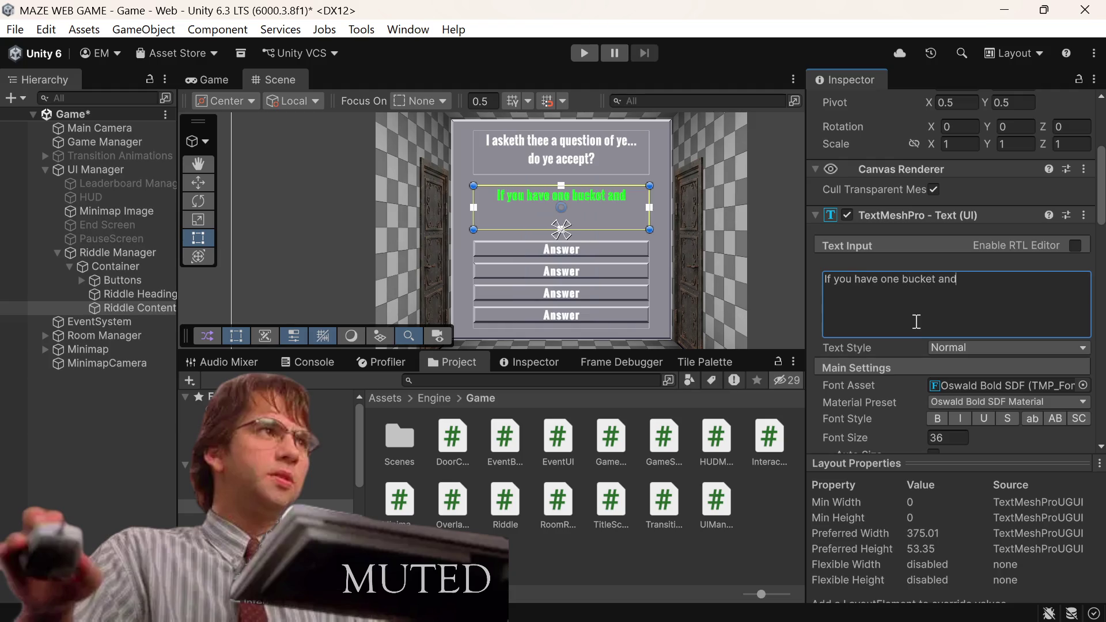
pyautogui.write(' I giv')
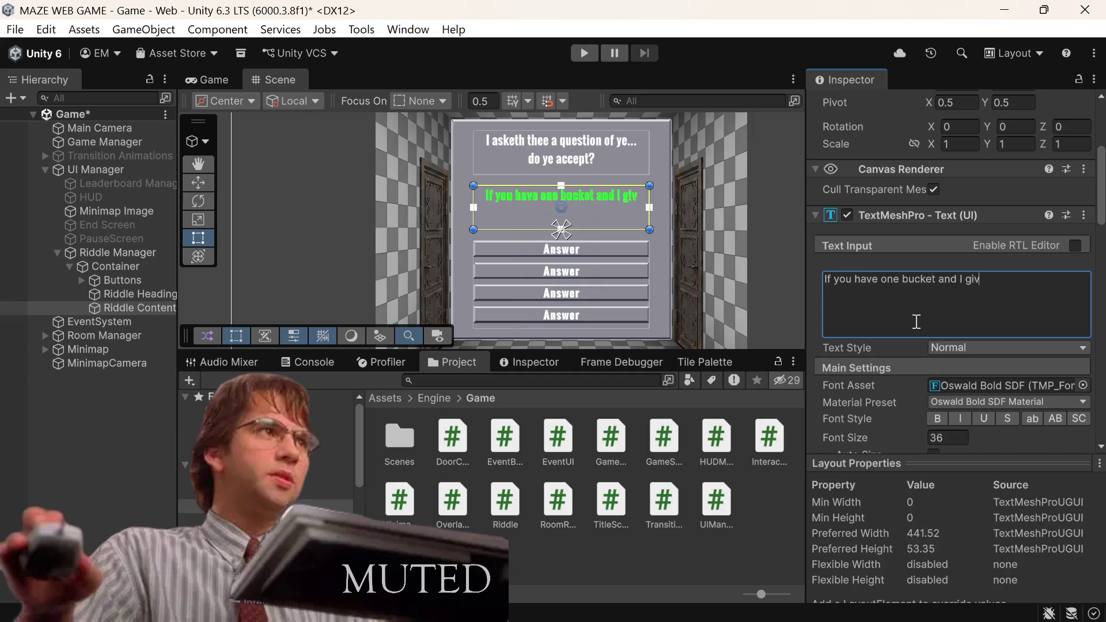
pyautogui.press('BackSpace')
pyautogui.press('BackSpace')
pyautogui.press('BackSpace')
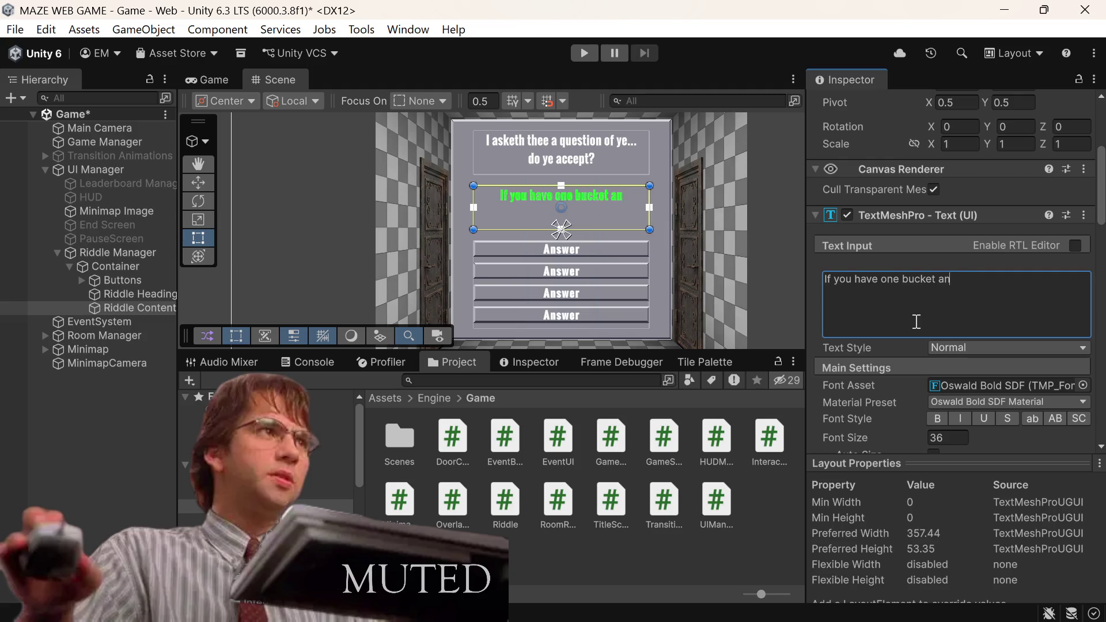
pyautogui.press('BackSpace')
pyautogui.press('BackSpace')
pyautogui.press('BackSpace')
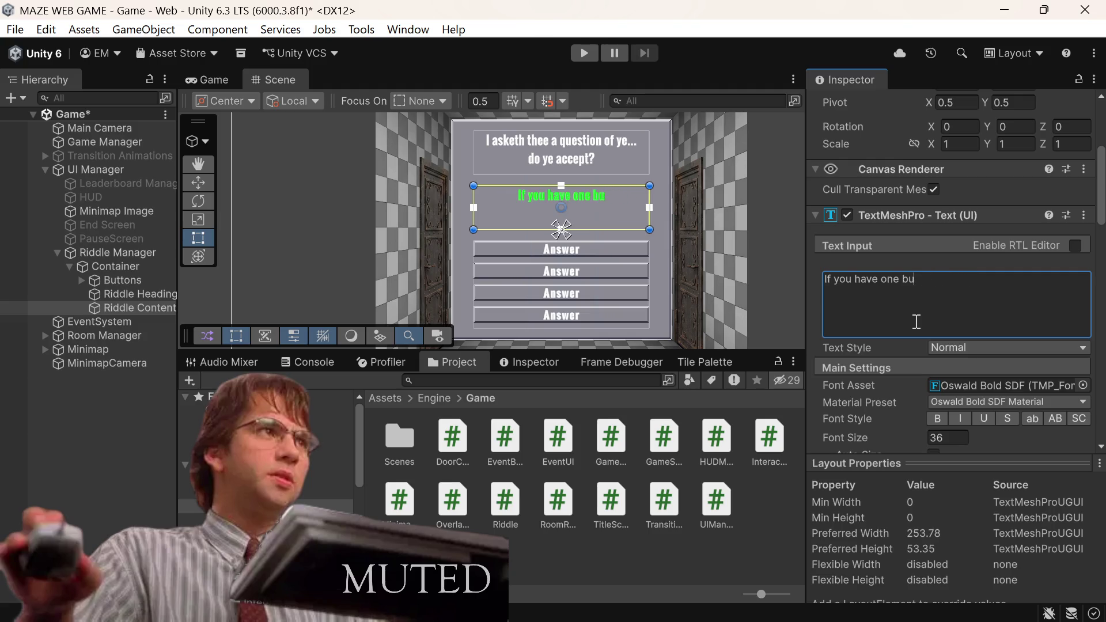
pyautogui.press('BackSpace')
pyautogui.press('BackSpace')
pyautogui.press('BackSpace')
pyautogui.press('BackSpace')
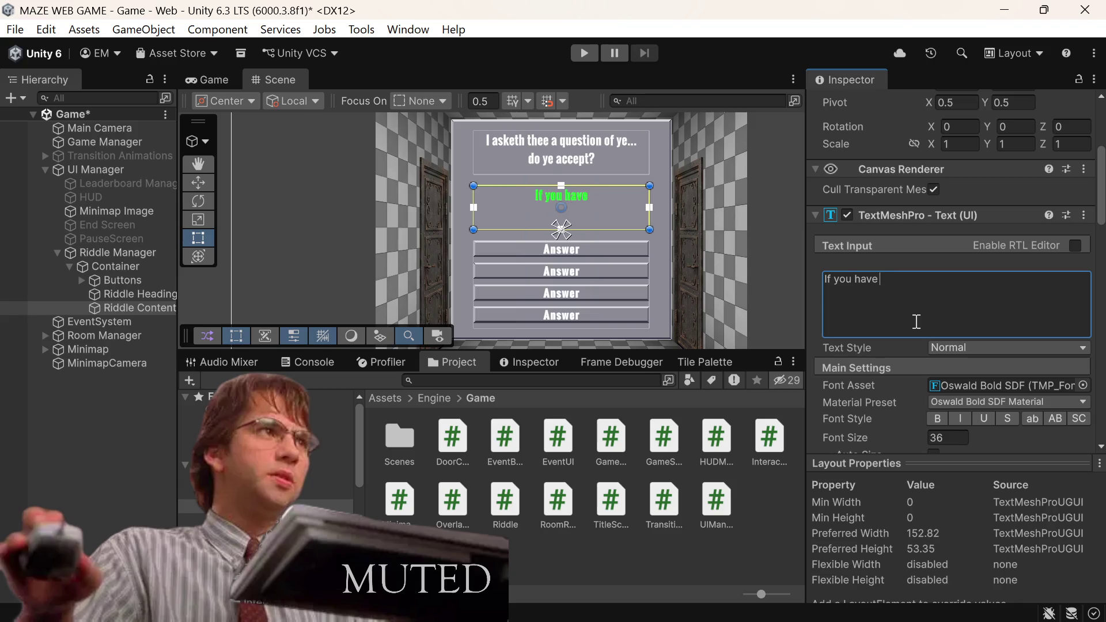
pyautogui.press('BackSpace')
pyautogui.press('BackSpace')
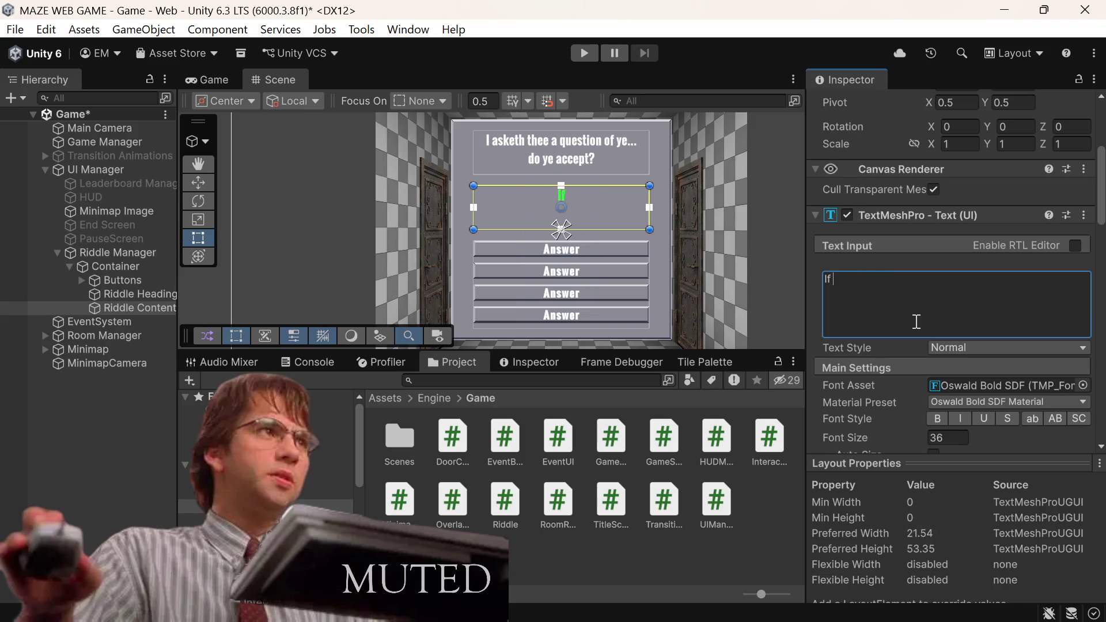
pyautogui.write('you have two buckets')
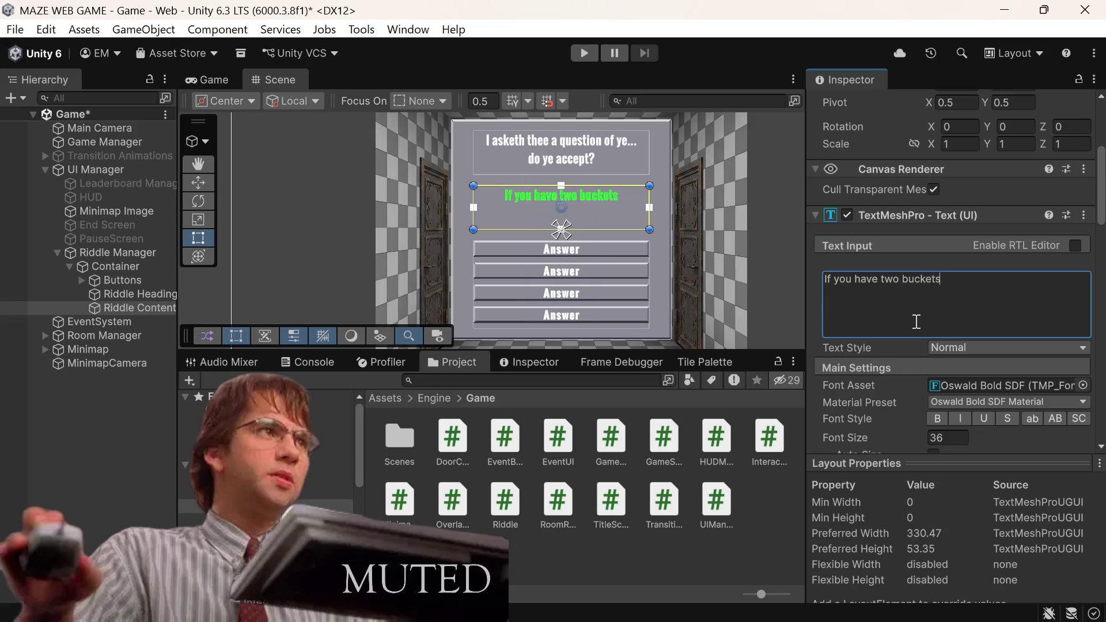
# Step: Replace the draft with the pasted riddle about 2-gallon and 5-gallon buckets
pyautogui.moveTo(345, 621)
pyautogui.hotkey('alt', 'Tab')
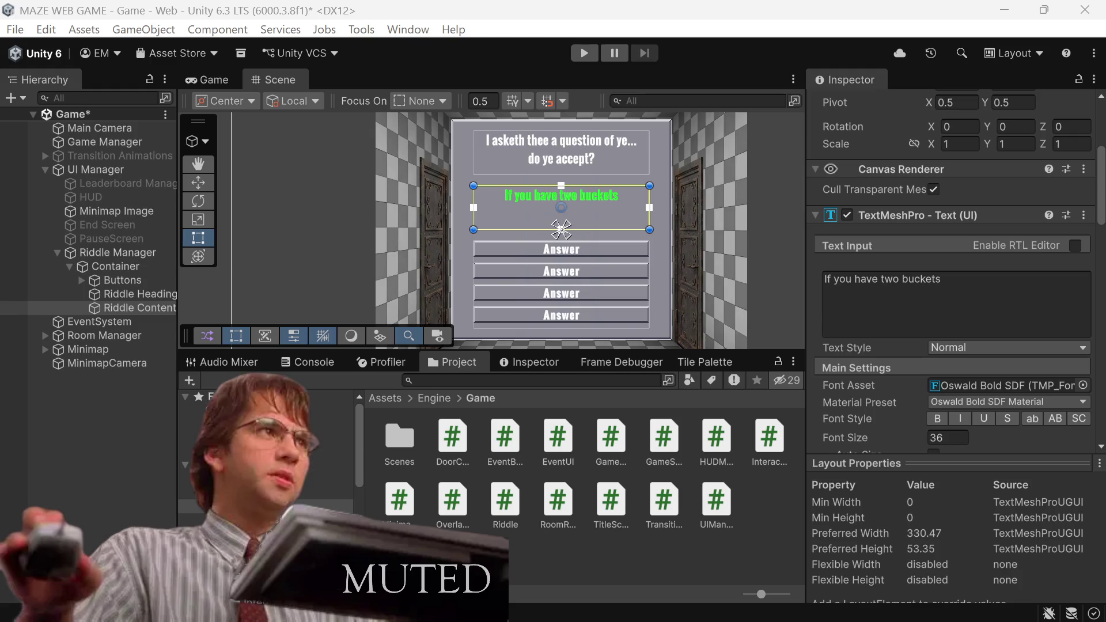
pyautogui.click(970, 272)
pyautogui.moveTo(993, 280); pyautogui.dragTo(655, 278)
pyautogui.write('If you have one bucket that holds 2 gallons and another bucket that holds 5 gallons, how many buckets do you have?')
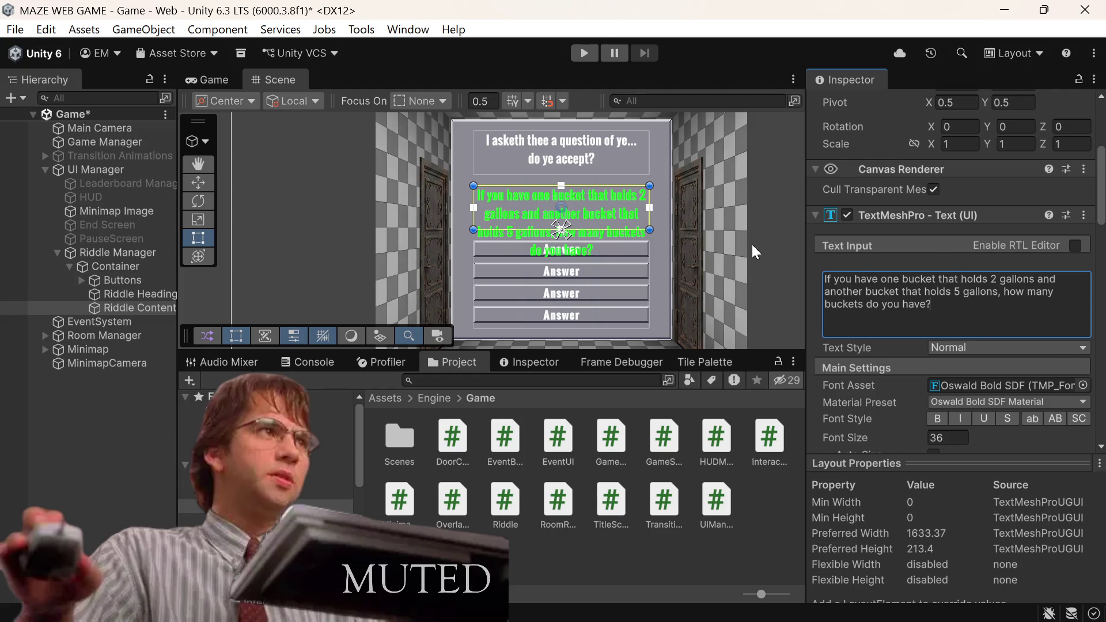
pyautogui.scroll(-2, 835, 276)
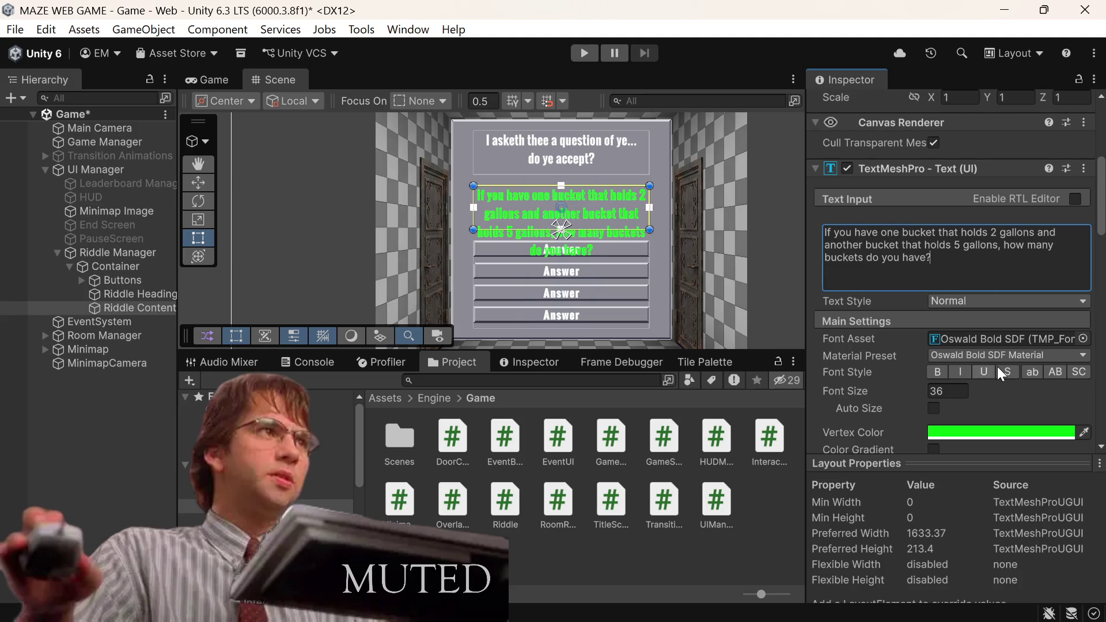
# Step: Set the riddle font size to 32 and preview it in the Game view
pyautogui.click(956, 391)
pyautogui.write('32')
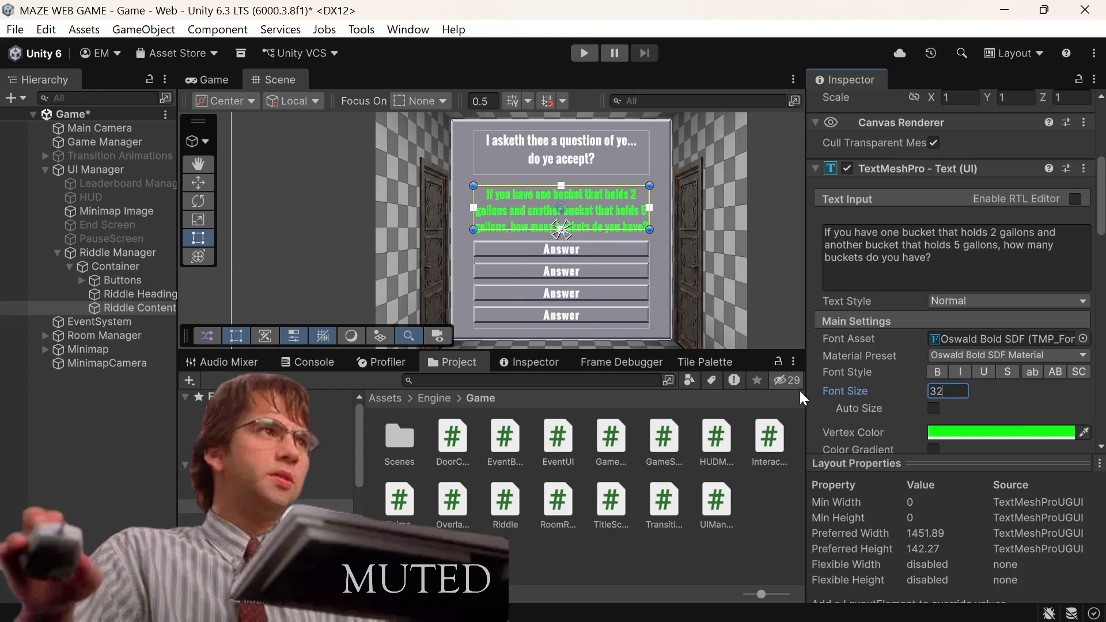
pyautogui.click(206, 82)
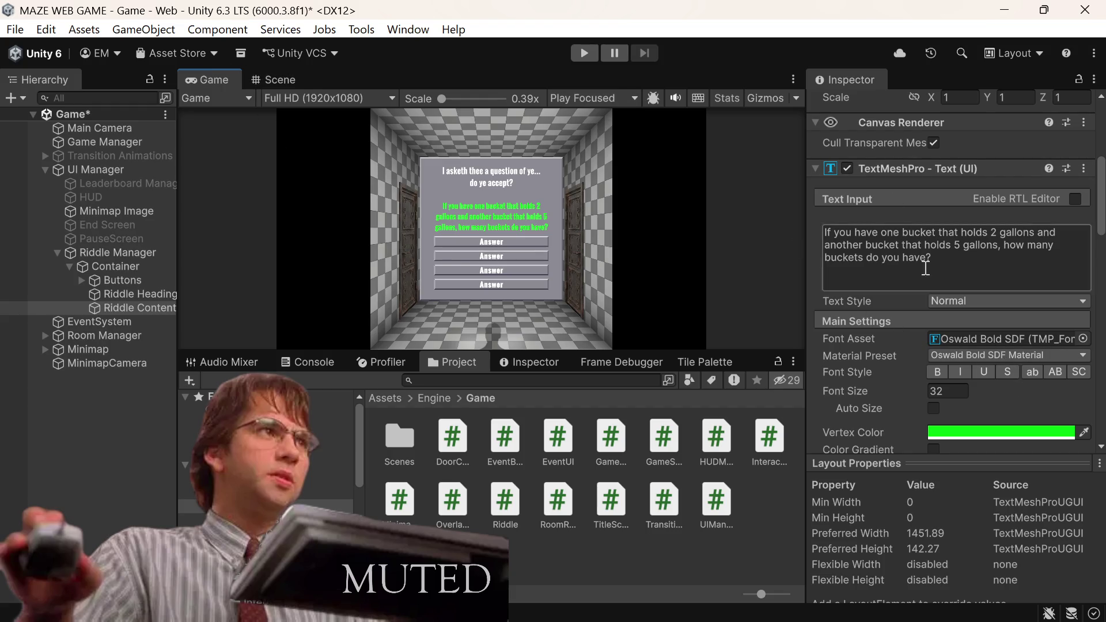
# Step: Try other font sizes, settling on 28 so the riddle fits in three lines
pyautogui.click(949, 390)
pyautogui.write('20')
pyautogui.press('BackSpace')
pyautogui.press('BackSpace')
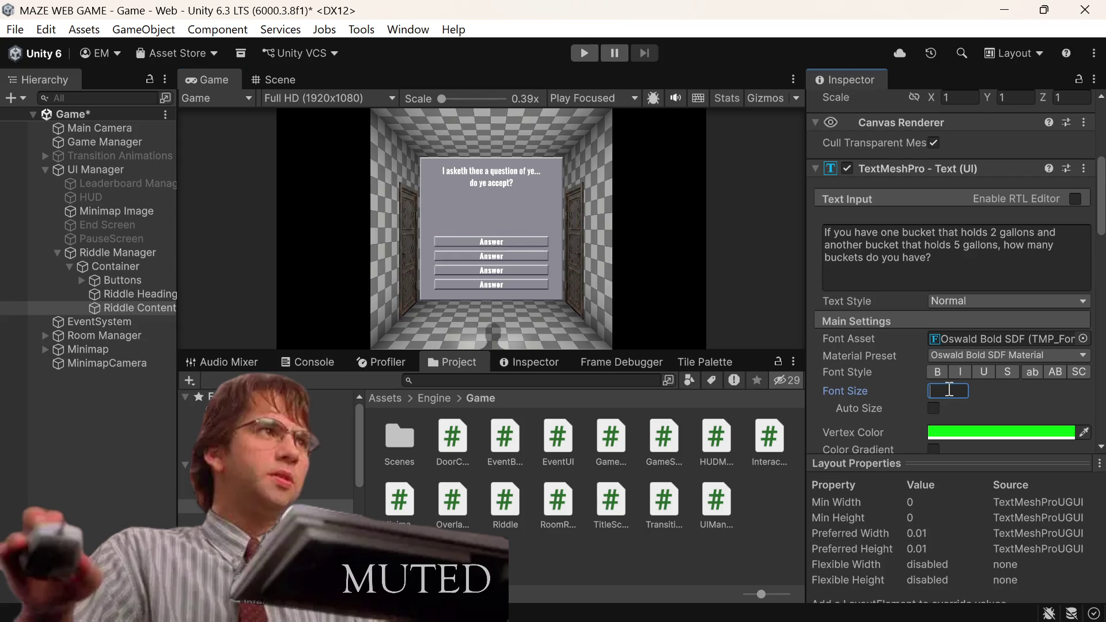
pyautogui.write('32')
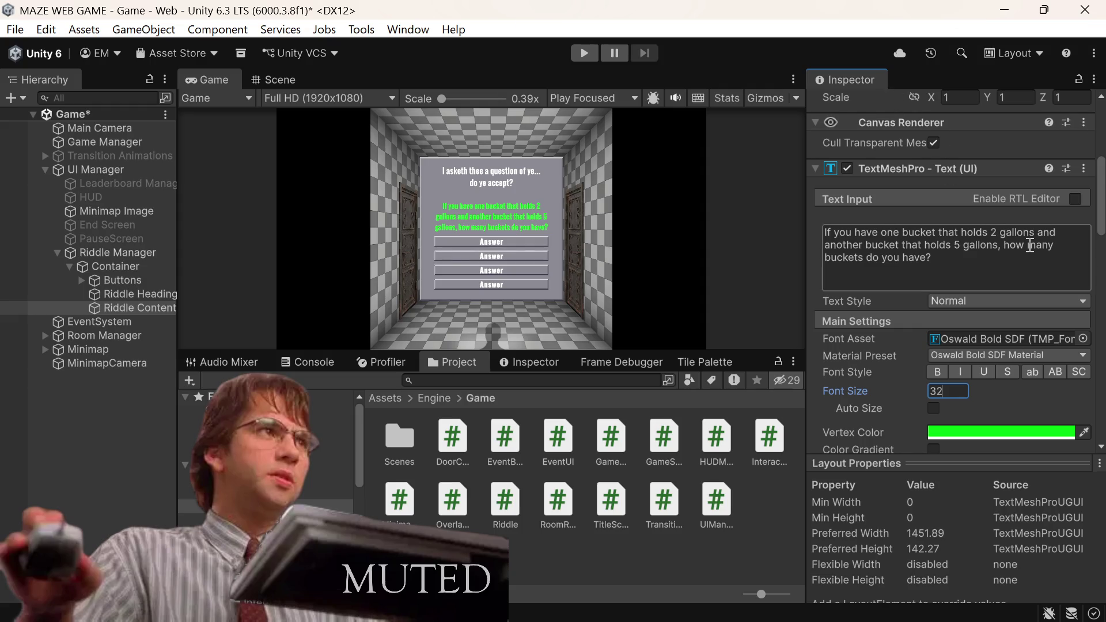
pyautogui.press('BackSpace')
pyautogui.press('BackSpace')
pyautogui.write('28')
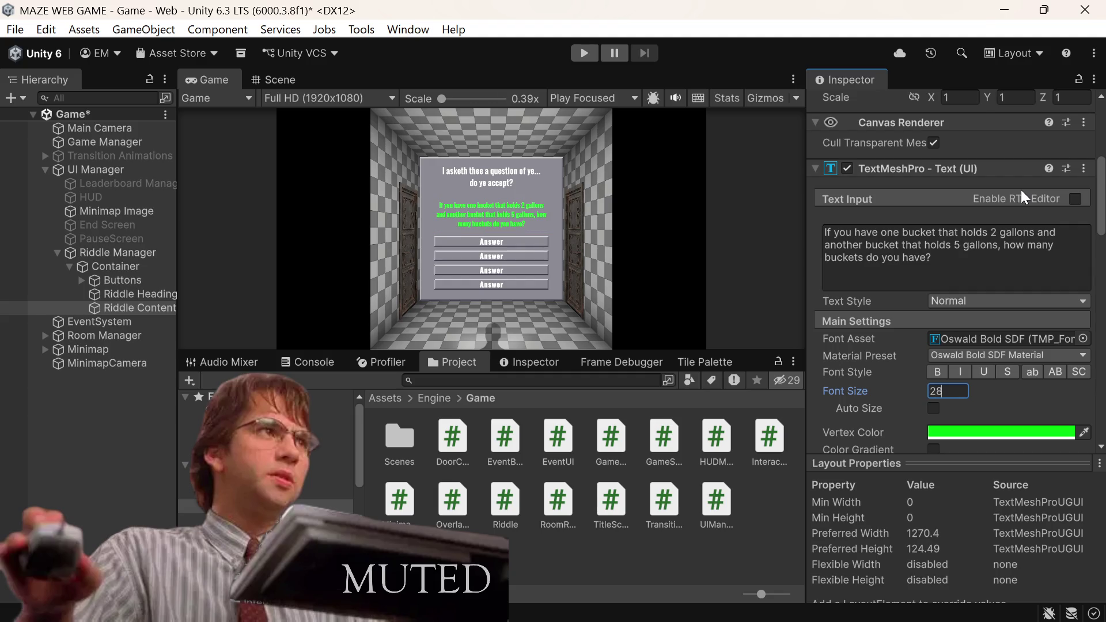
pyautogui.press('BackSpace')
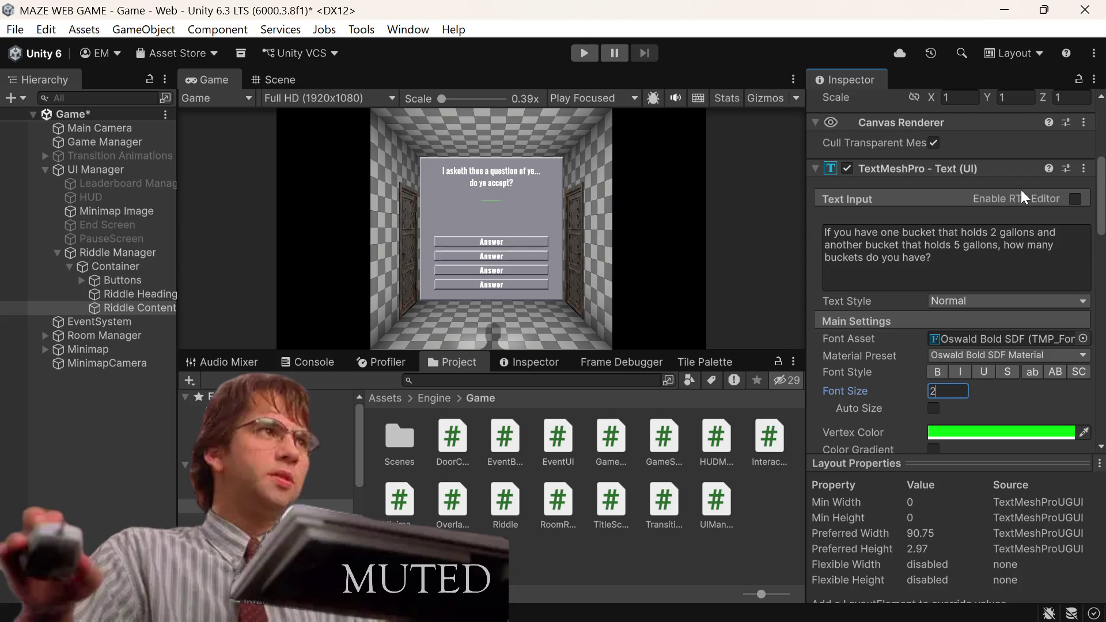
pyautogui.press('BackSpace')
pyautogui.write('28')
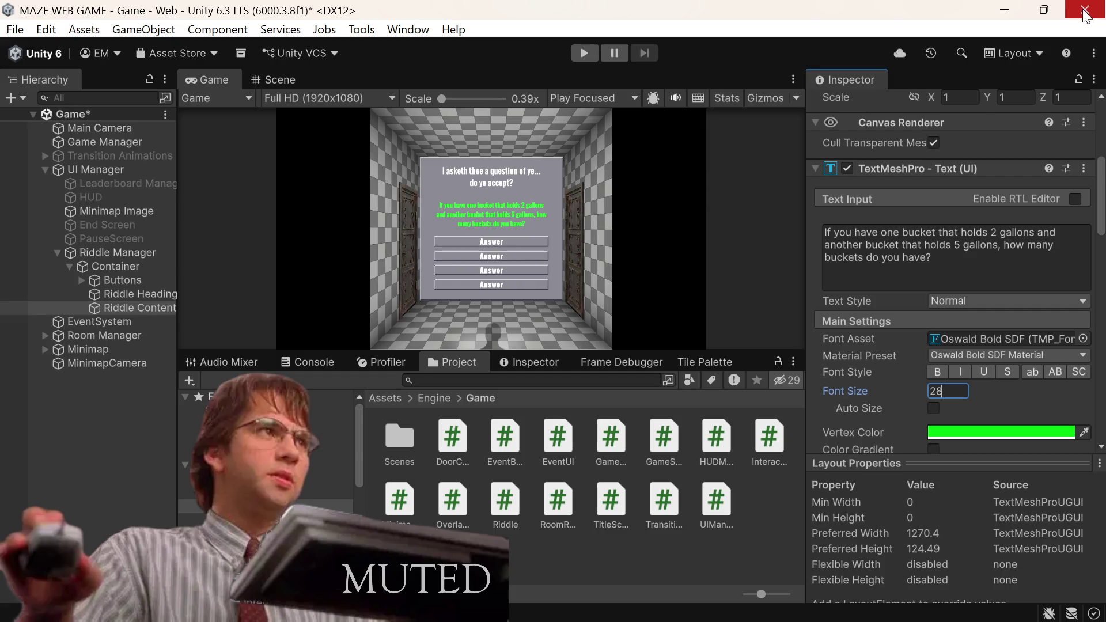
pyautogui.scroll(-5, 920, 396)
# Step: Set Riddle Content's Left, Top, Right and Bottom margins to 16 under Extra Settings
pyautogui.scroll(-3, 921, 397)
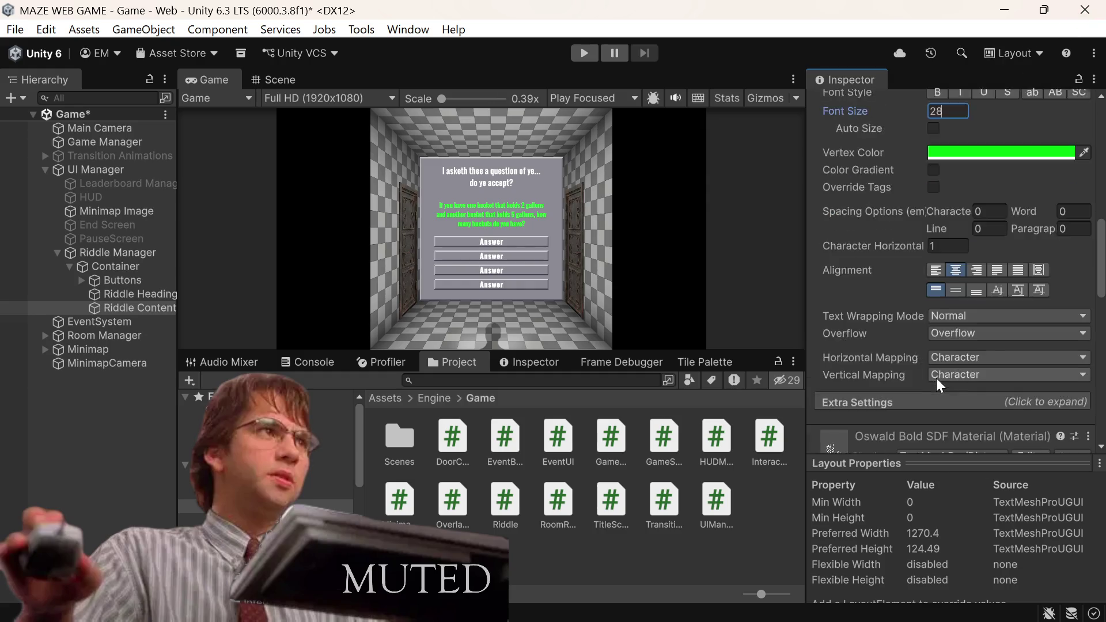
pyautogui.click(937, 311)
pyautogui.click(946, 348)
pyautogui.write('16')
pyautogui.press('Tab')
pyautogui.write('16')
pyautogui.press('Tab')
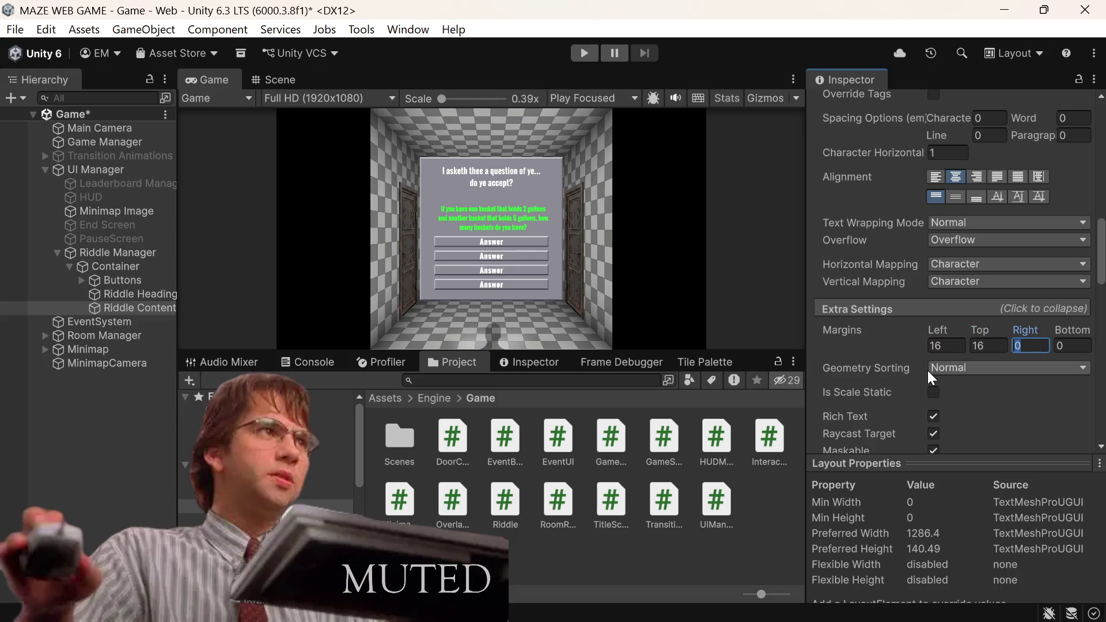
pyautogui.write('16')
pyautogui.press('Tab')
pyautogui.write('6=')
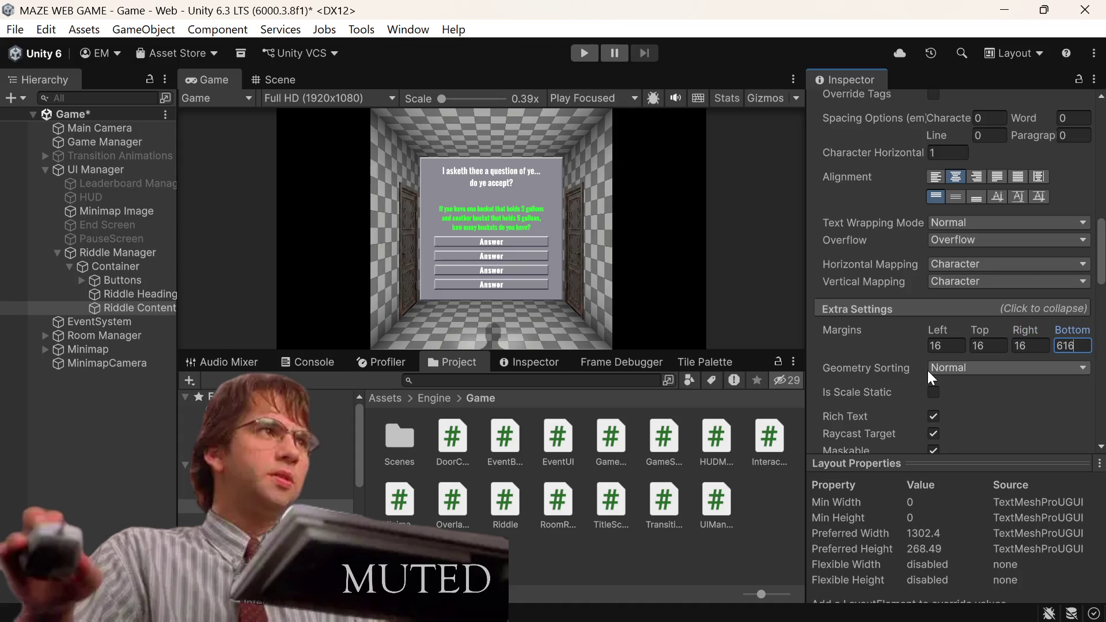
pyautogui.press('BackSpace')
pyautogui.press('BackSpace')
pyautogui.write('16')
pyautogui.click(72, 270)
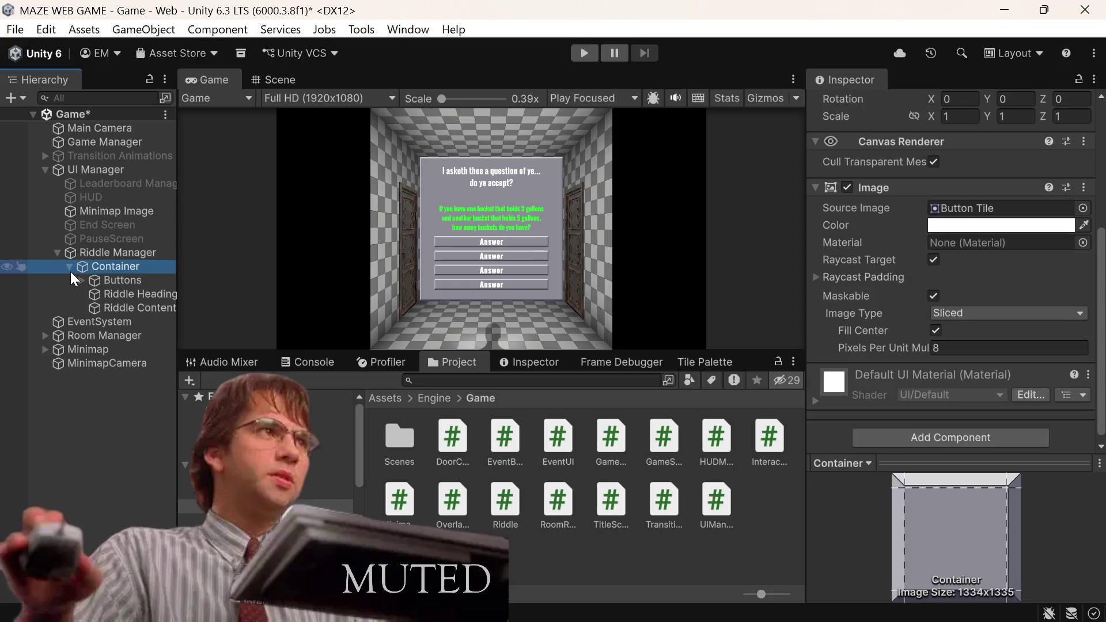
# Step: Save the scene and untick Riddle Manager's active checkbox to hide the riddle panel
pyautogui.click(70, 271)
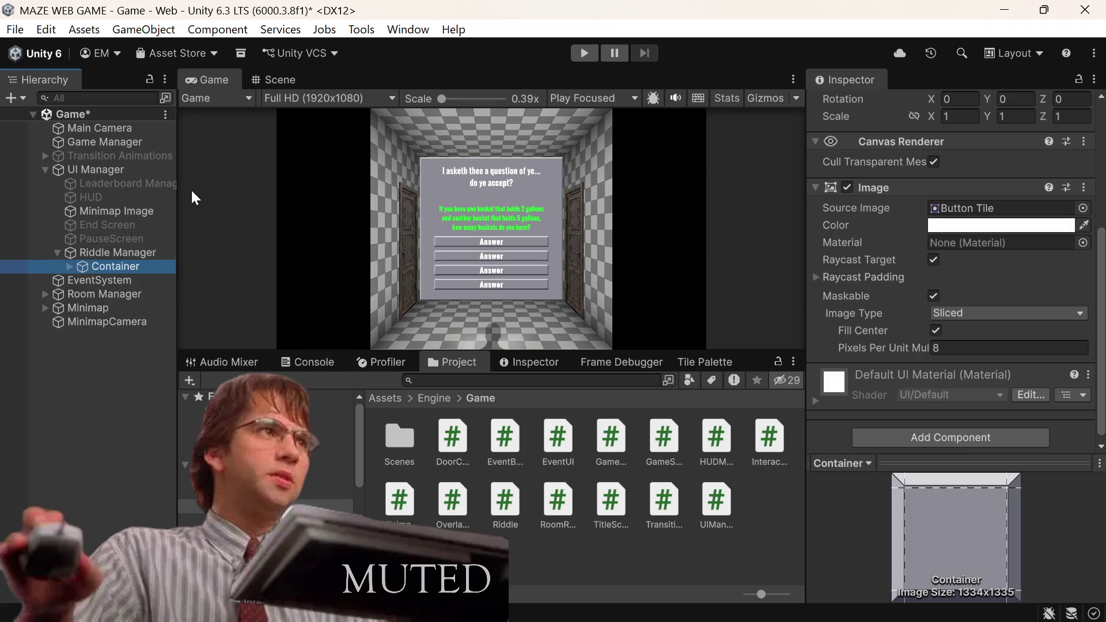
pyautogui.click(124, 253)
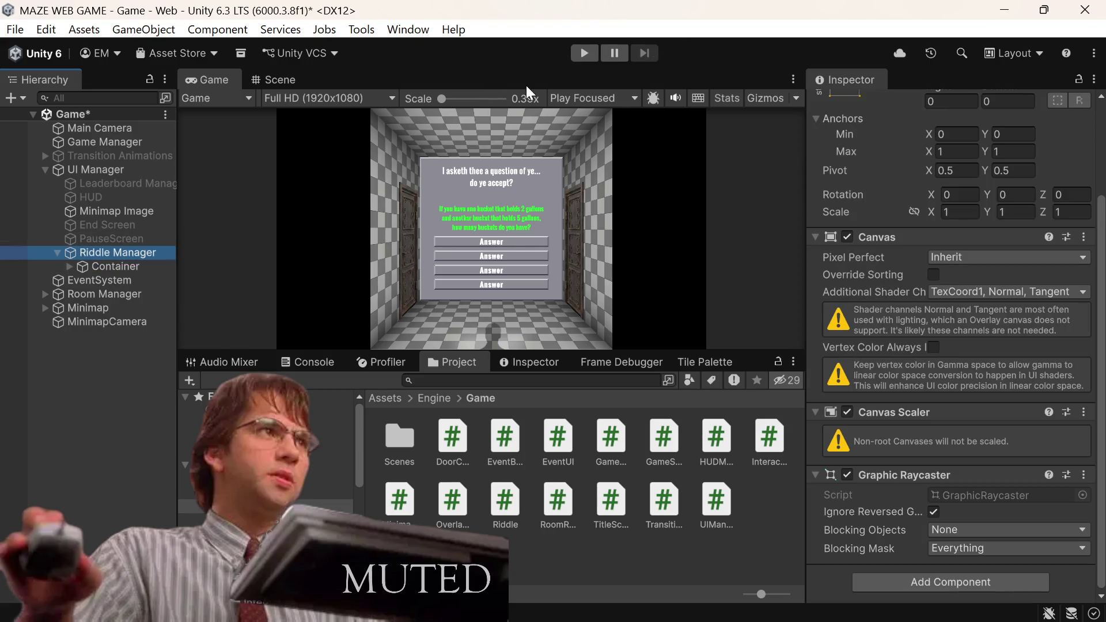
pyautogui.hotkey('ctrl', 's')
pyautogui.click(101, 254)
pyautogui.scroll(3, 858, 144)
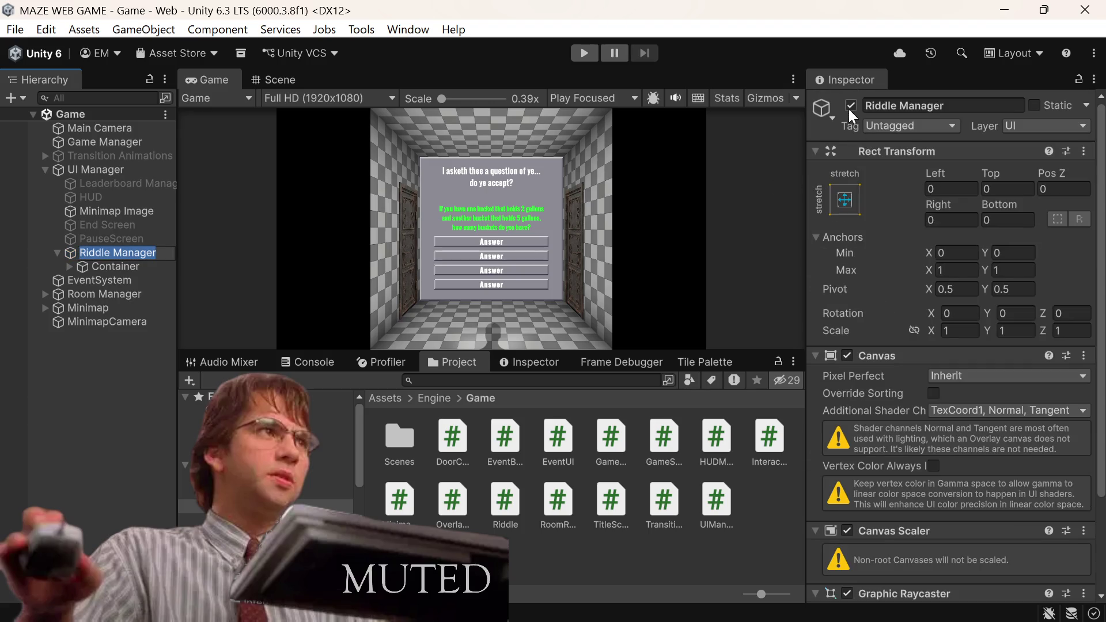
pyautogui.click(848, 109)
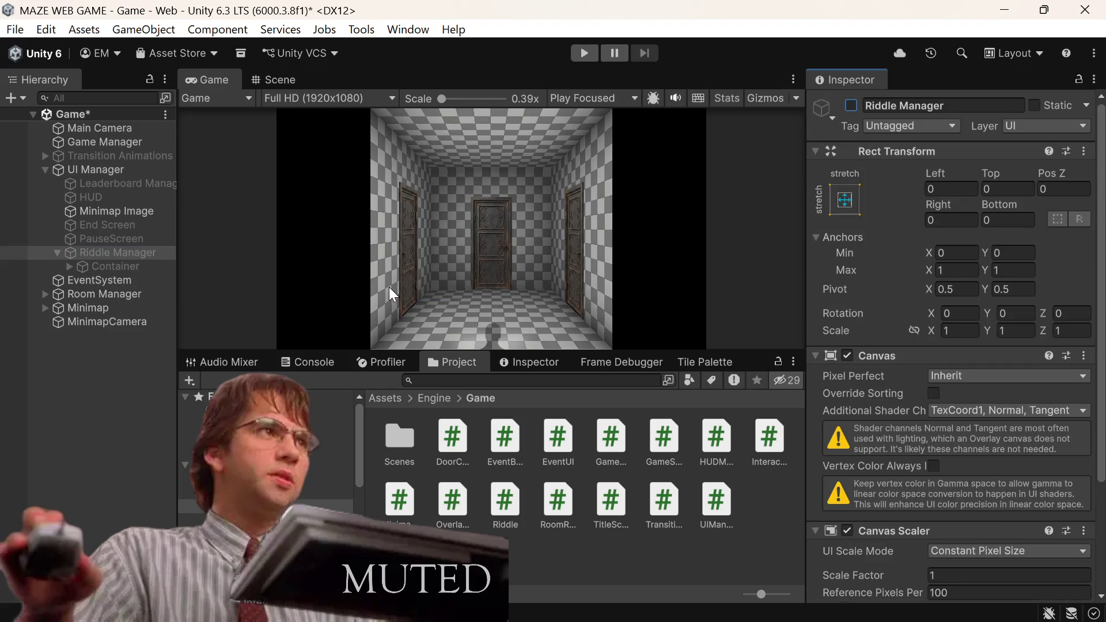
pyautogui.click(95, 226)
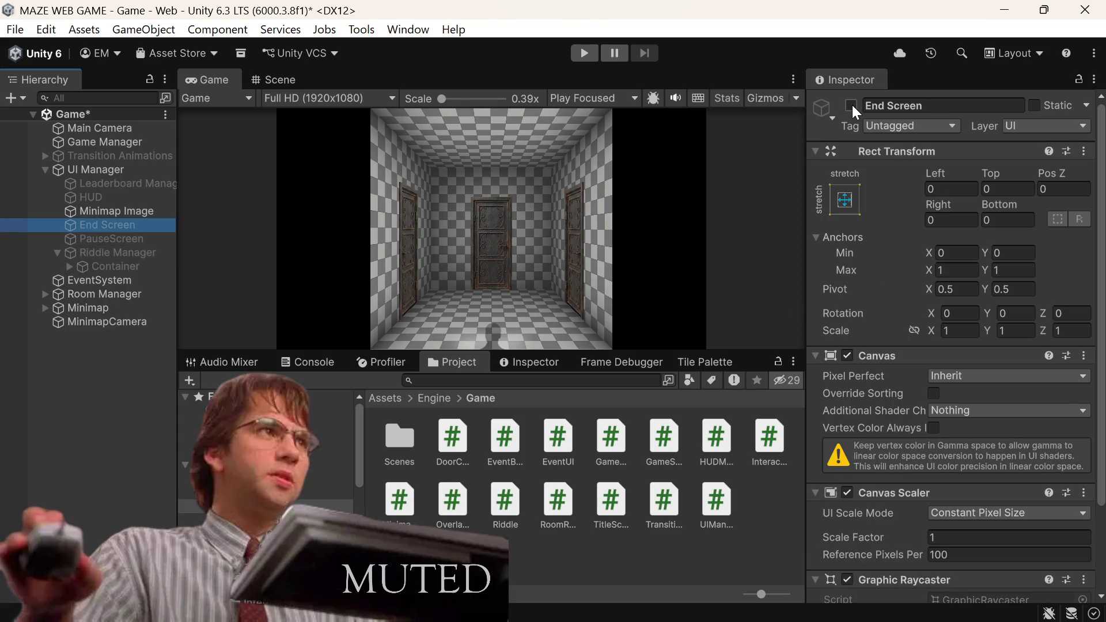
pyautogui.click(119, 258)
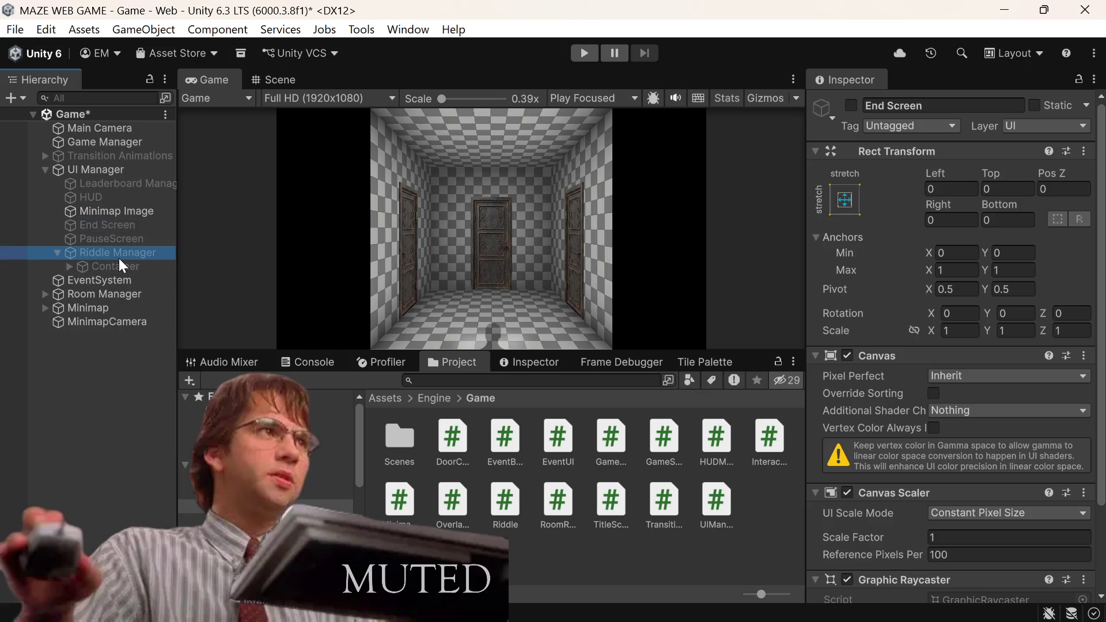
pyautogui.click(98, 263)
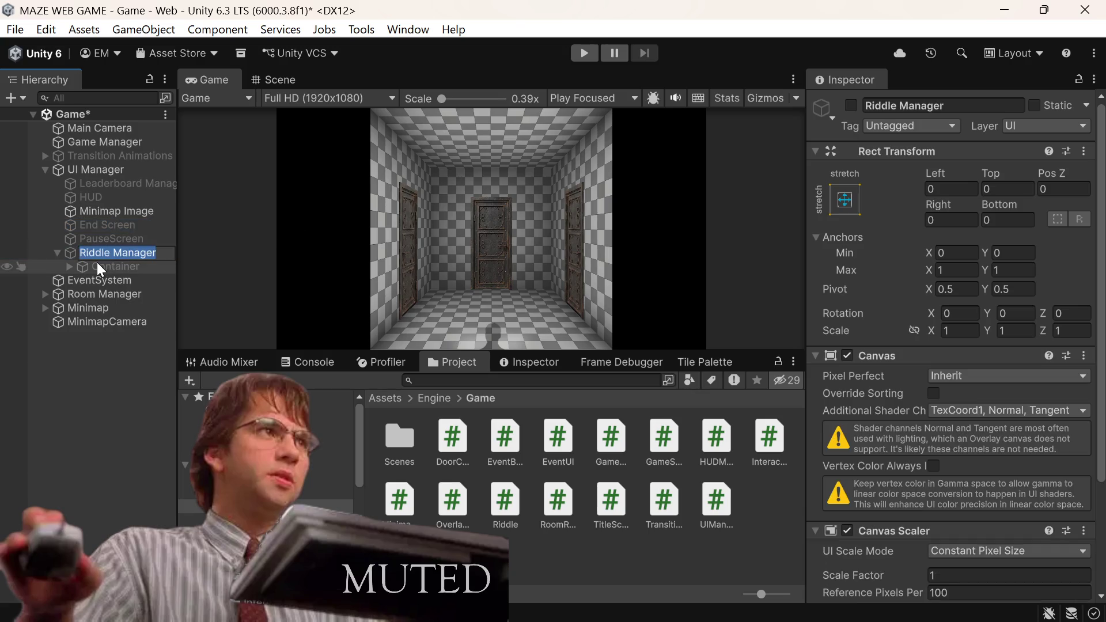
# Step: Copy the riddle Container and paste it as a child of End Screen
pyautogui.rightClick(98, 265)
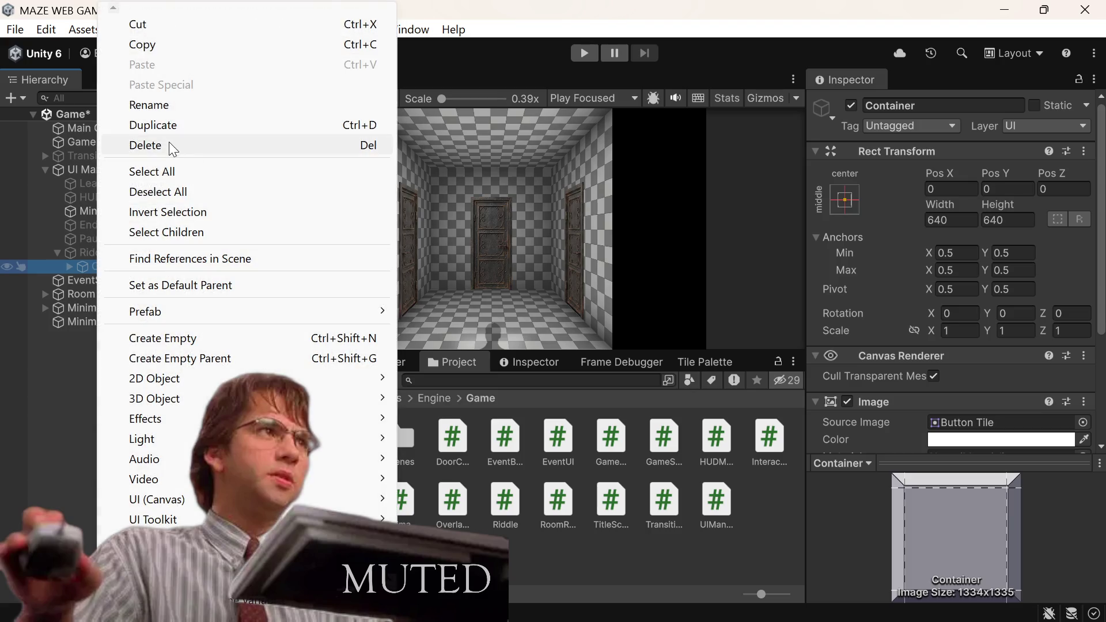
pyautogui.click(155, 45)
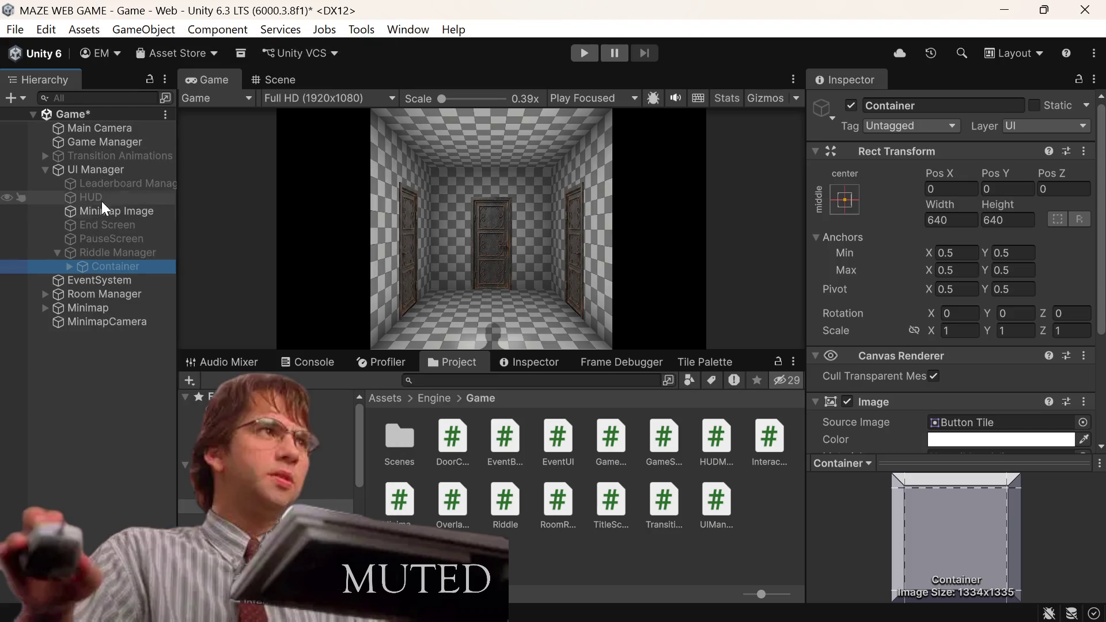
pyautogui.click(111, 224)
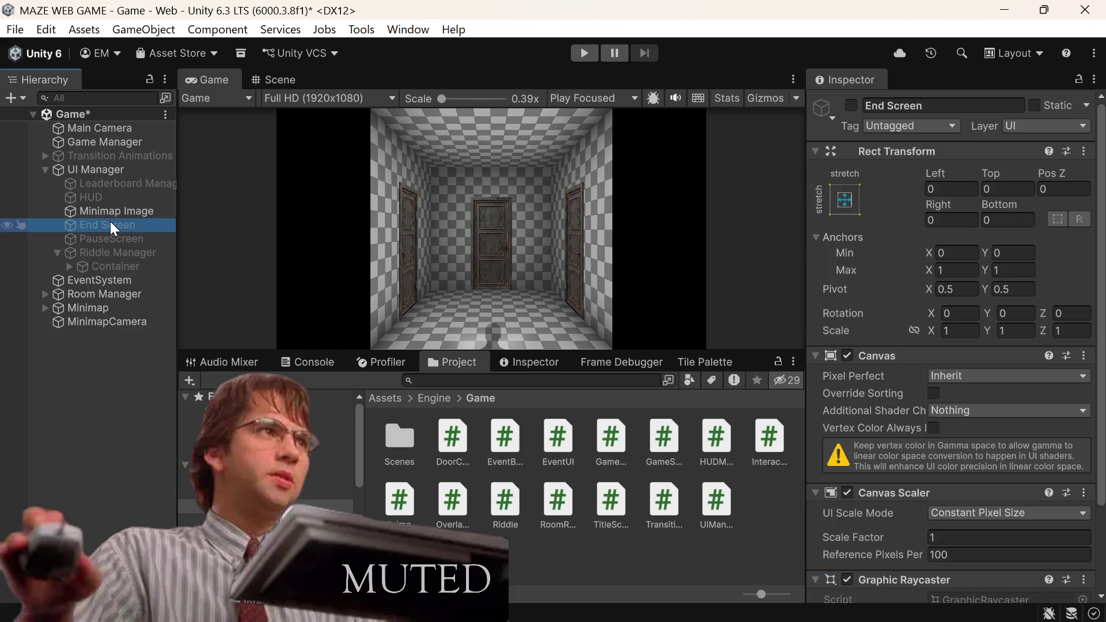
pyautogui.rightClick(100, 224)
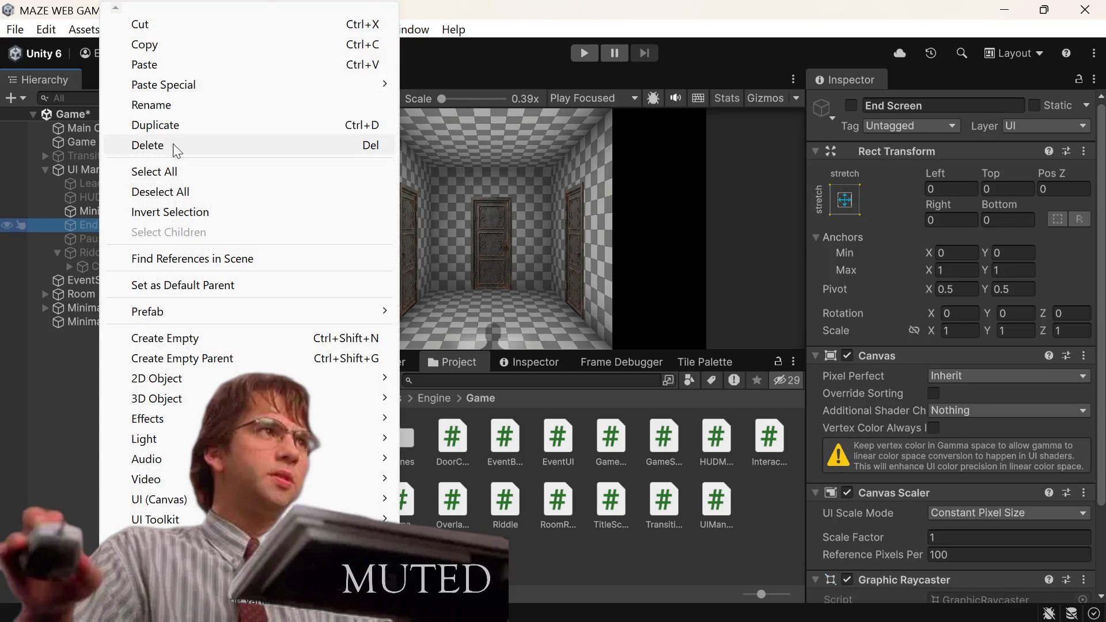
pyautogui.moveTo(237, 85)
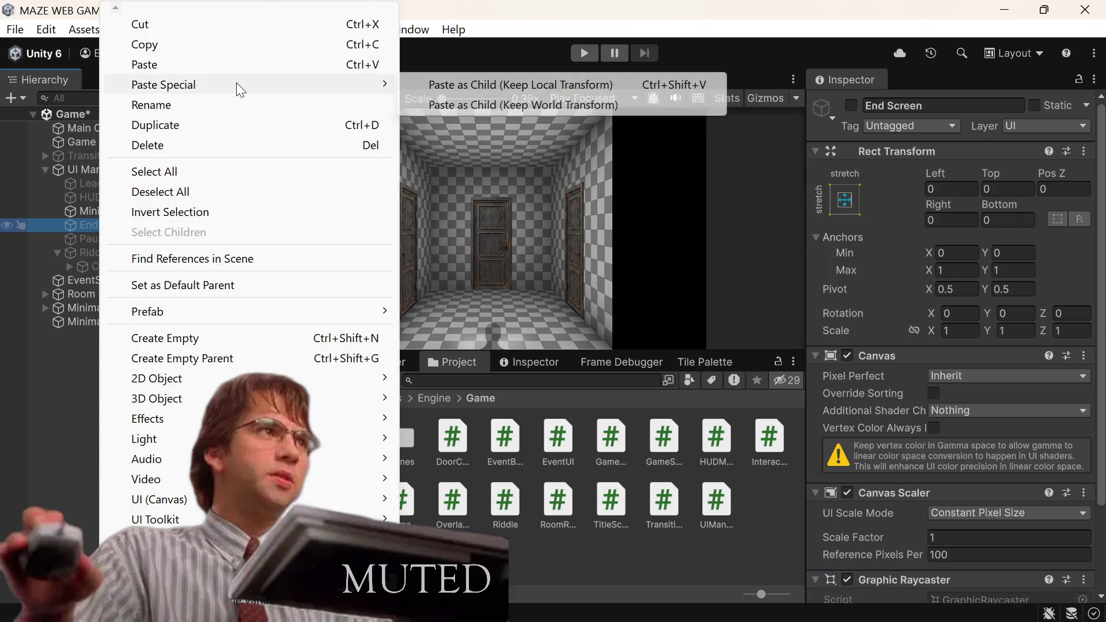
pyautogui.click(525, 85)
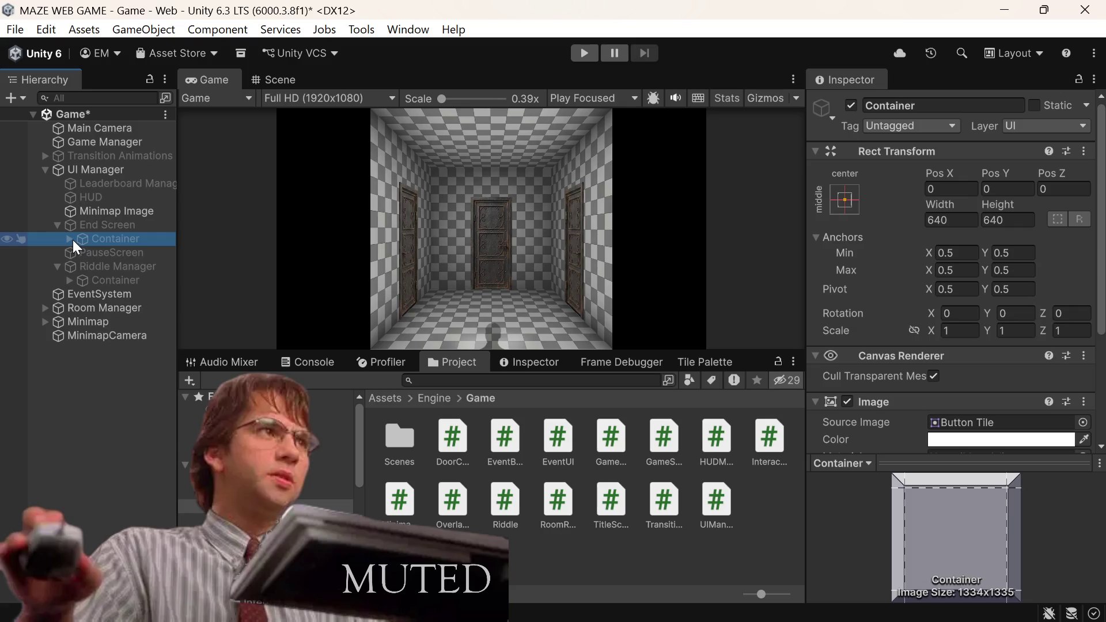
# Step: Activate End Screen so the copied panel shows in the game
pyautogui.click(100, 229)
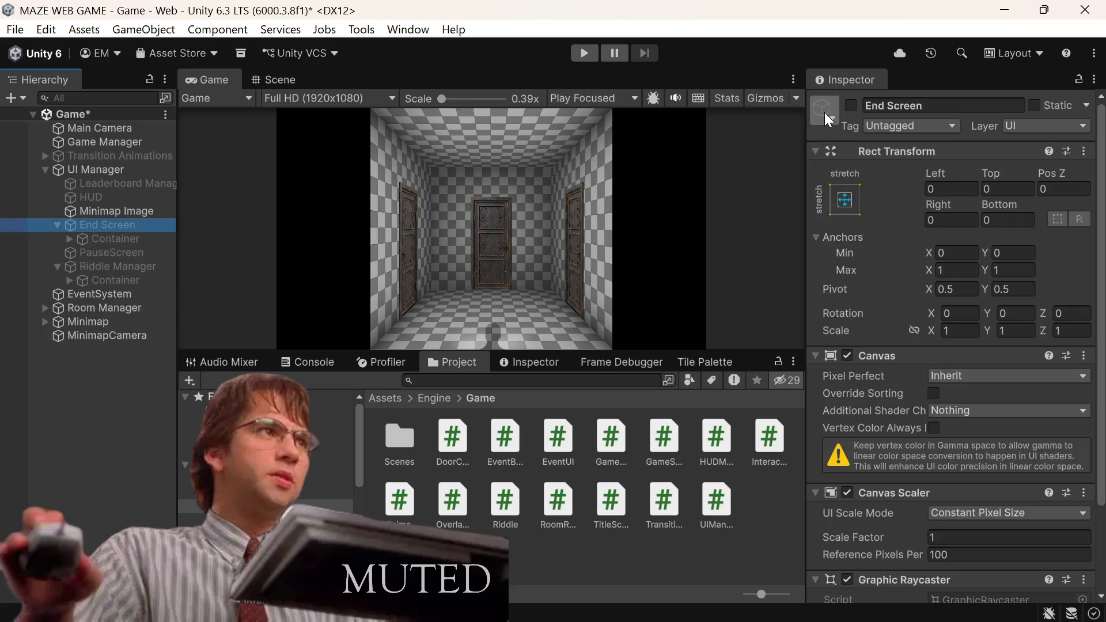
pyautogui.click(856, 106)
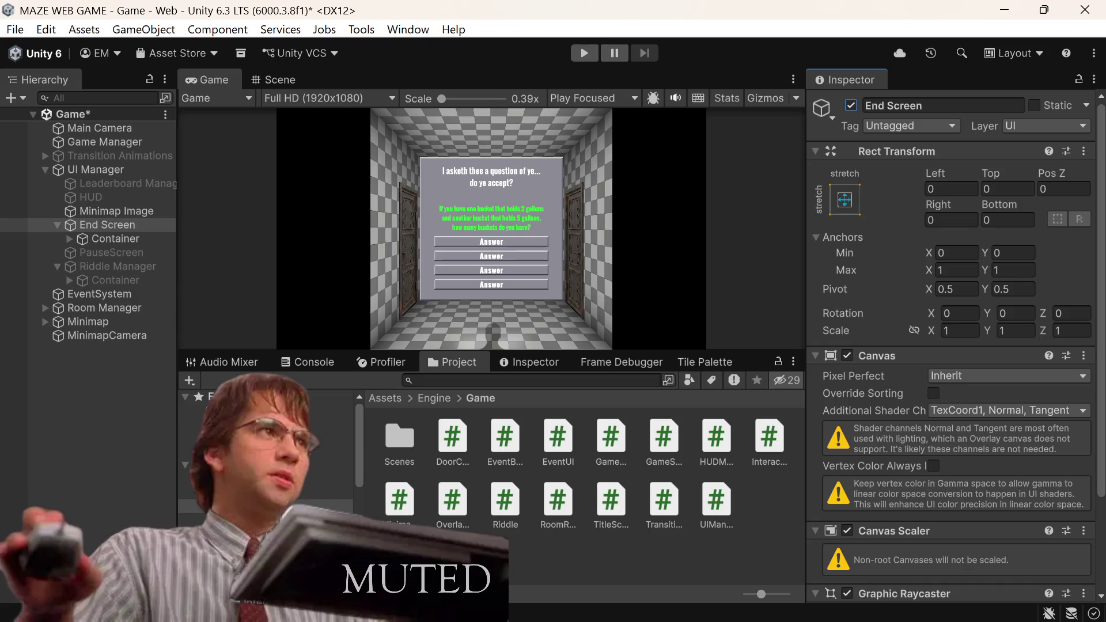
pyautogui.moveTo(345, 619)
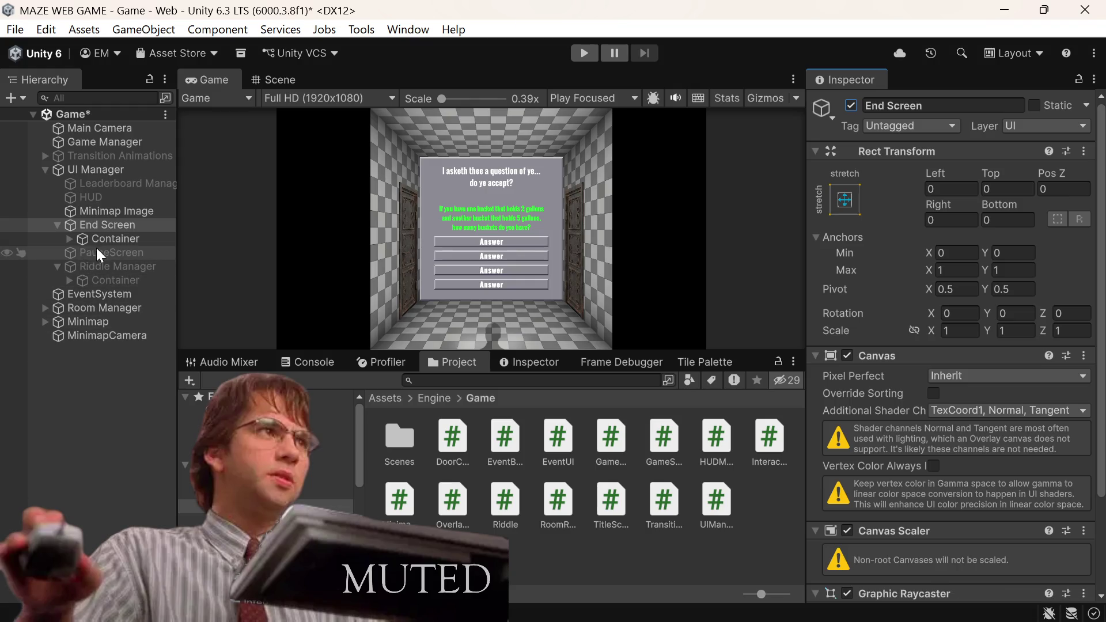
pyautogui.click(110, 240)
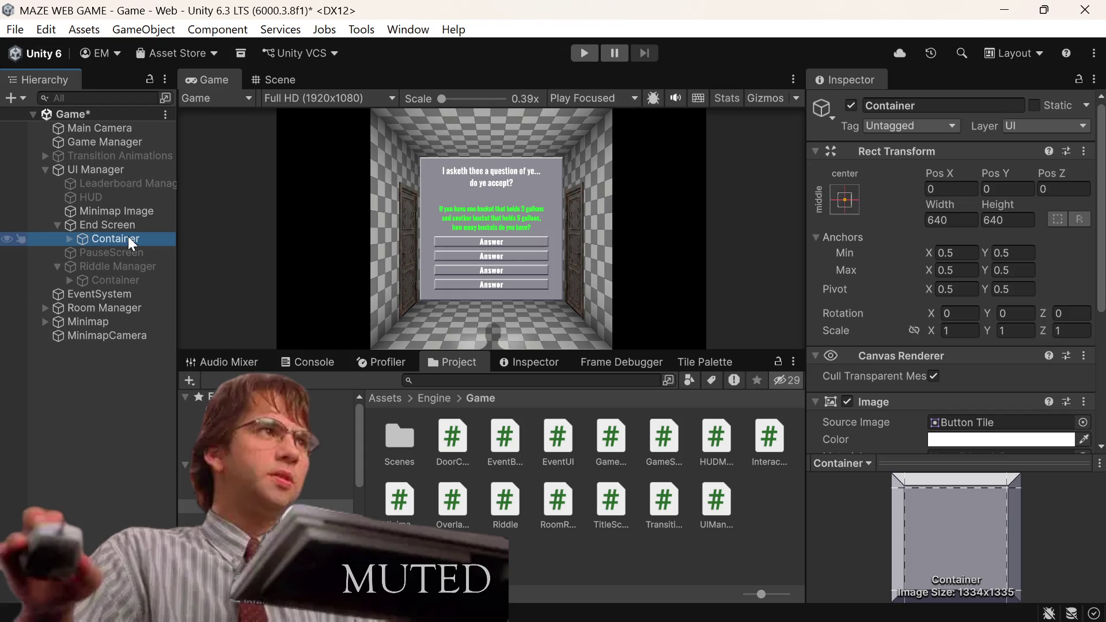
pyautogui.click(69, 240)
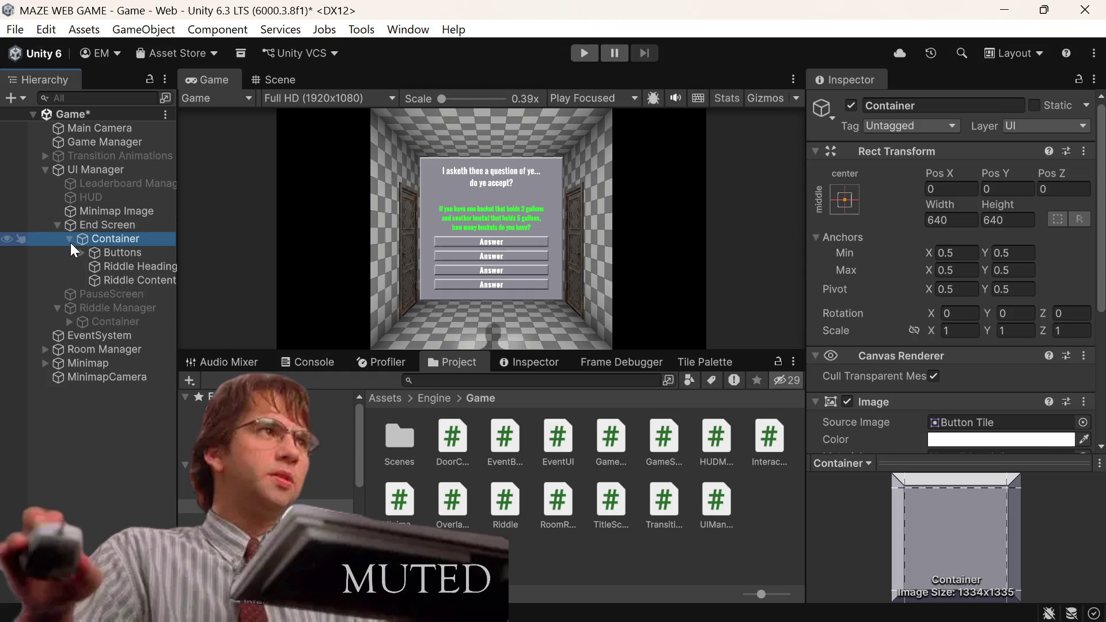
# Step: Replace the End Screen's Riddle Heading text with 'CONGRATULATIONS!'
pyautogui.click(160, 265)
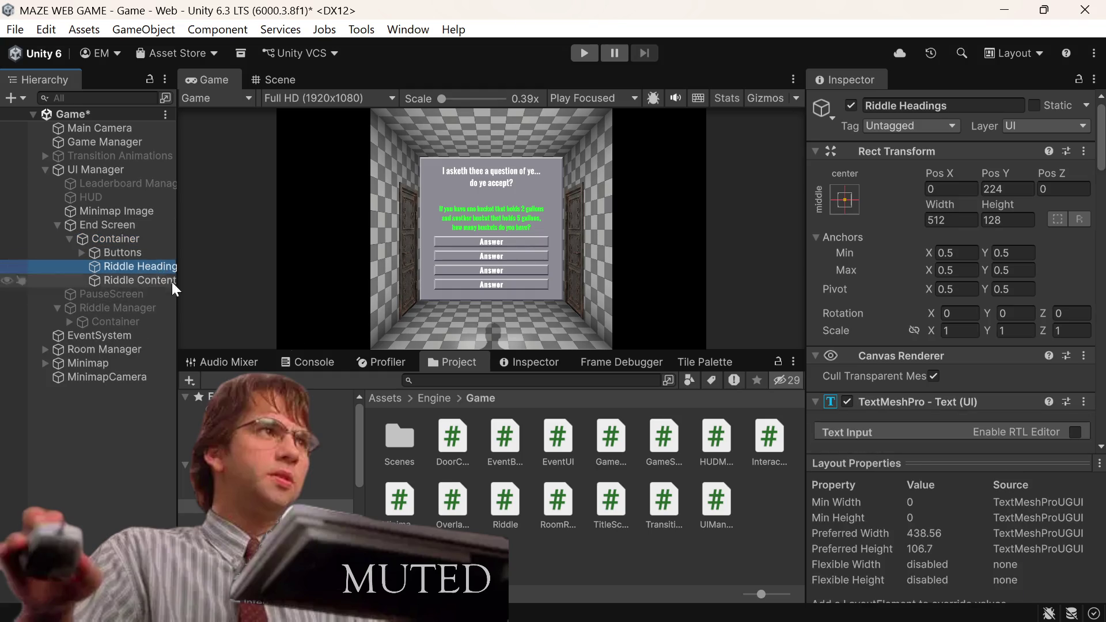
pyautogui.scroll(-5, 933, 259)
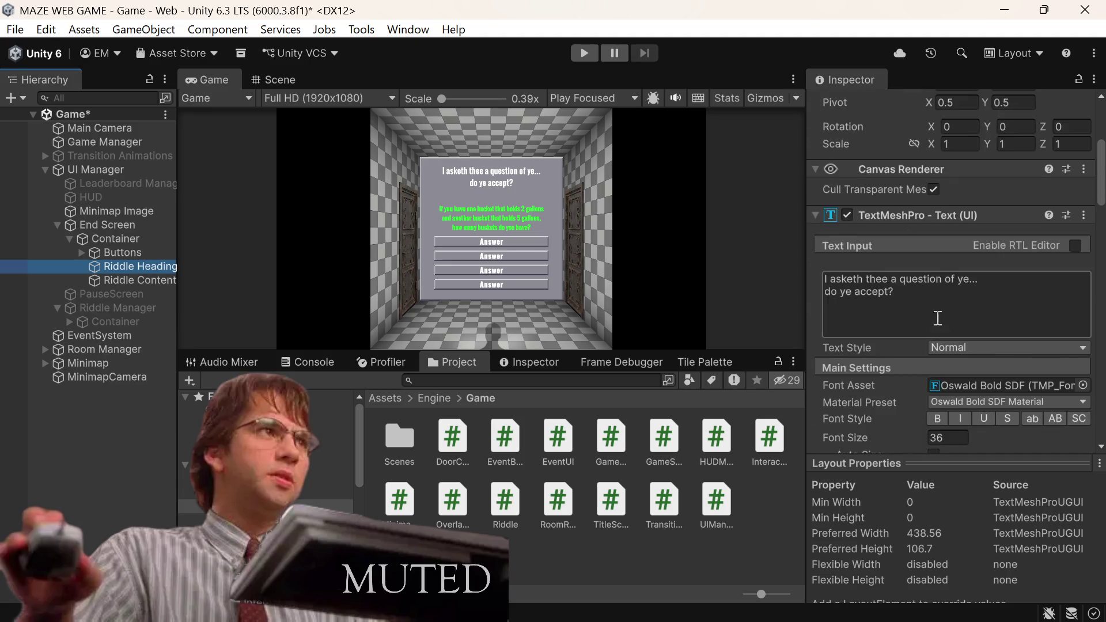
pyautogui.click(909, 243)
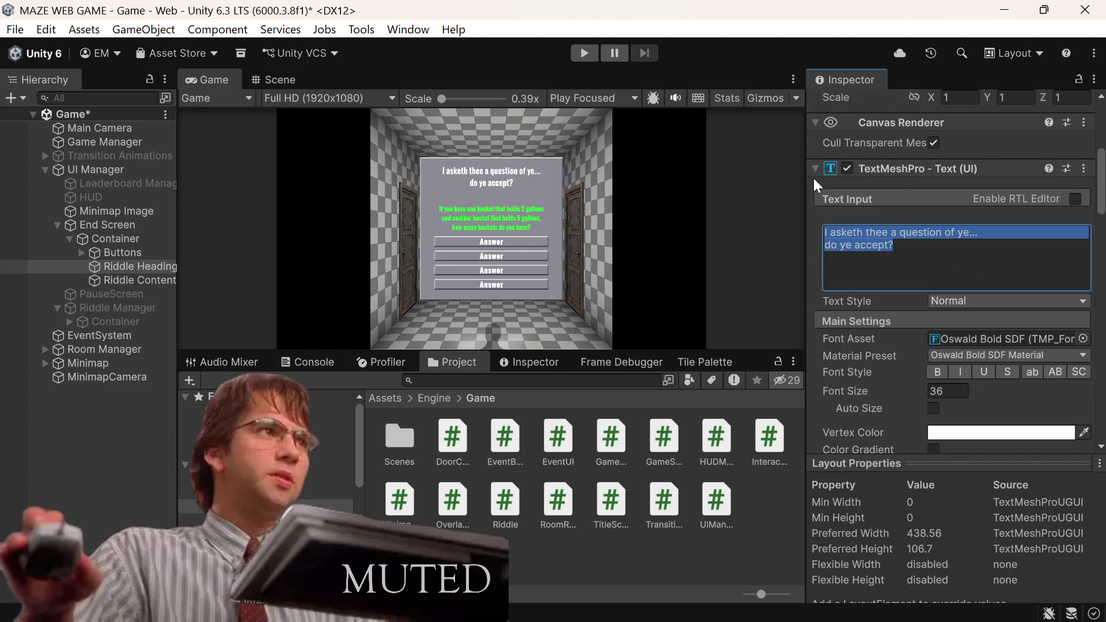
pyautogui.press('BackSpace')
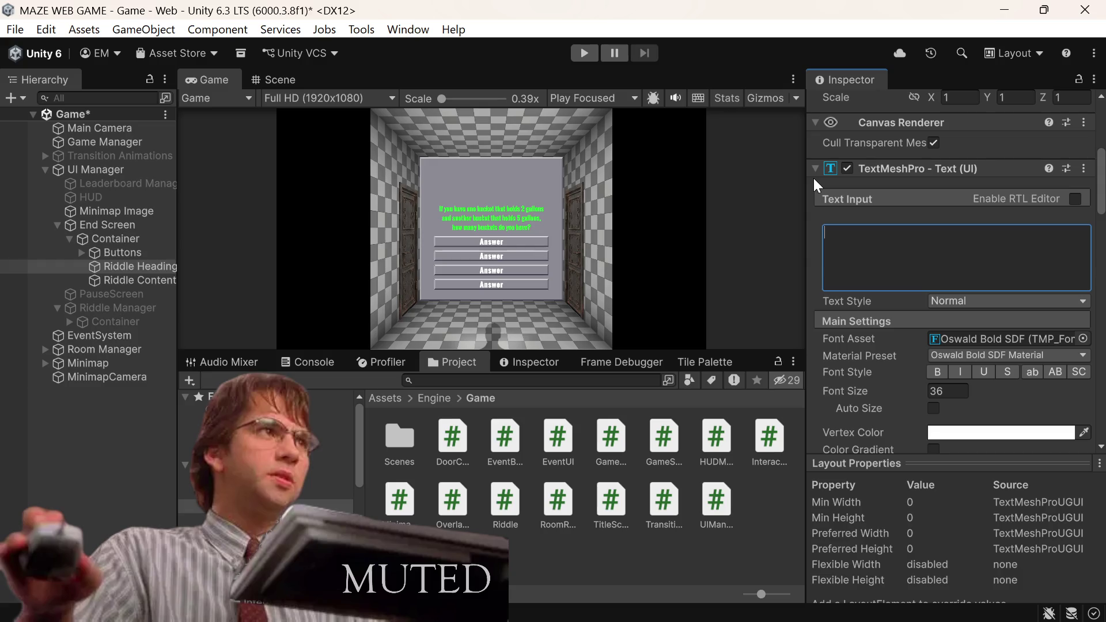
pyautogui.write('CON')
pyautogui.write('GRATULATIONS')
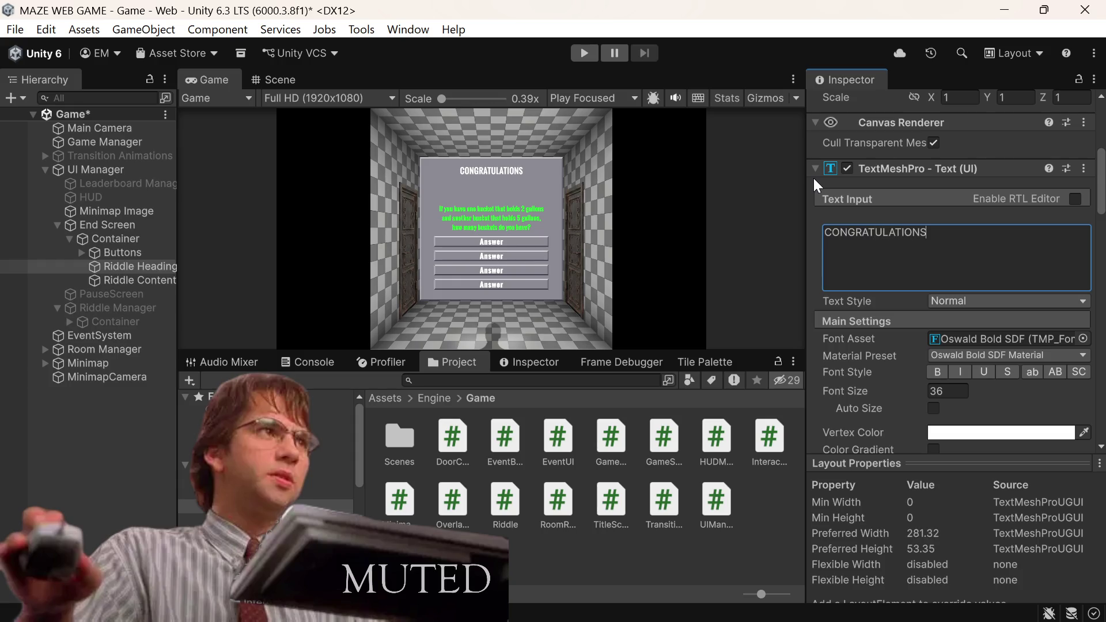
pyautogui.write('!')
pyautogui.scroll(4, 996, 317)
pyautogui.scroll(3, 972, 275)
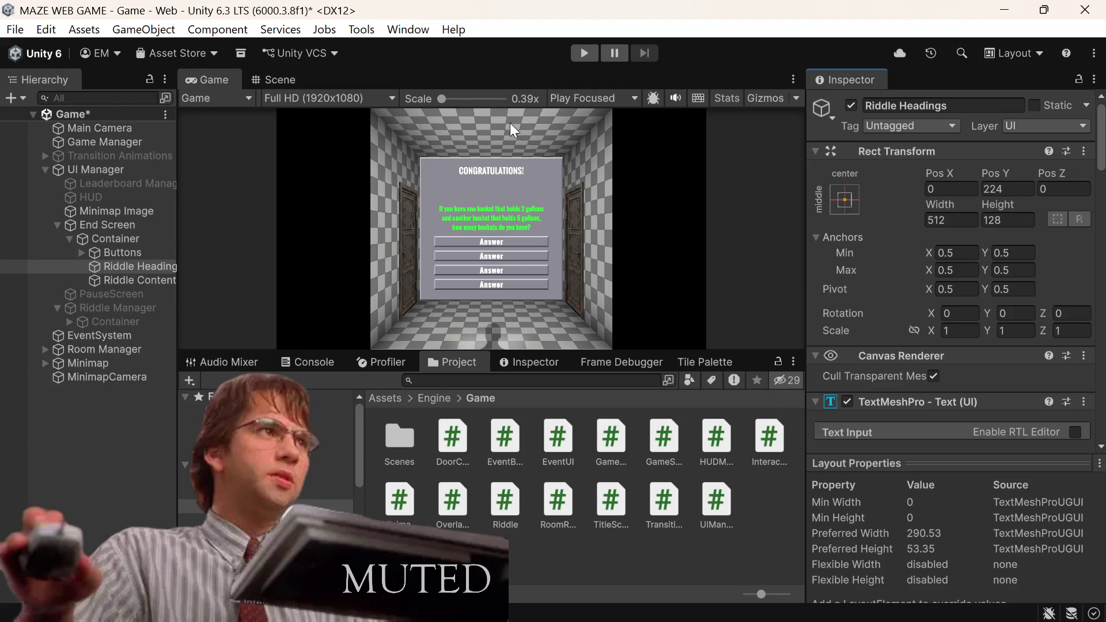
pyautogui.click(296, 80)
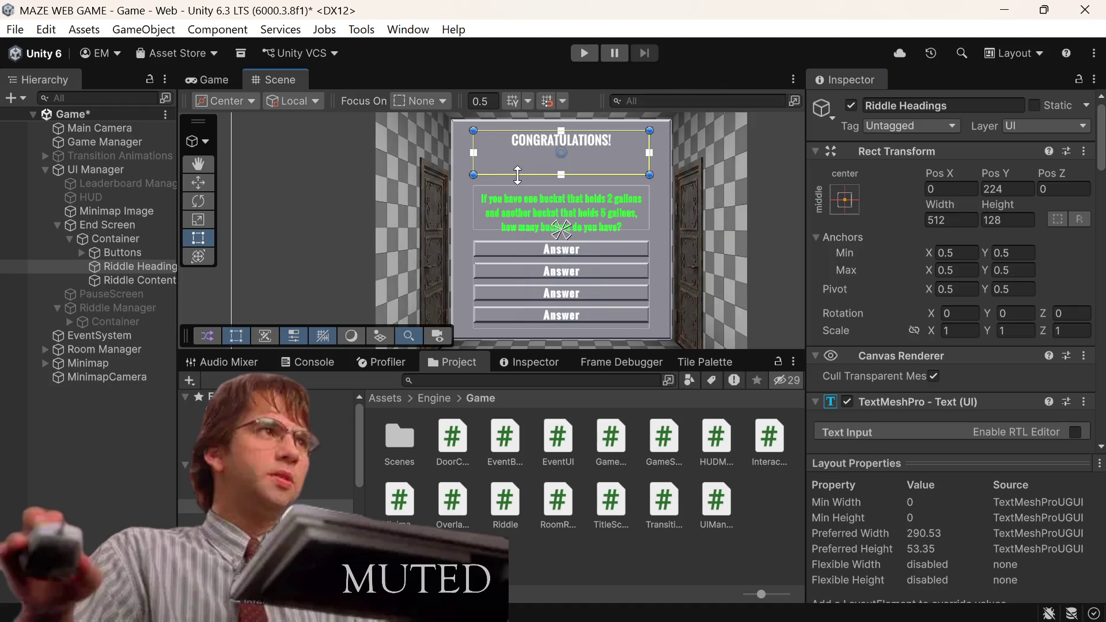
# Step: Halve the Riddle Headings height to 64, set its Pos Y to 256, and save the scene
pyautogui.click(1017, 221)
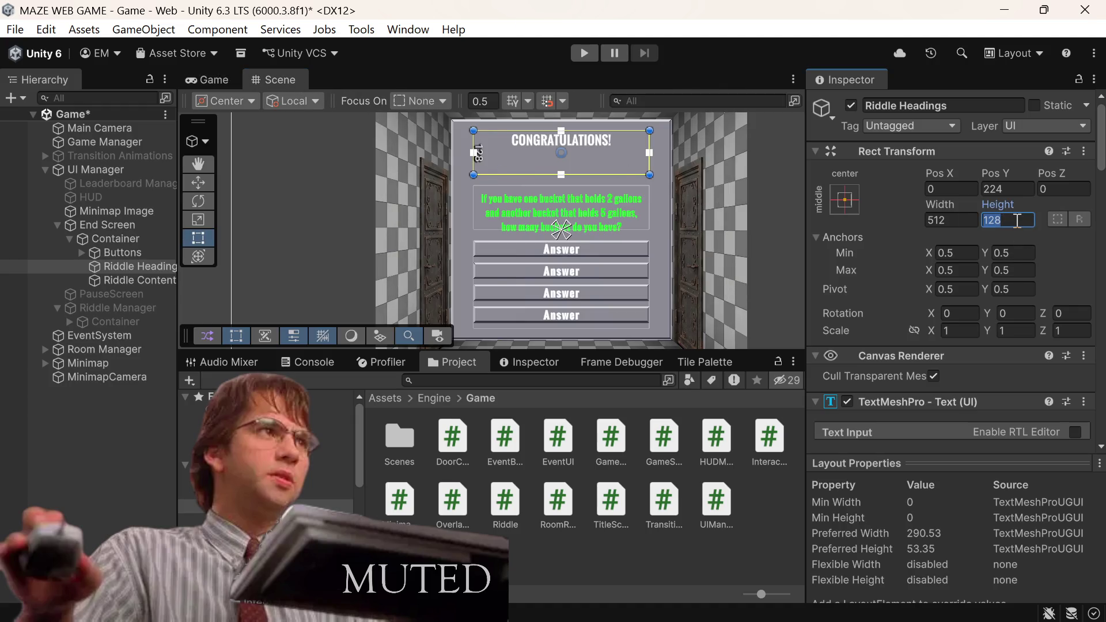
pyautogui.click(1017, 220)
pyautogui.write('/2')
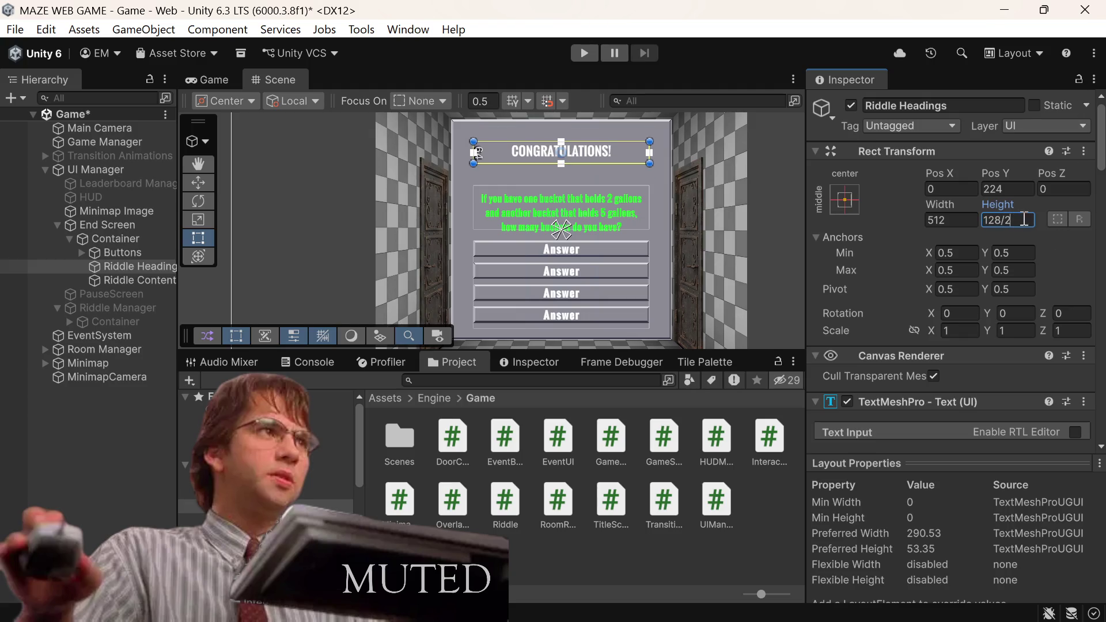
pyautogui.click(1017, 187)
pyautogui.click(1017, 183)
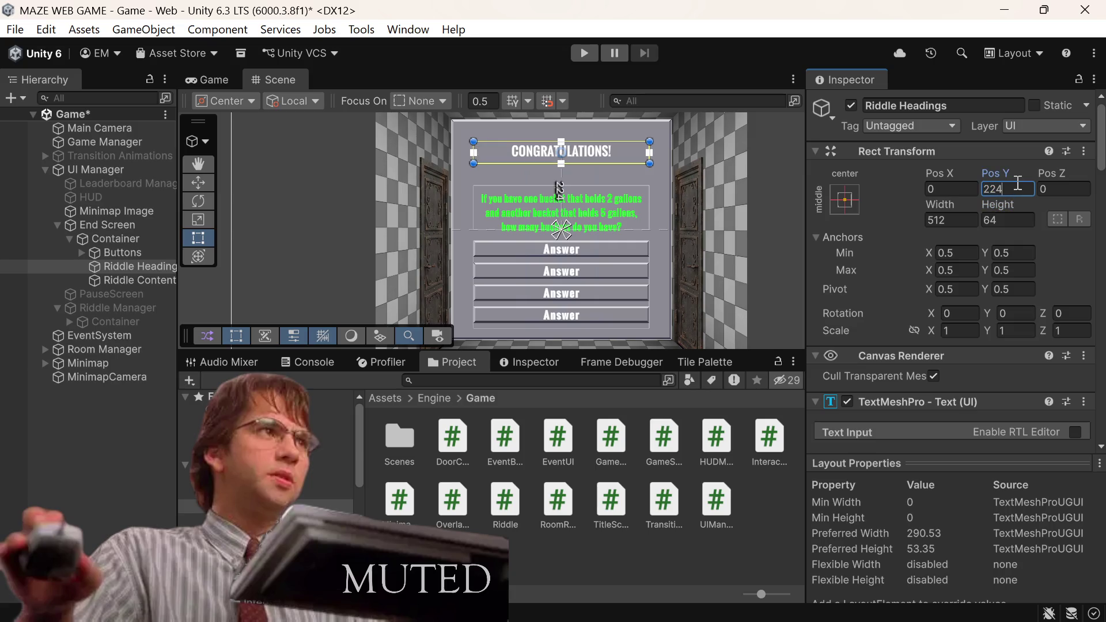
pyautogui.write('+64')
pyautogui.press('BackSpace')
pyautogui.press('BackSpace')
pyautogui.write('32')
pyautogui.press('Return')
pyautogui.hotkey('ctrl', 's')
# Step: Give Riddle Headings the stretch-stretch anchor preset, then select Riddle Content
pyautogui.click(830, 212)
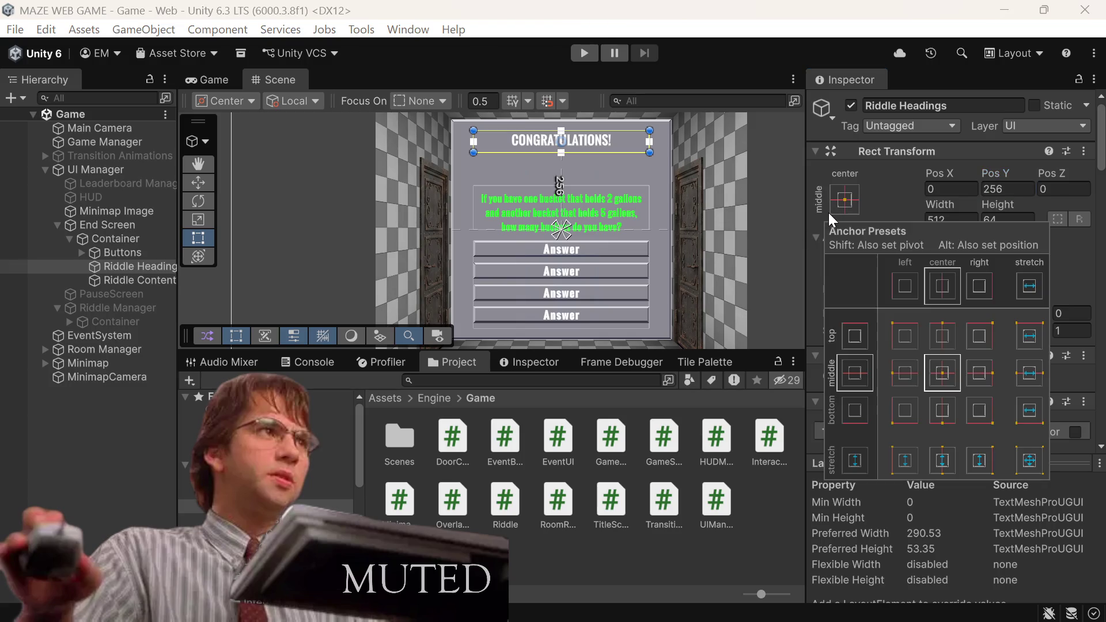
pyautogui.click(1030, 462)
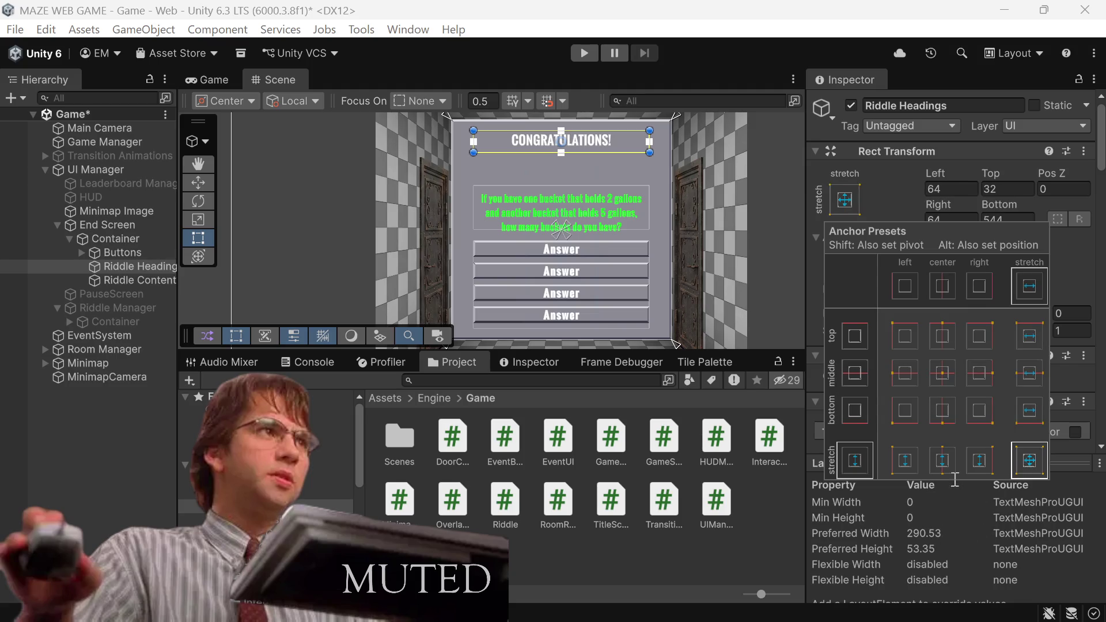
pyautogui.click(899, 193)
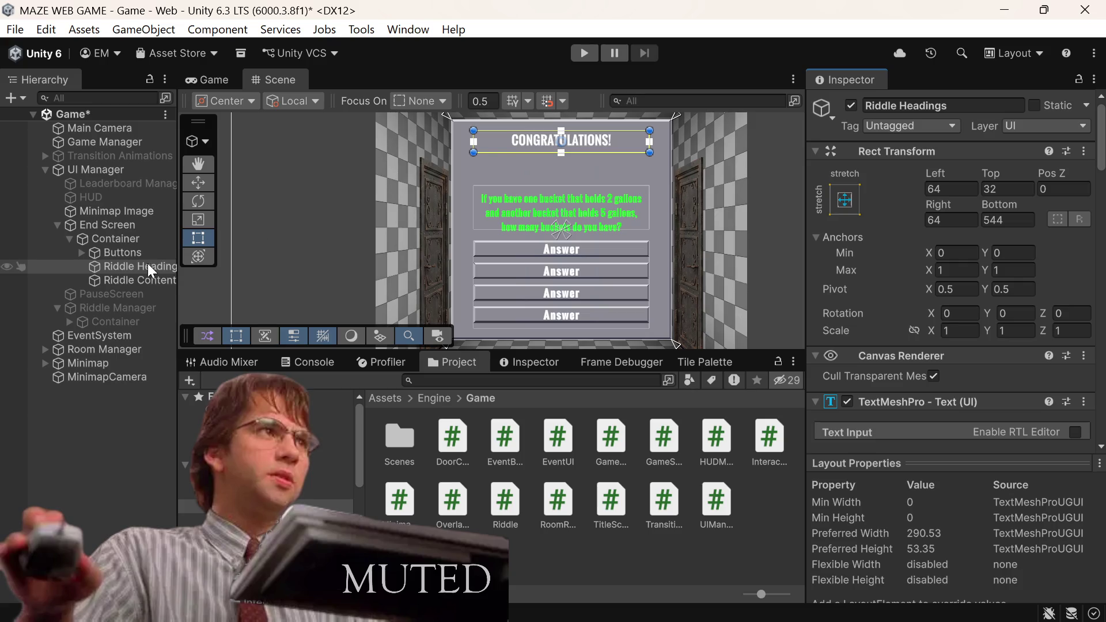
pyautogui.click(124, 281)
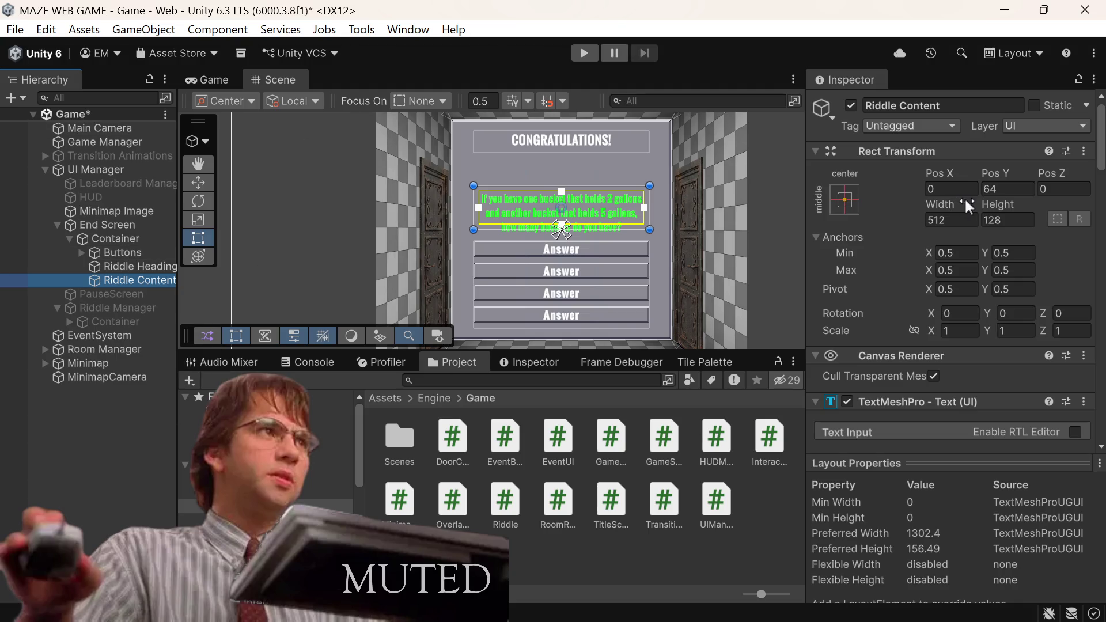
# Step: Double the Riddle Content height to 256 and raise its Pos Y to 128
pyautogui.click(1008, 219)
pyautogui.press('Right')
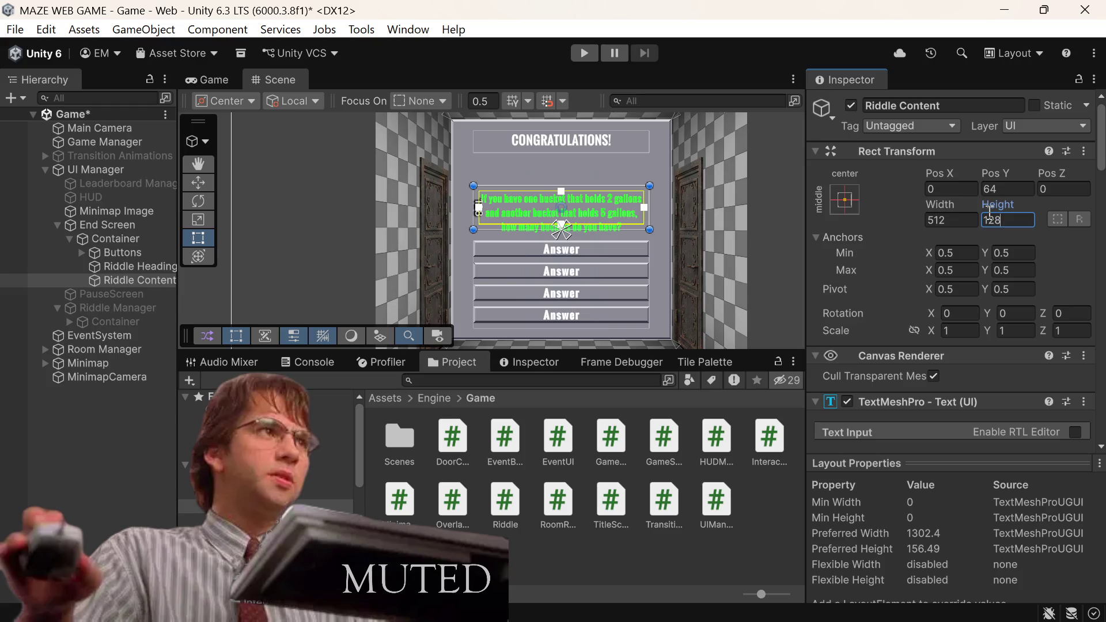
pyautogui.write('*2')
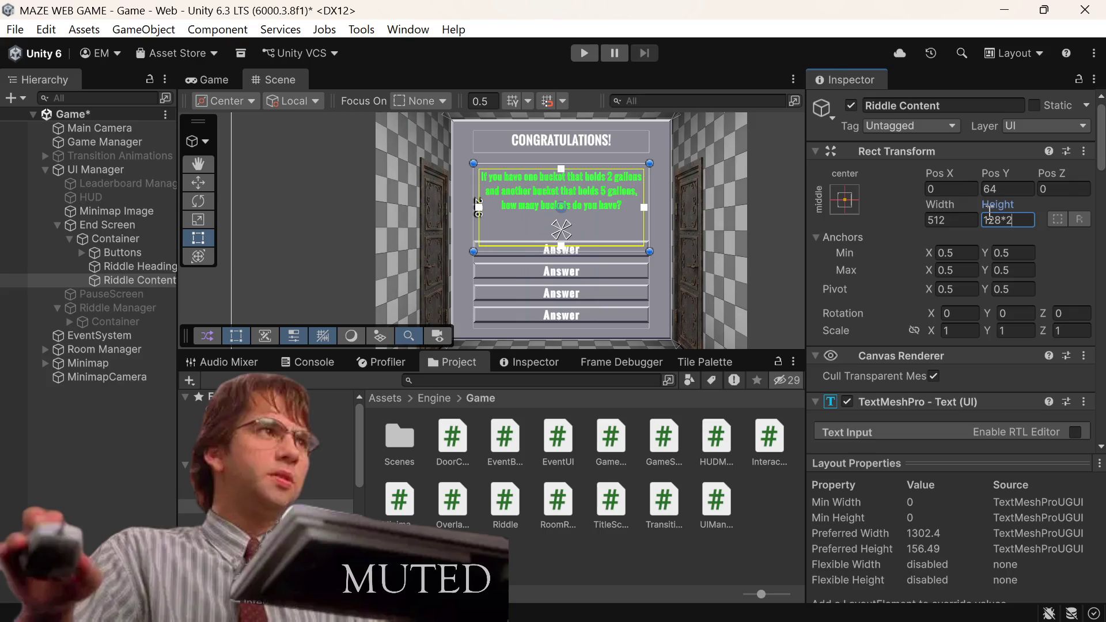
pyautogui.press('Return')
pyautogui.click(1014, 189)
pyautogui.click(1015, 189)
pyautogui.write('+64')
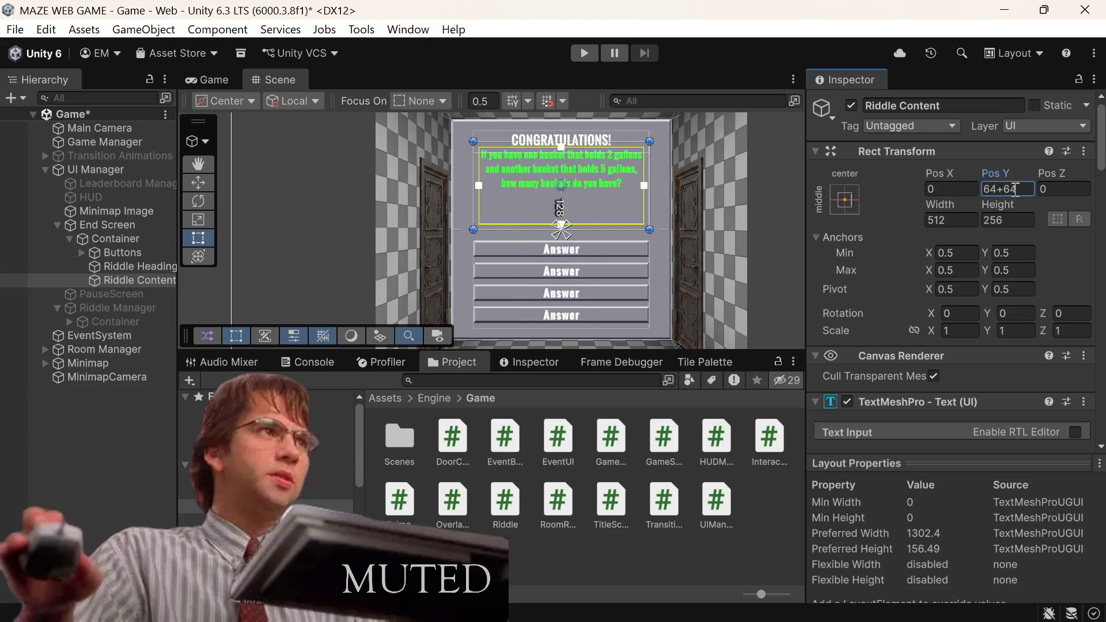
pyautogui.press('Return')
# Step: Reduce the height to 192, set Pos Y to 96, save, and check the Game view
pyautogui.click(1009, 219)
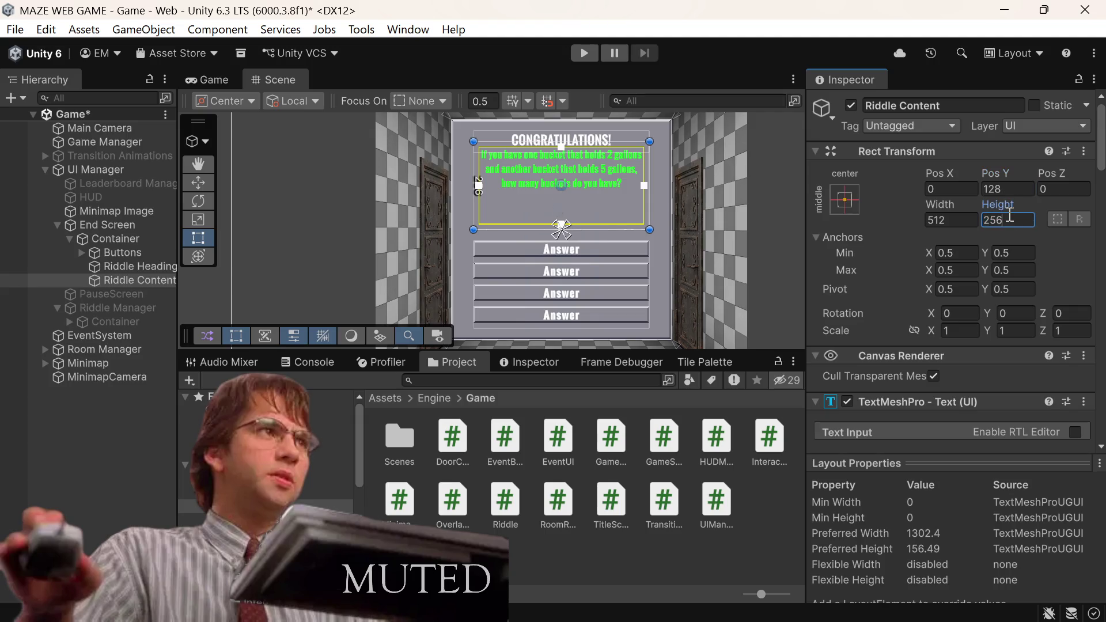
pyautogui.write('-64')
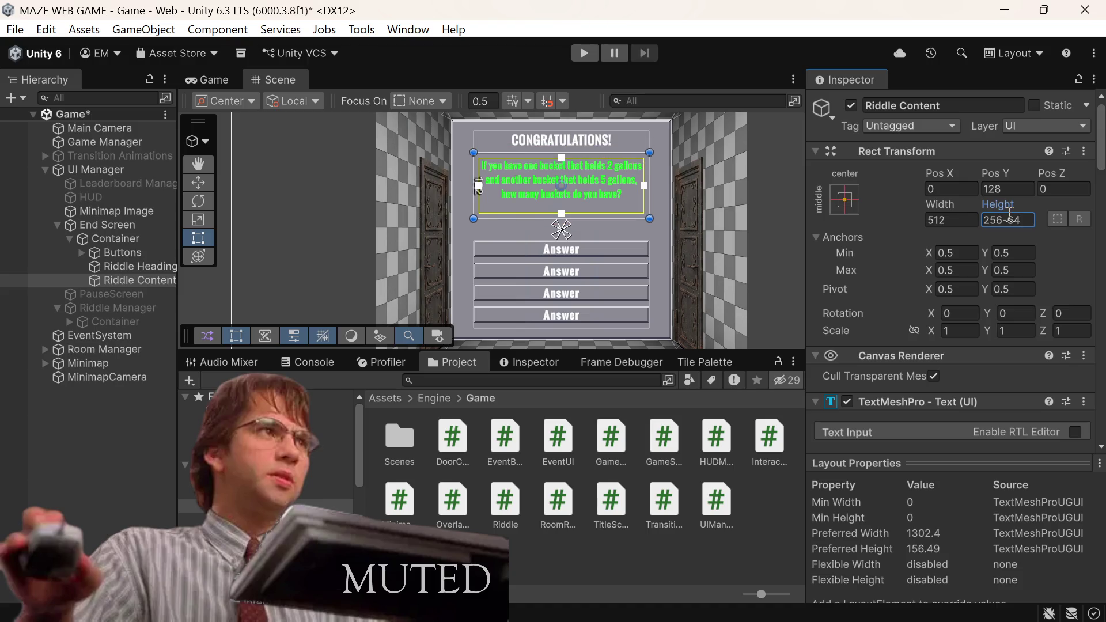
pyautogui.click(1003, 189)
pyautogui.press('BackSpace')
pyautogui.write('-')
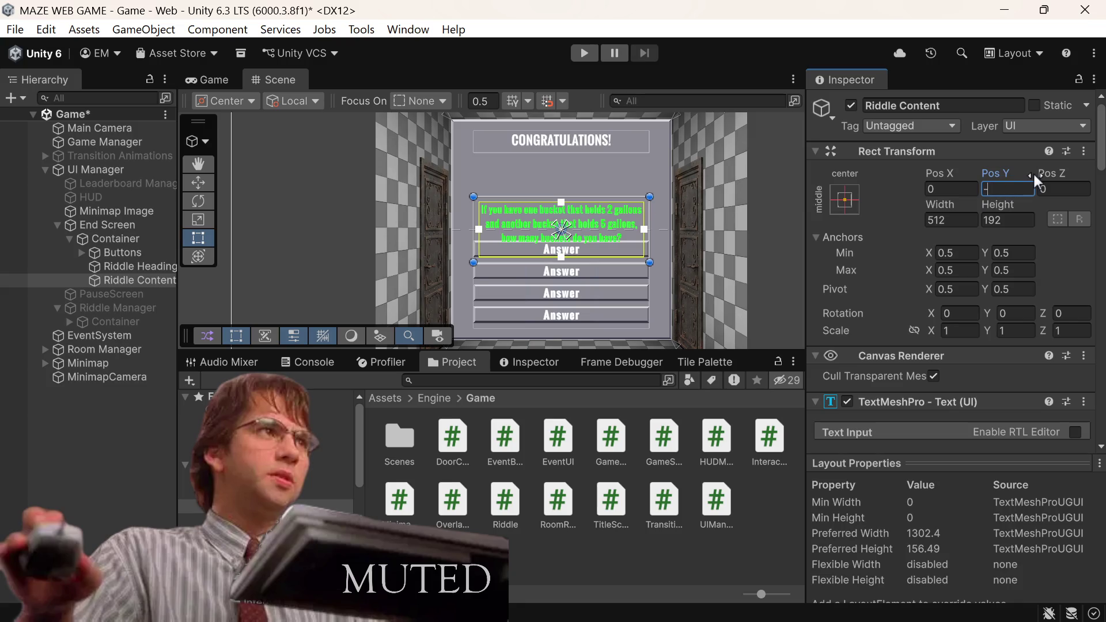
pyautogui.press('Escape')
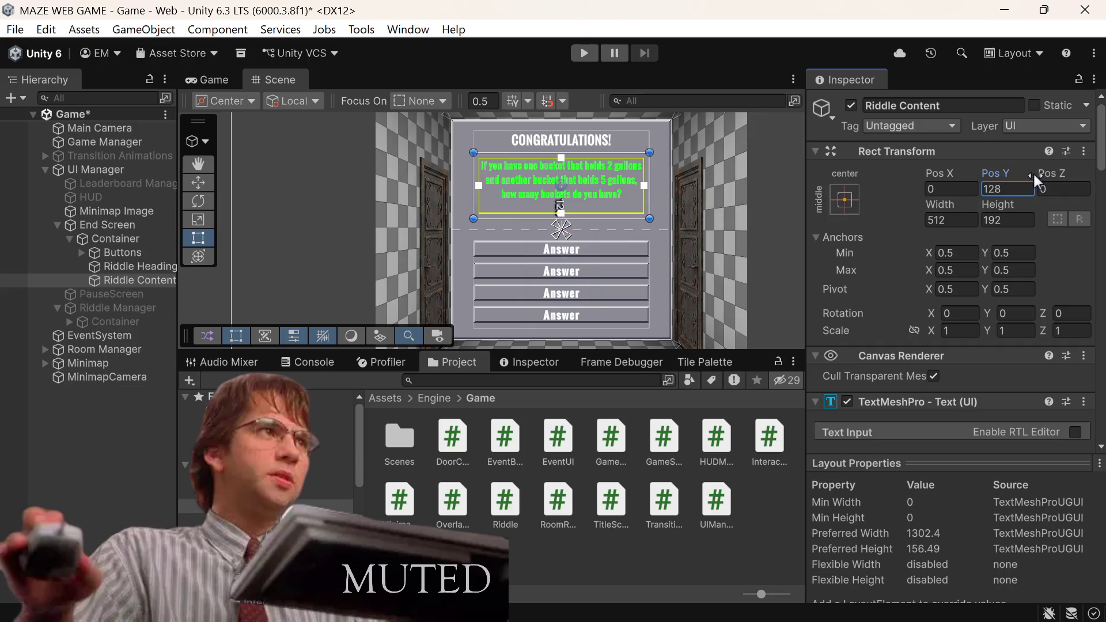
pyautogui.click(1006, 187)
pyautogui.click(1005, 187)
pyautogui.write('-32')
pyautogui.press('Return')
pyautogui.hotkey('ctrl', 's')
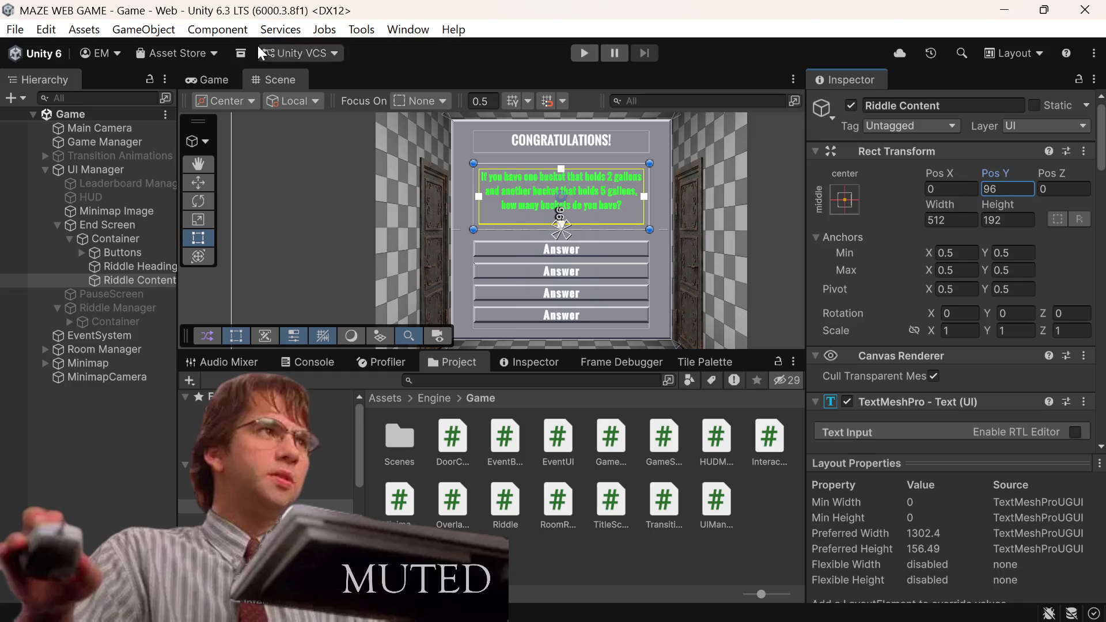
pyautogui.click(218, 78)
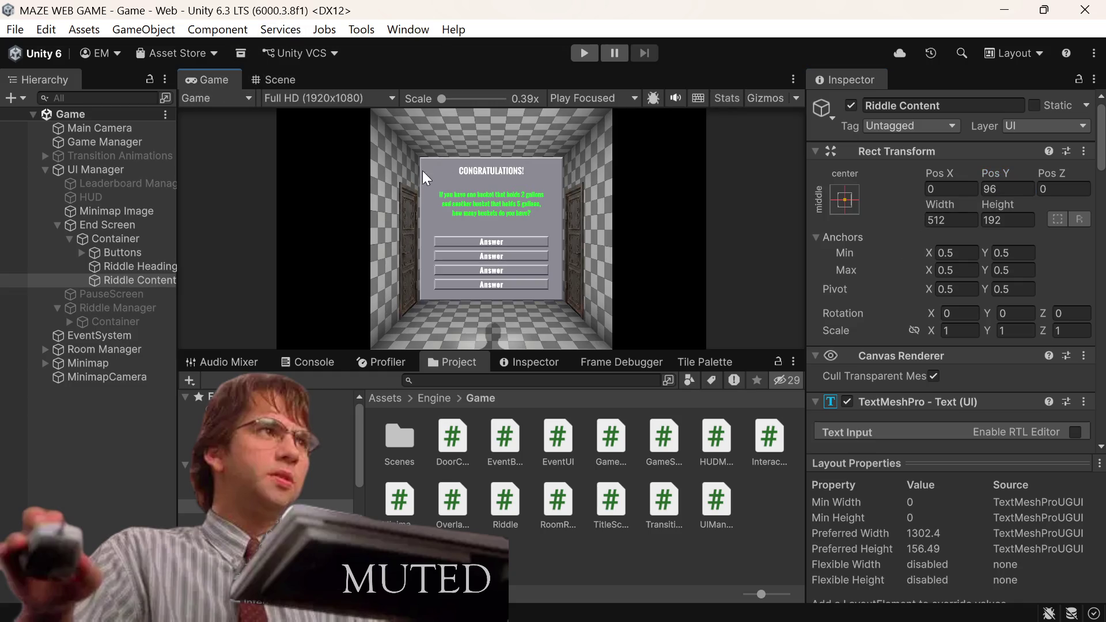
pyautogui.click(275, 79)
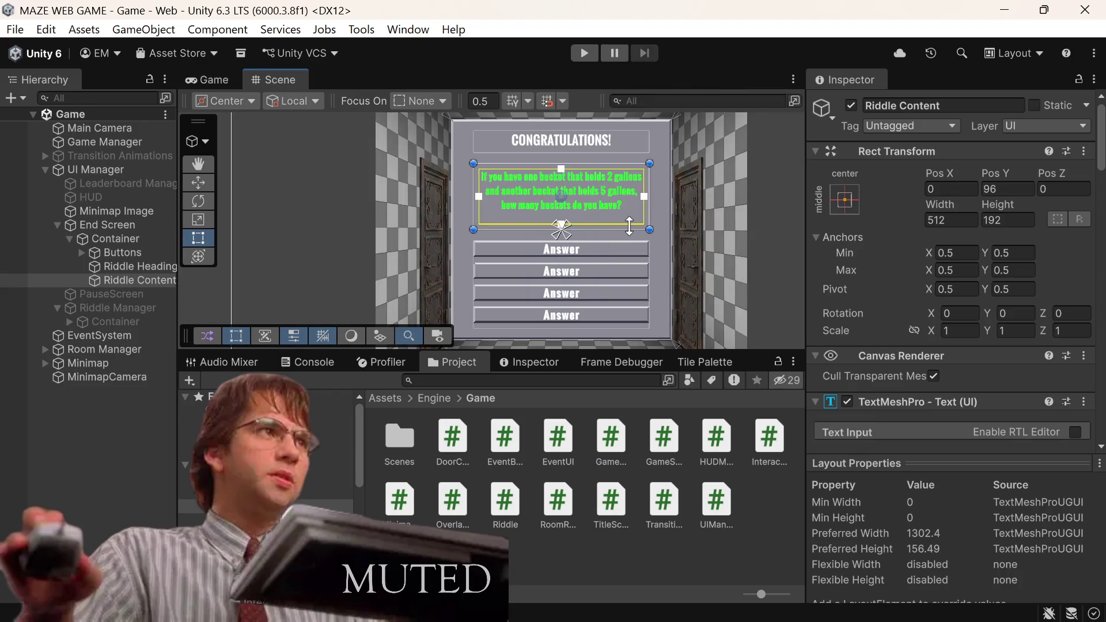
pyautogui.scroll(-5, 974, 315)
# Step: Clear the Riddle Content Text Input and type 'You found CHEESE. Get in your cage'
pyautogui.click(975, 317)
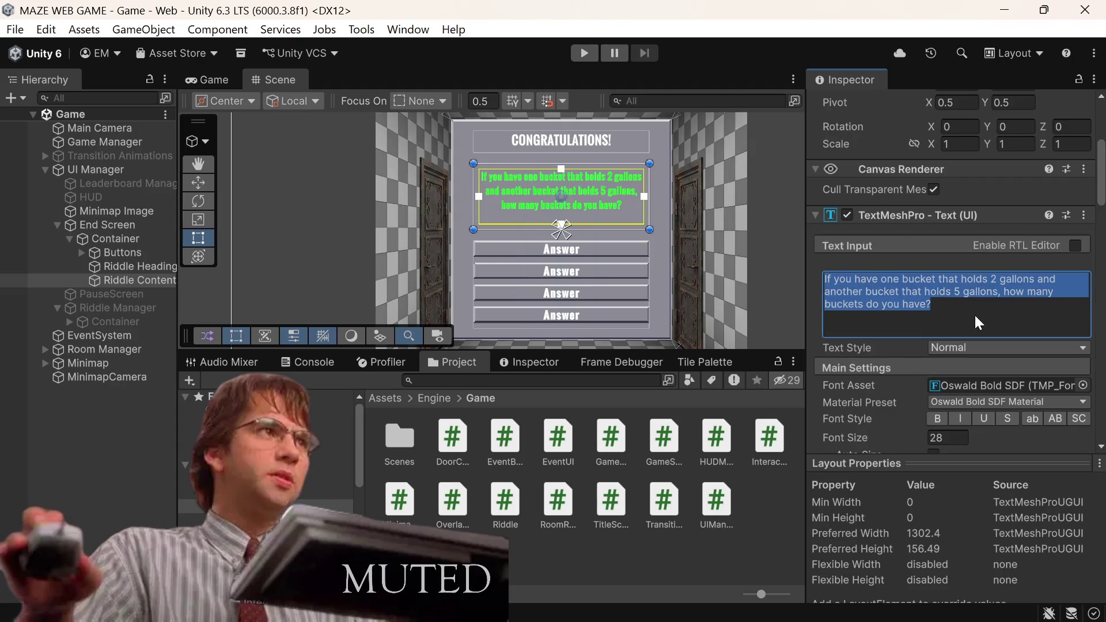
pyautogui.press('BackSpace')
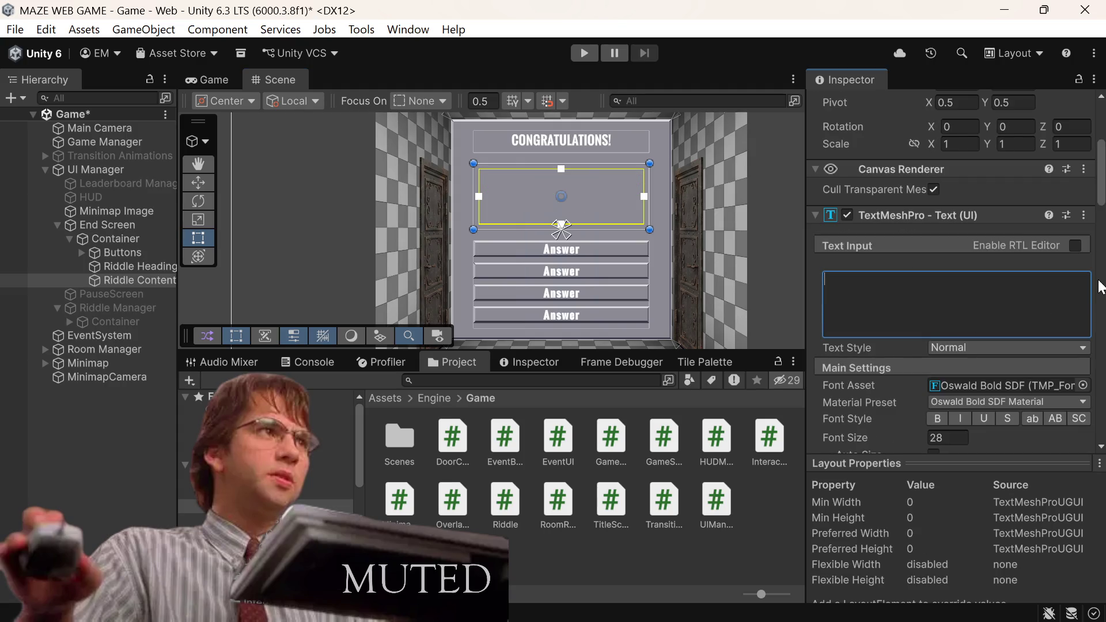
pyautogui.write('yOU')
pyautogui.press('BackSpace')
pyautogui.press('BackSpace')
pyautogui.press('BackSpace')
pyautogui.write('You found cheese')
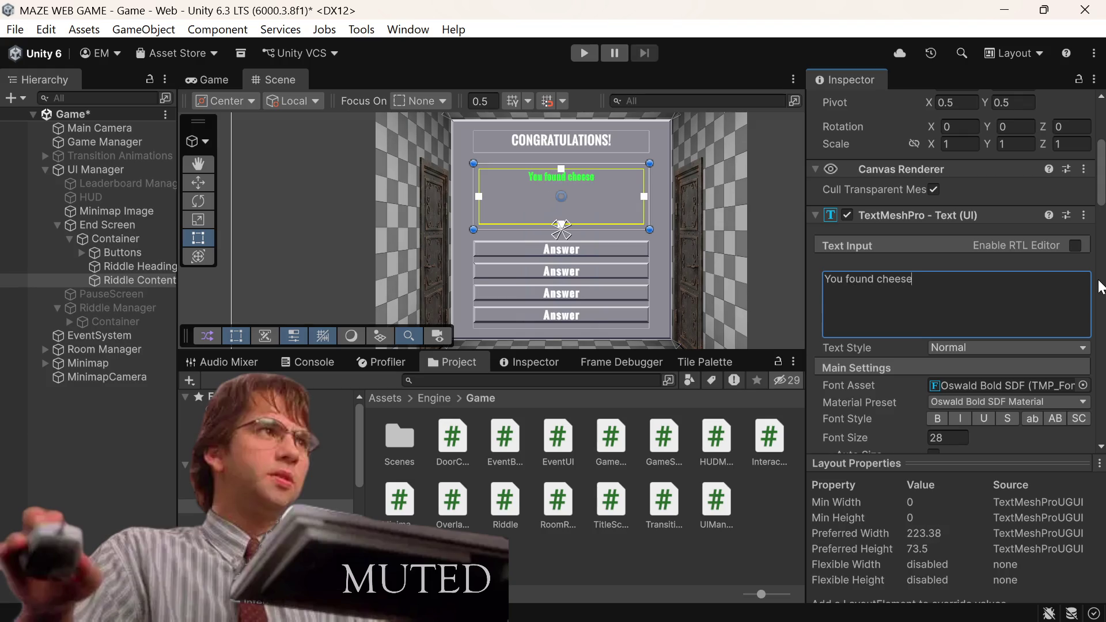
pyautogui.press('BackSpace')
pyautogui.press('BackSpace')
pyautogui.press('BackSpace')
pyautogui.write('CHEESE')
pyautogui.write('.')
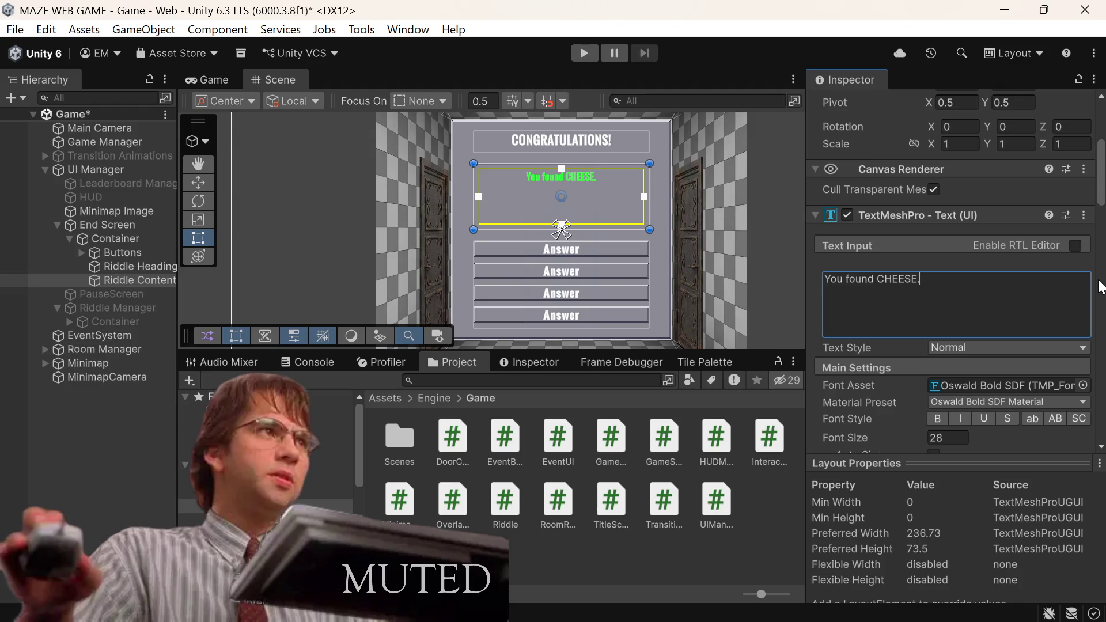
pyautogui.write(' Get in your cag')
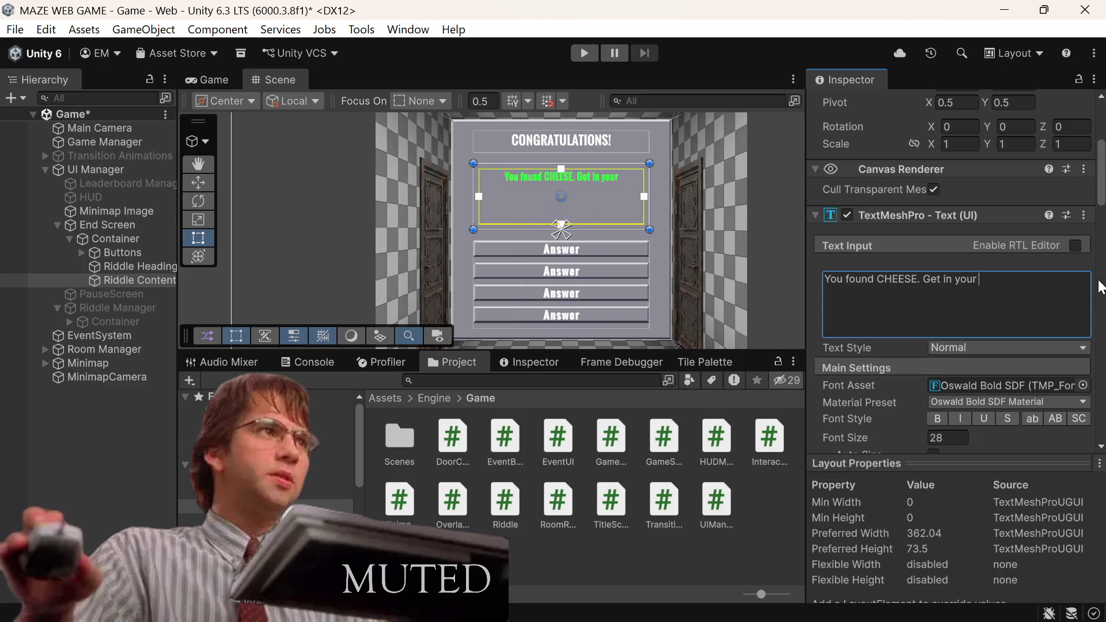
pyautogui.write('e')
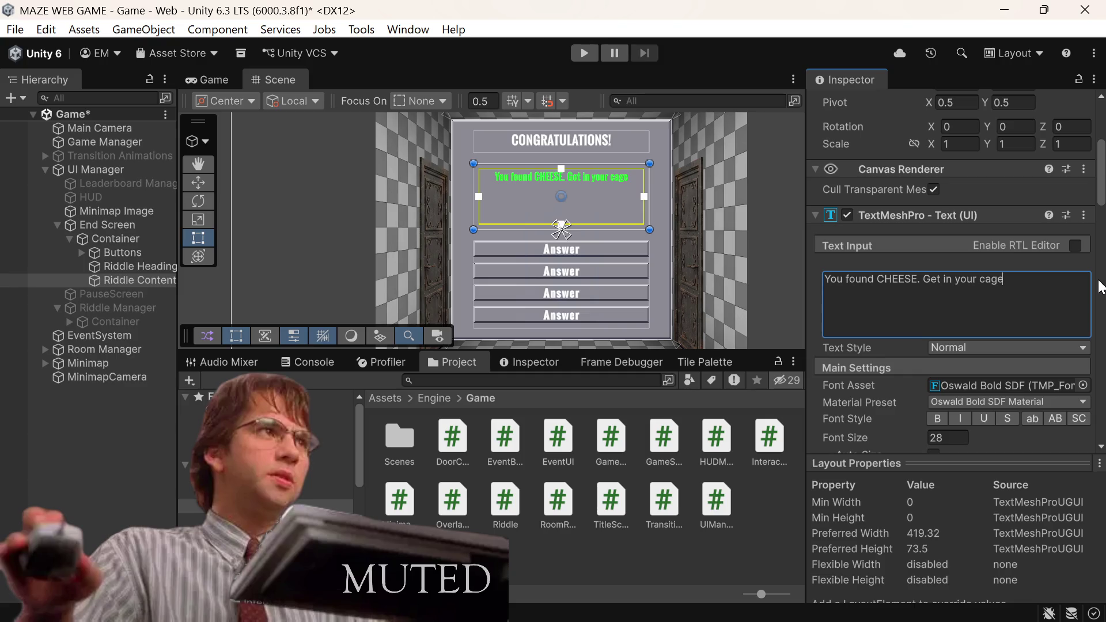
pyautogui.moveTo(552, 620)
# Step: Search Spotify for Red Hot Chili Peppers, then for the song 'dosed'
pyautogui.hotkey('alt', 'Tab')
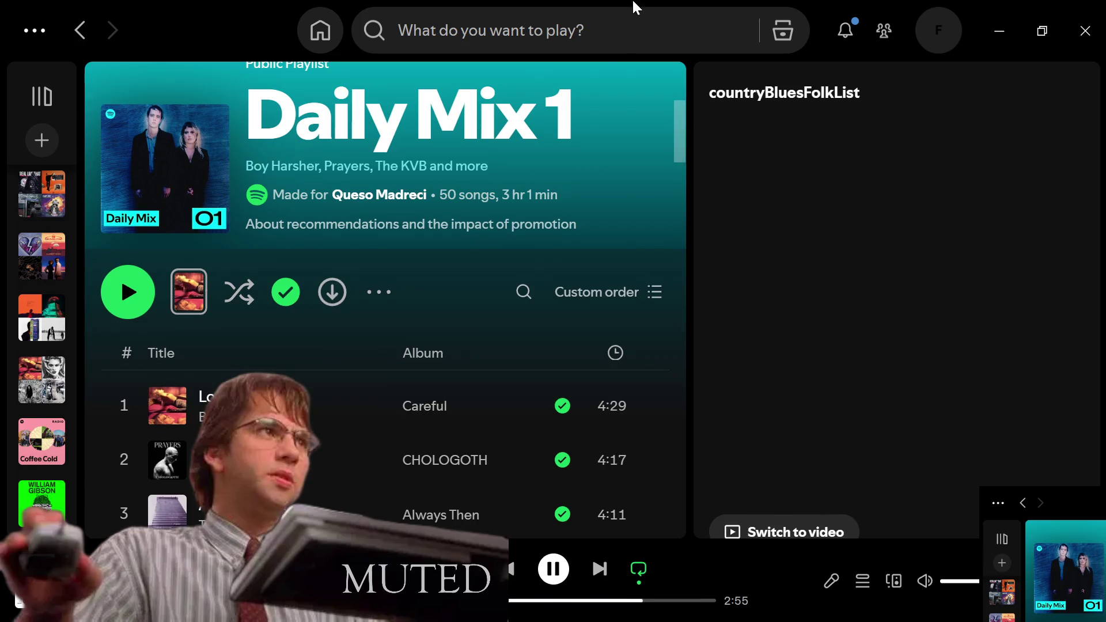
pyautogui.click(570, 46)
pyautogui.write('red hot chill')
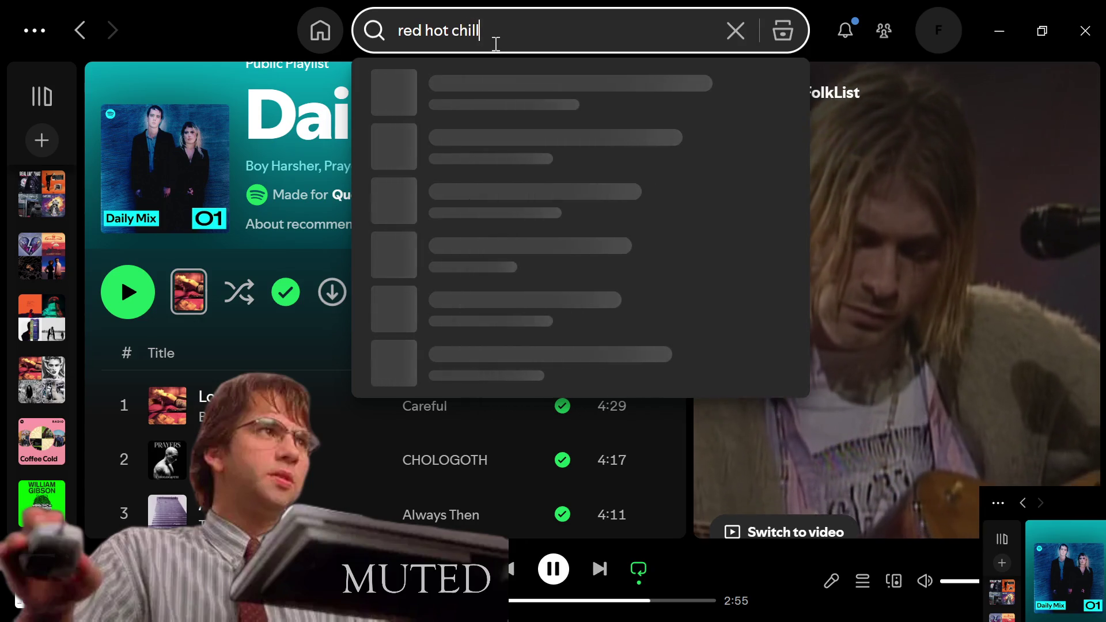
pyautogui.write('i pe')
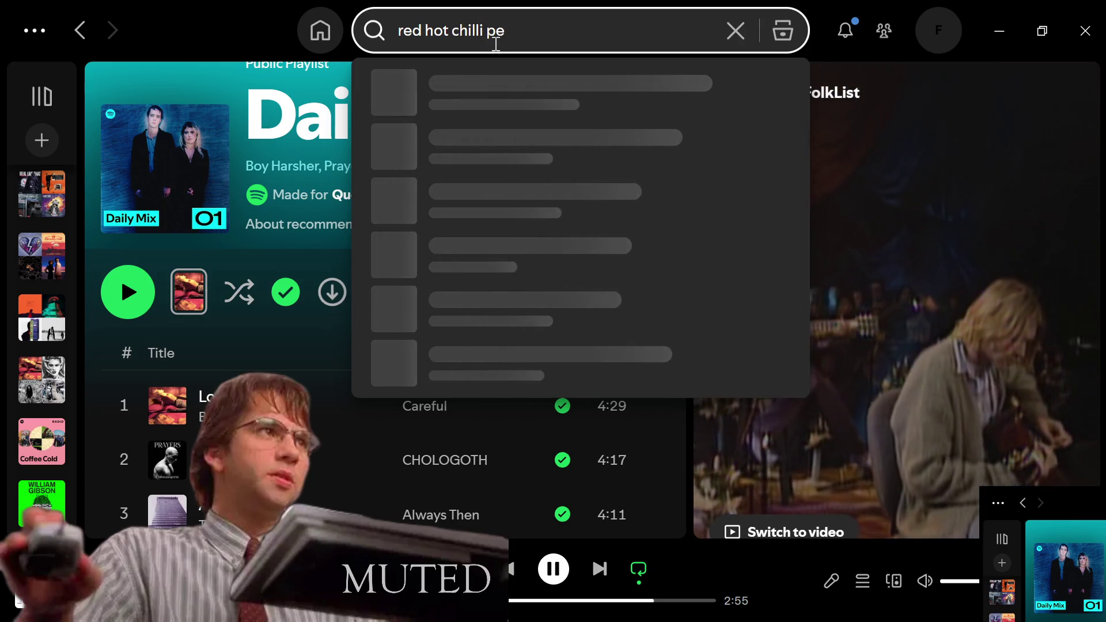
pyautogui.press('BackSpace')
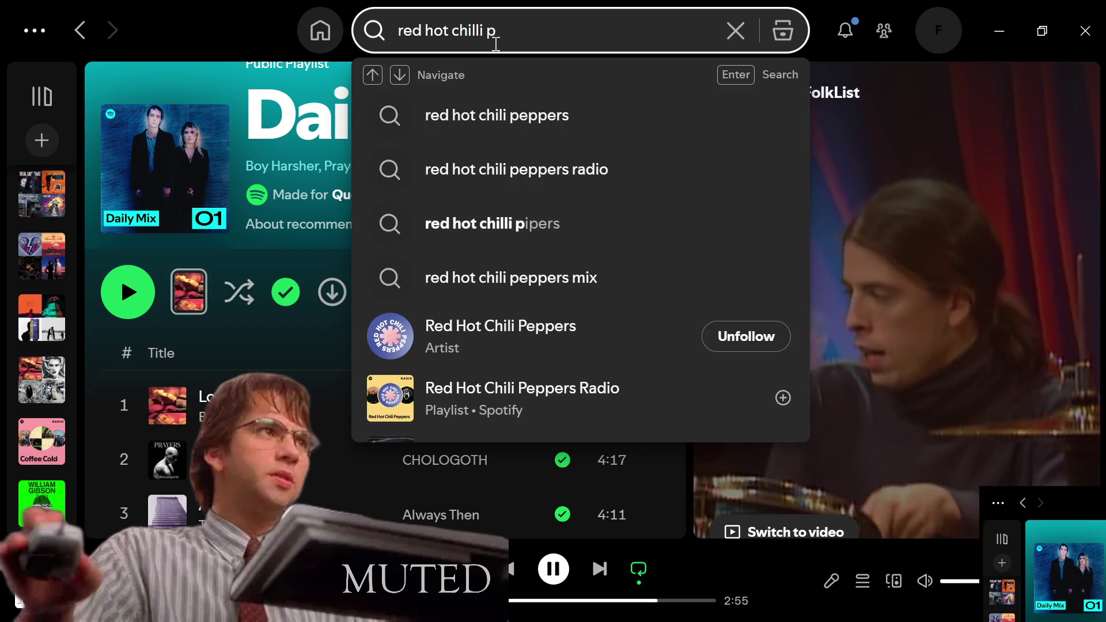
pyautogui.press('BackSpace')
pyautogui.press('BackSpace')
pyautogui.press('BackSpace')
pyautogui.write('i peppe')
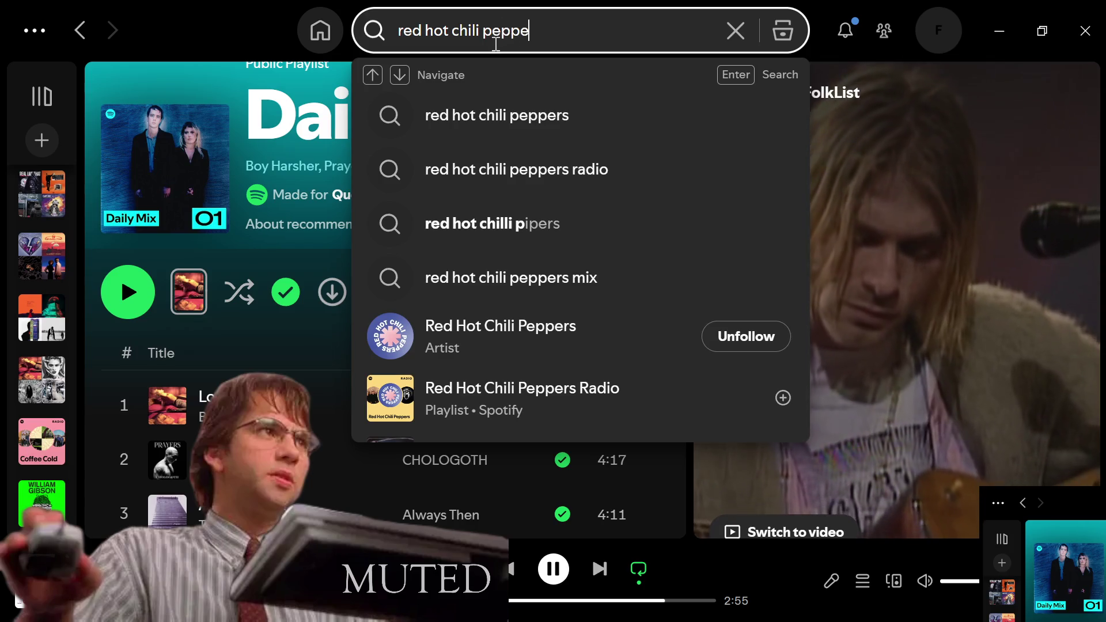
pyautogui.write('rs')
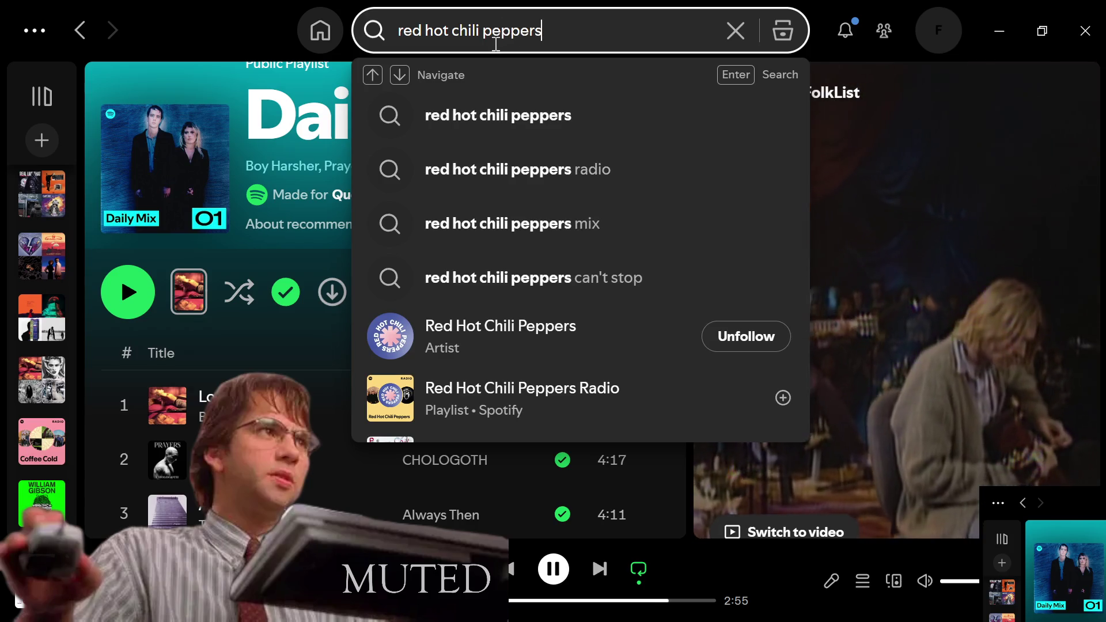
pyautogui.press('Return')
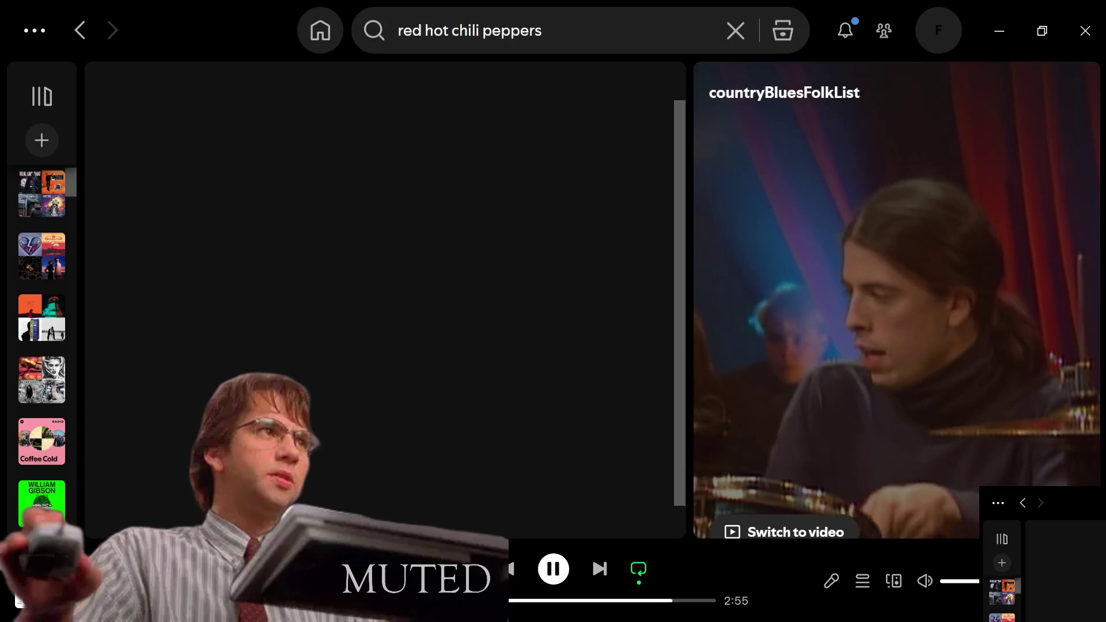
pyautogui.scroll(-4, 380, 369)
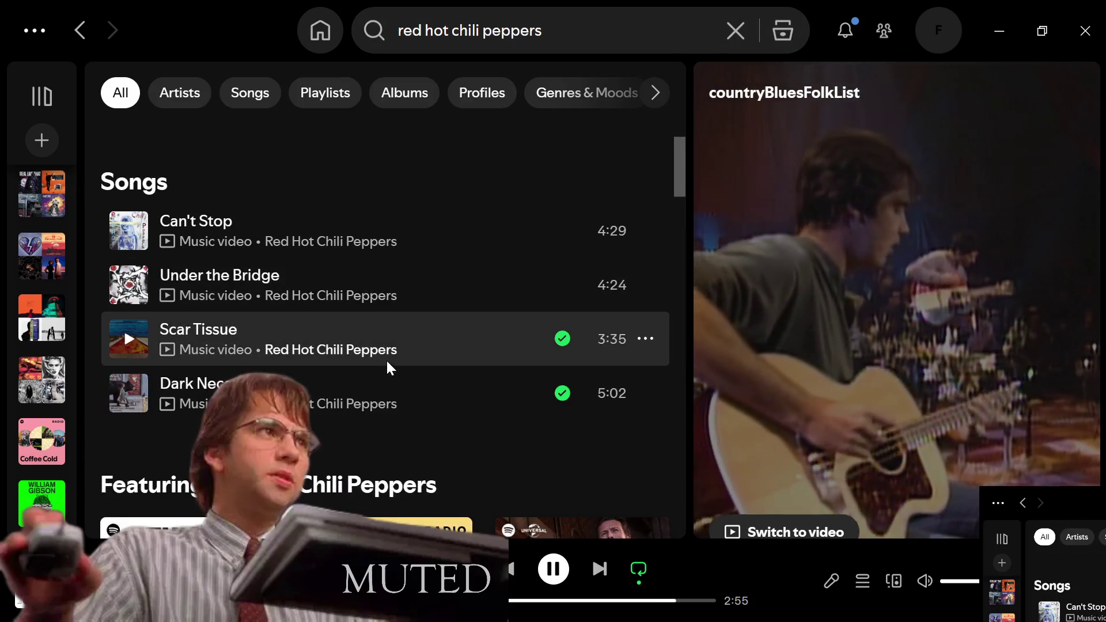
pyautogui.click(567, 30)
pyautogui.write('d')
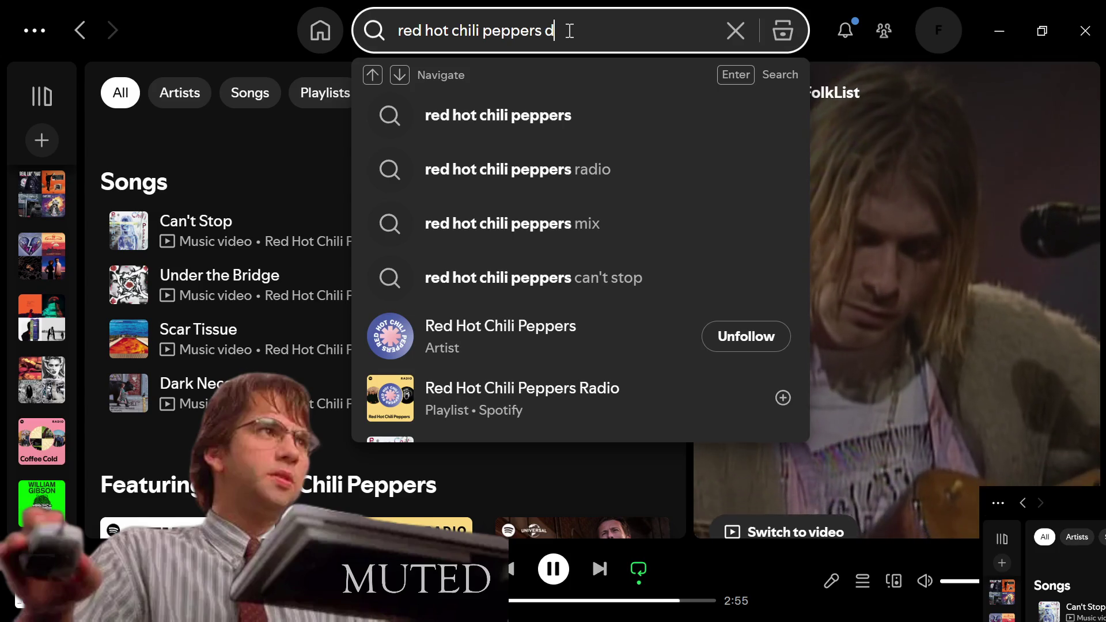
pyautogui.write('osed')
pyautogui.press('Return')
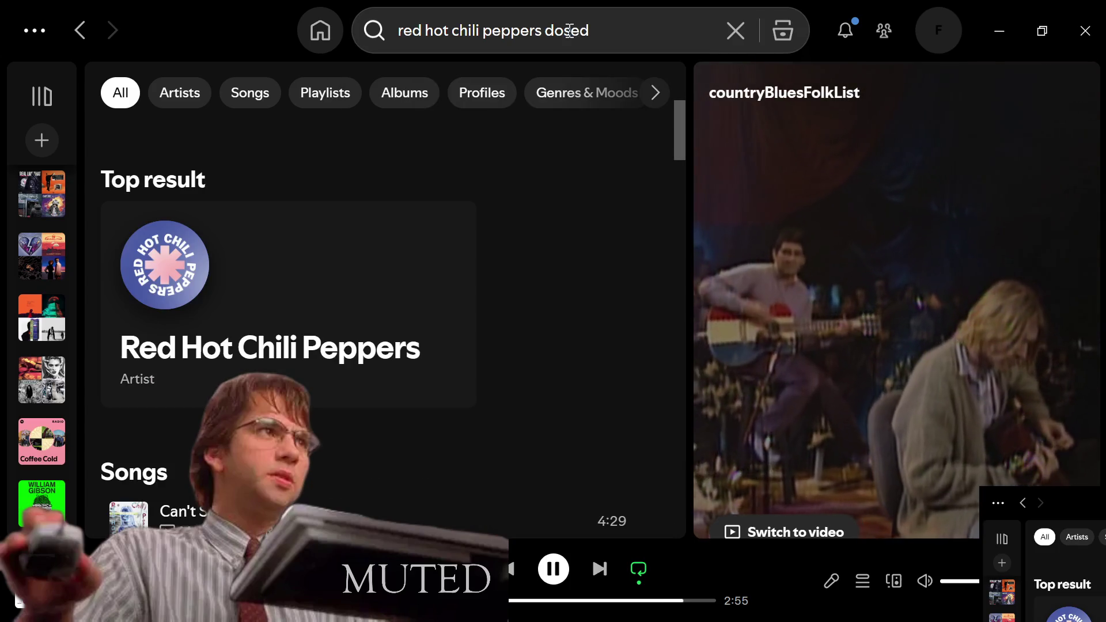
pyautogui.scroll(-3, 438, 259)
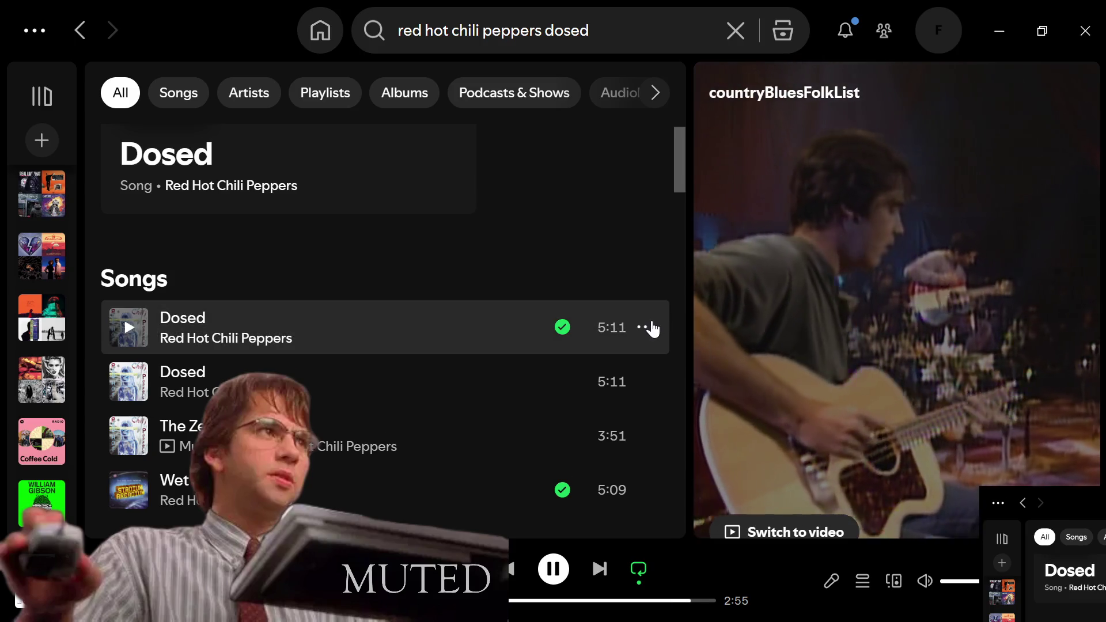
# Step: Add Dosed to the queue, skip ahead to it, and minimise Spotify
pyautogui.click(645, 327)
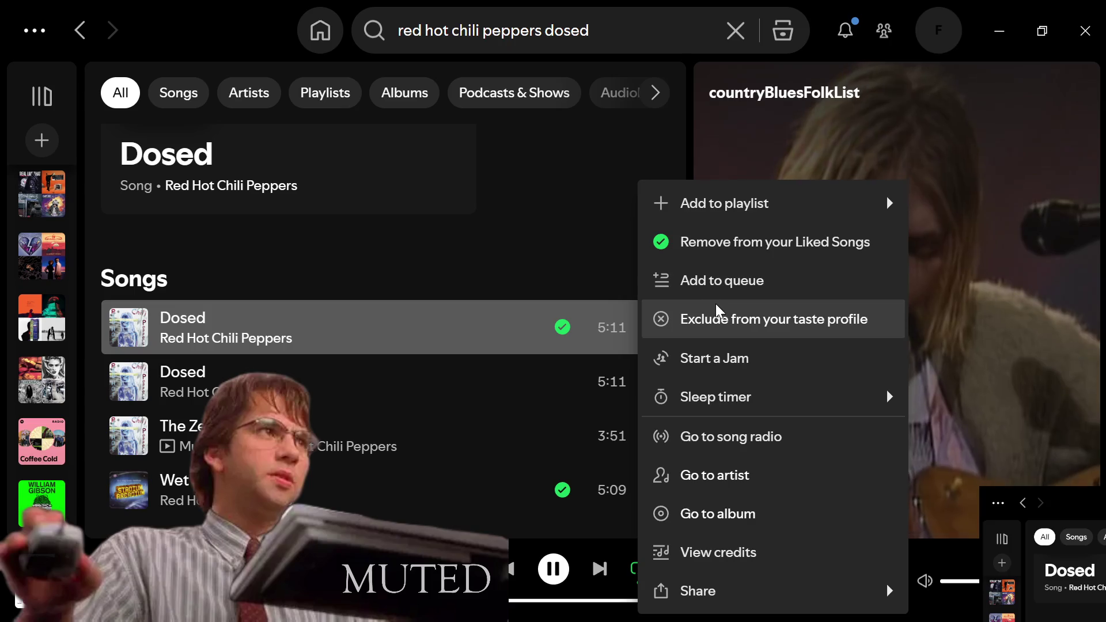
pyautogui.click(747, 286)
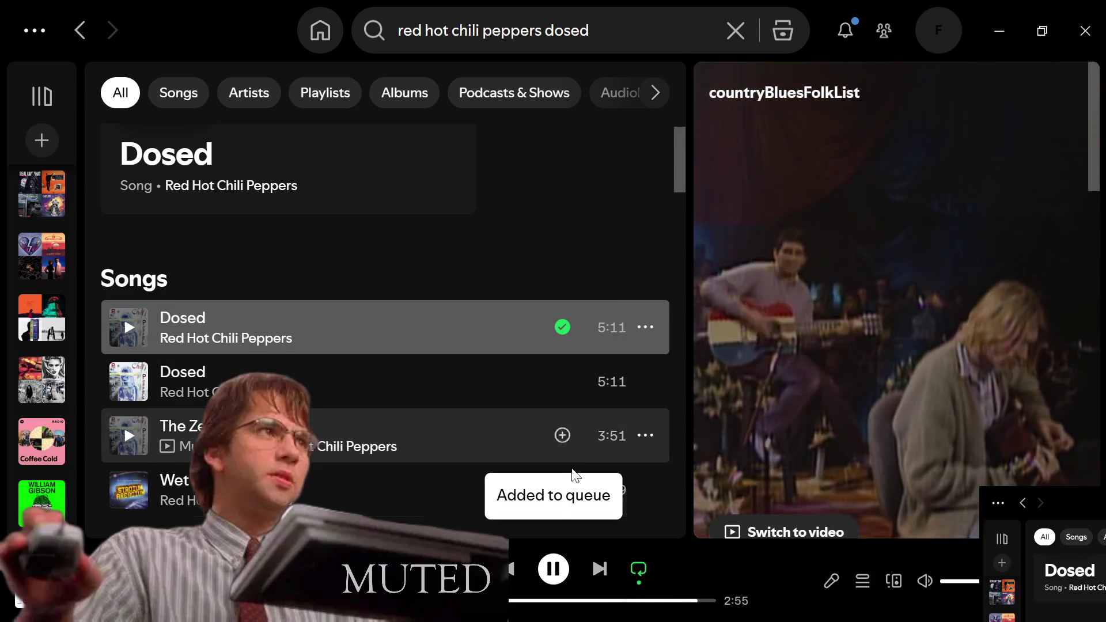
pyautogui.click(599, 569)
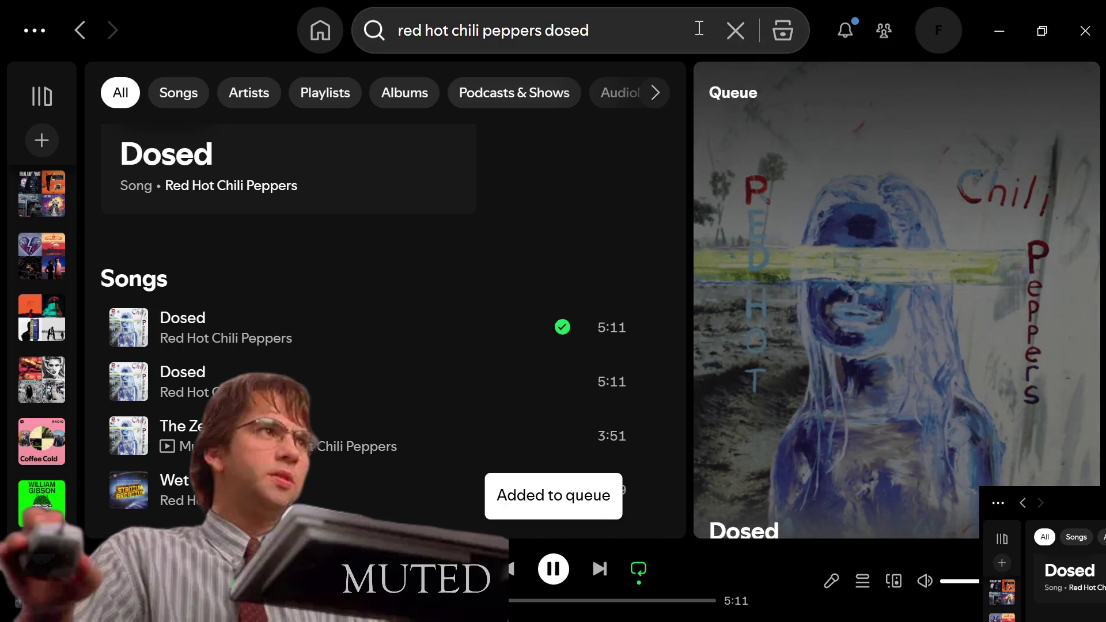
pyautogui.click(735, 30)
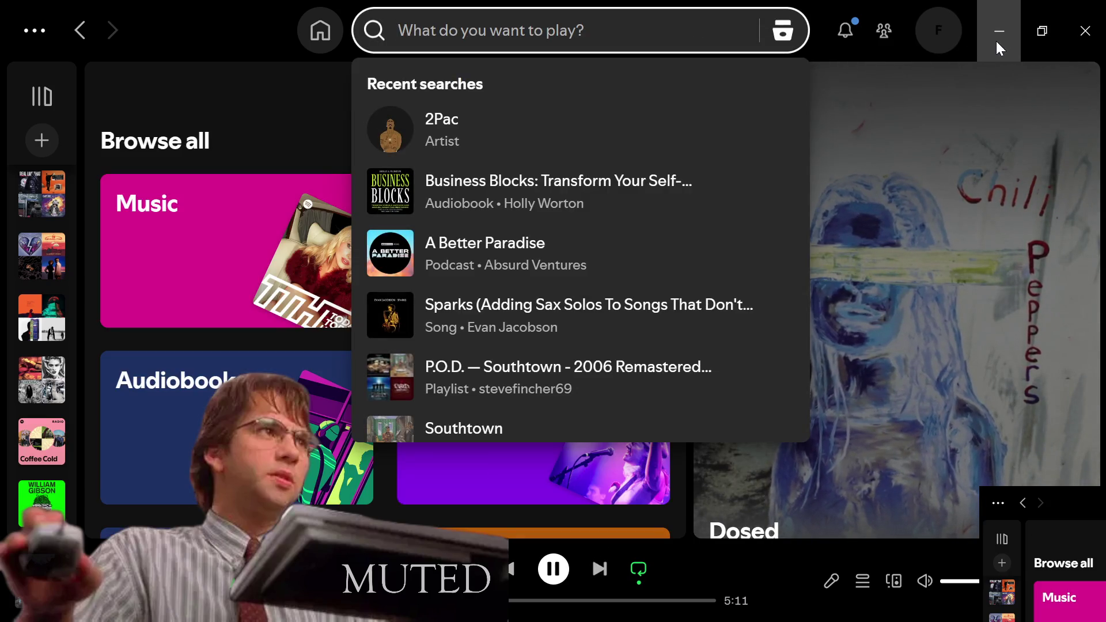
pyautogui.click(997, 42)
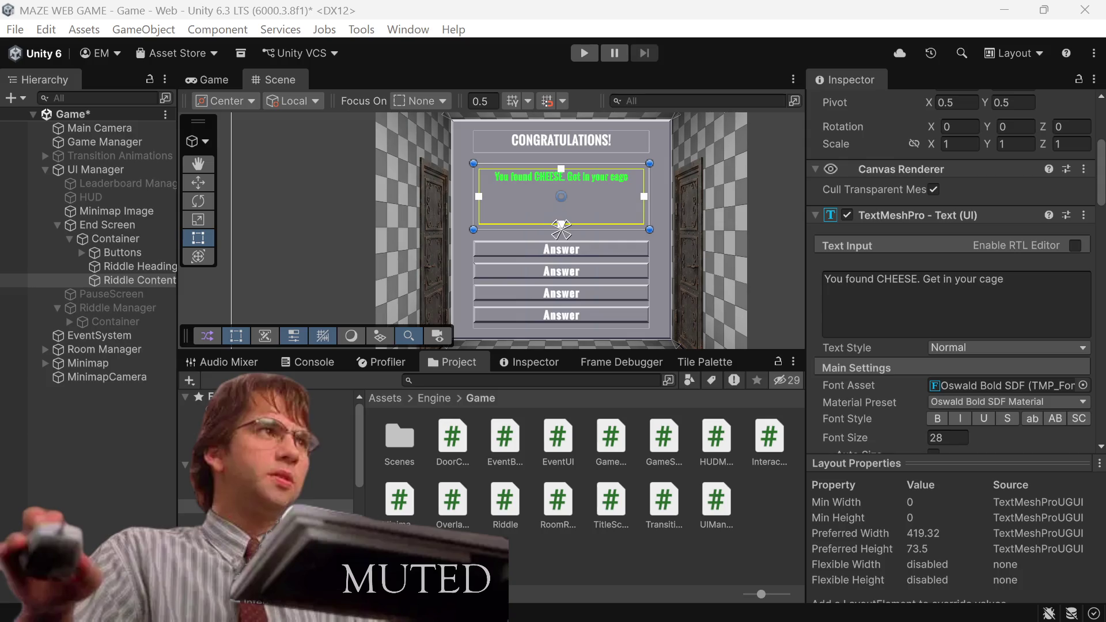
pyautogui.click(908, 320)
pyautogui.click(908, 320)
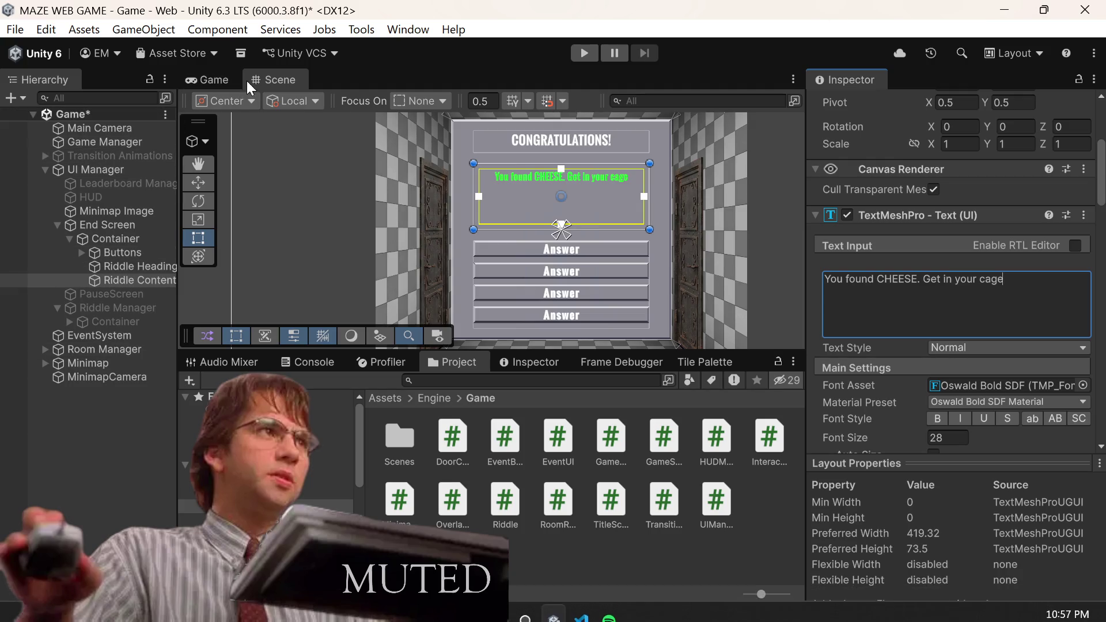
pyautogui.click(209, 75)
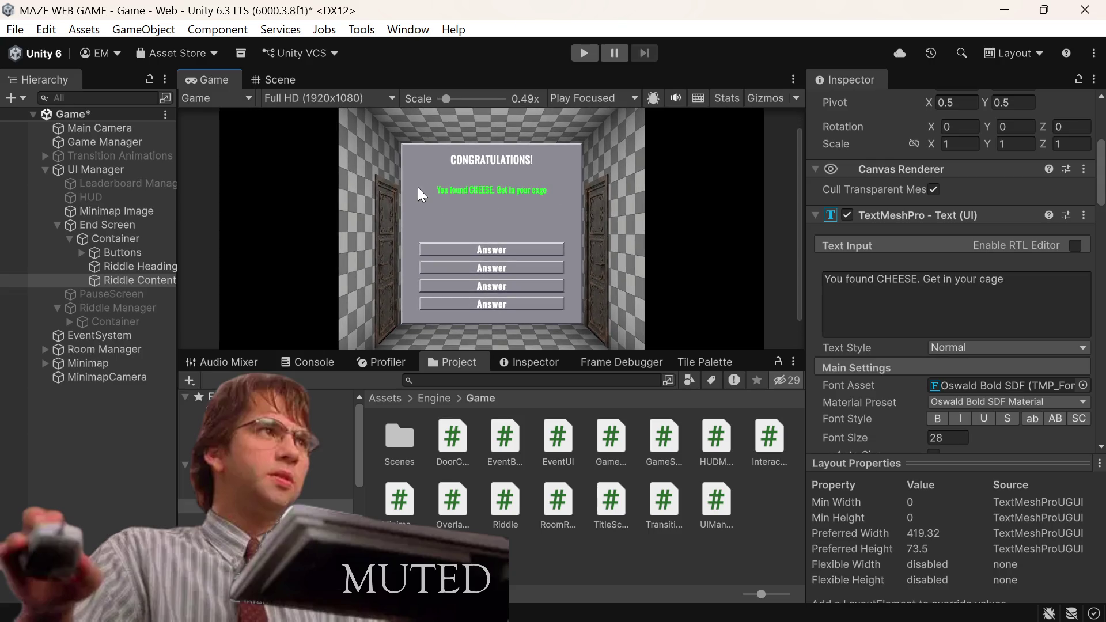
# Step: Expand Buttons, select the third and fourth Button objects, and bring up their context menu
pyautogui.click(81, 253)
pyautogui.click(139, 307)
pyautogui.keyDown('ctrl'); pyautogui.click(140, 301); pyautogui.keyUp('ctrl')
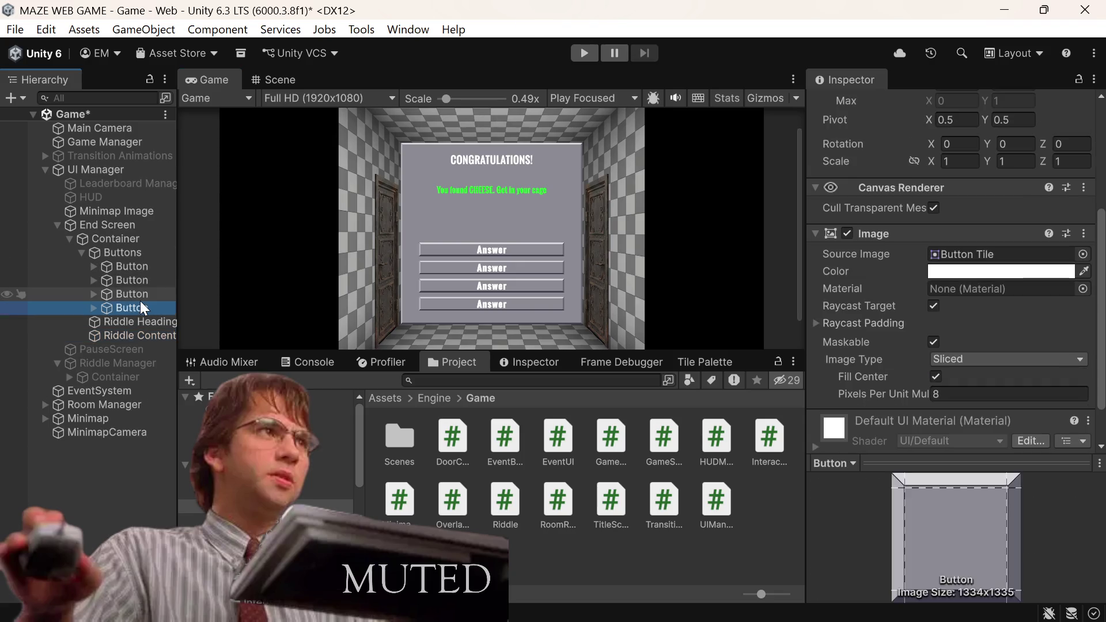
pyautogui.rightClick(140, 301)
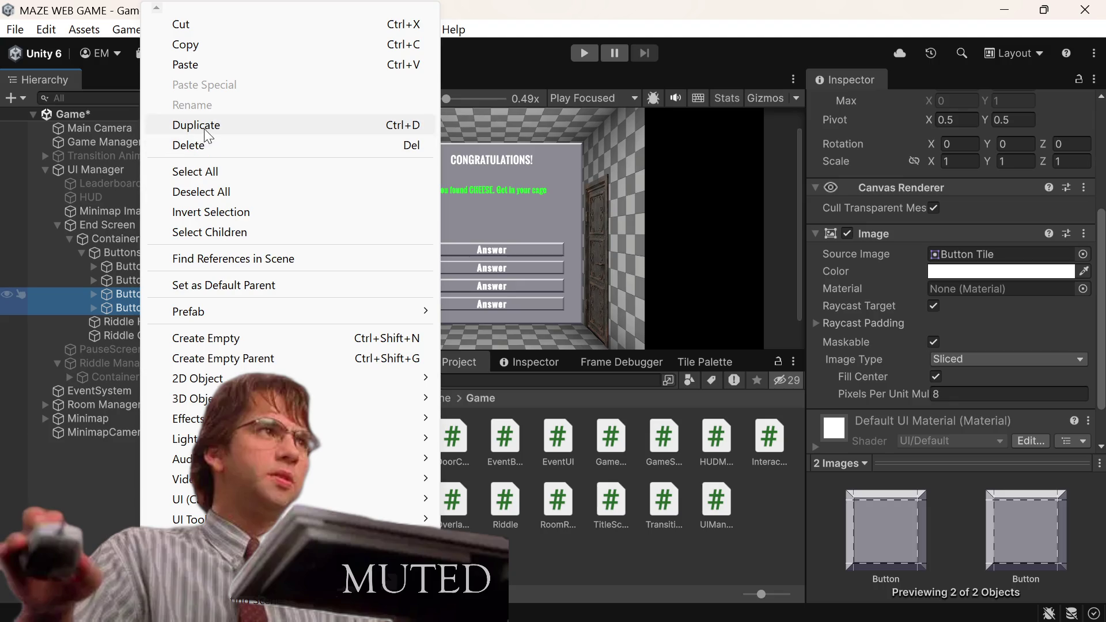
# Step: Deactivate the third and fourth Button objects and go back to the Scene view
pyautogui.click(869, 136)
pyautogui.scroll(4, 869, 136)
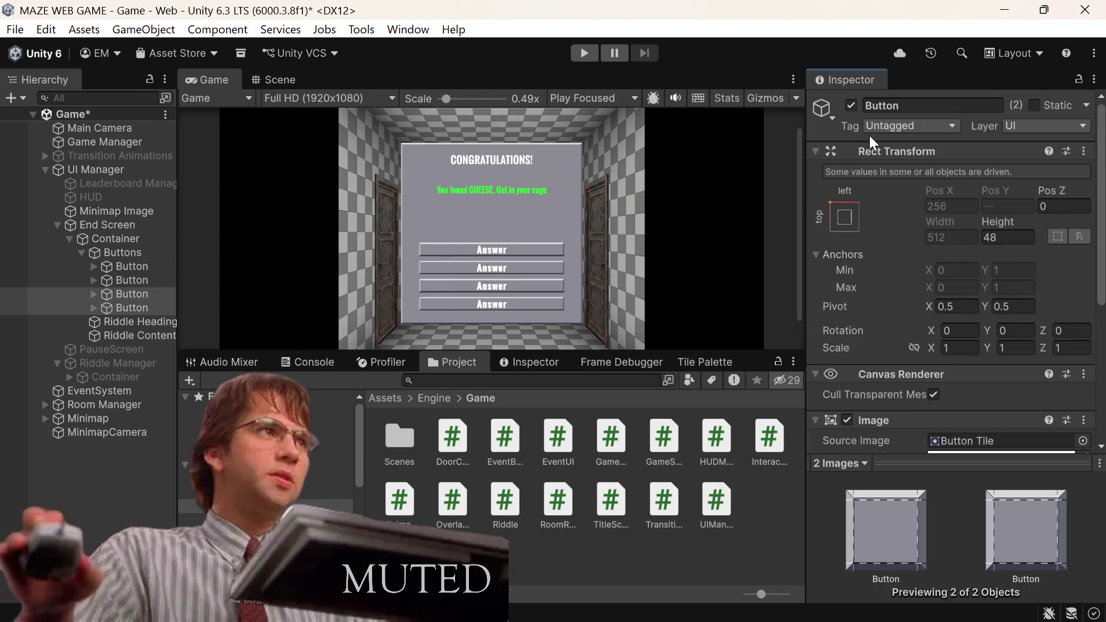
pyautogui.click(850, 104)
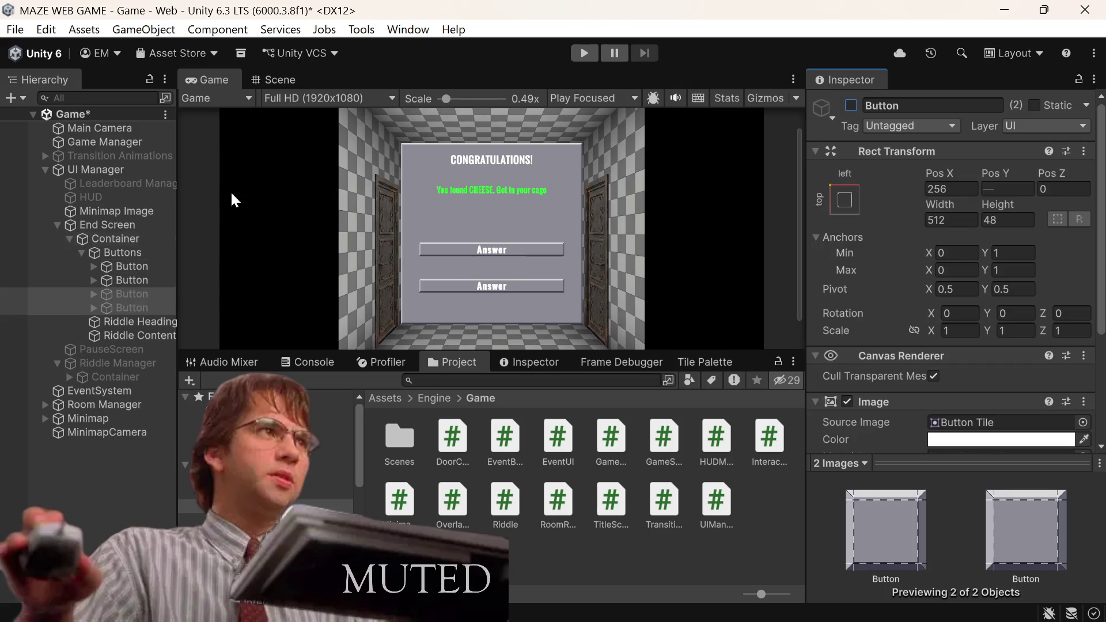
pyautogui.click(280, 81)
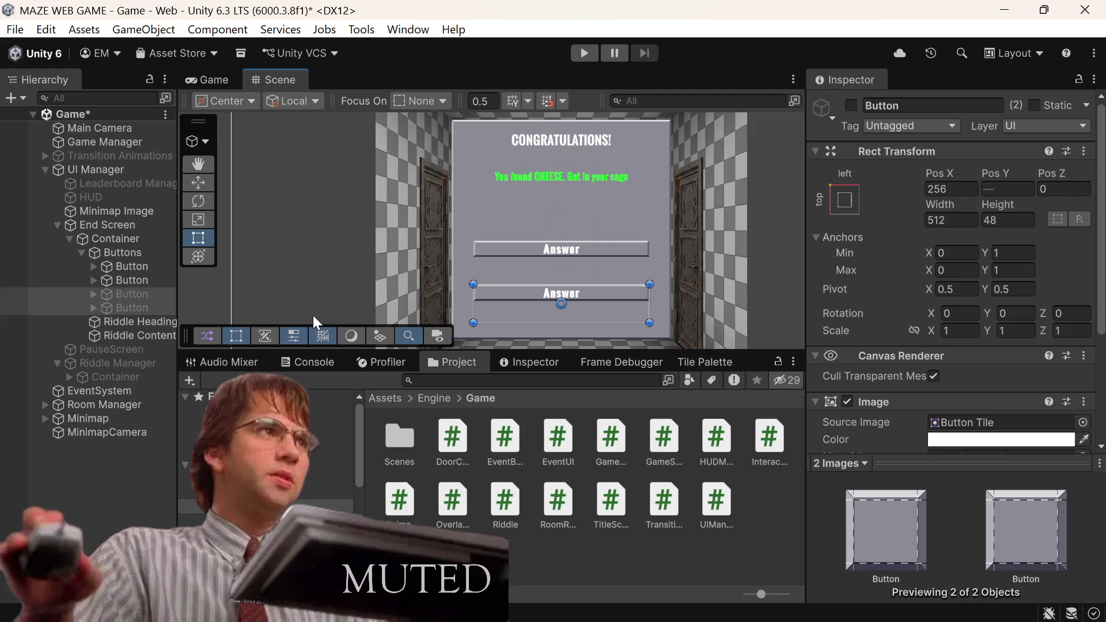
# Step: Set the Buttons container's Pos Y to 0 and halve its Height to 128
pyautogui.click(122, 252)
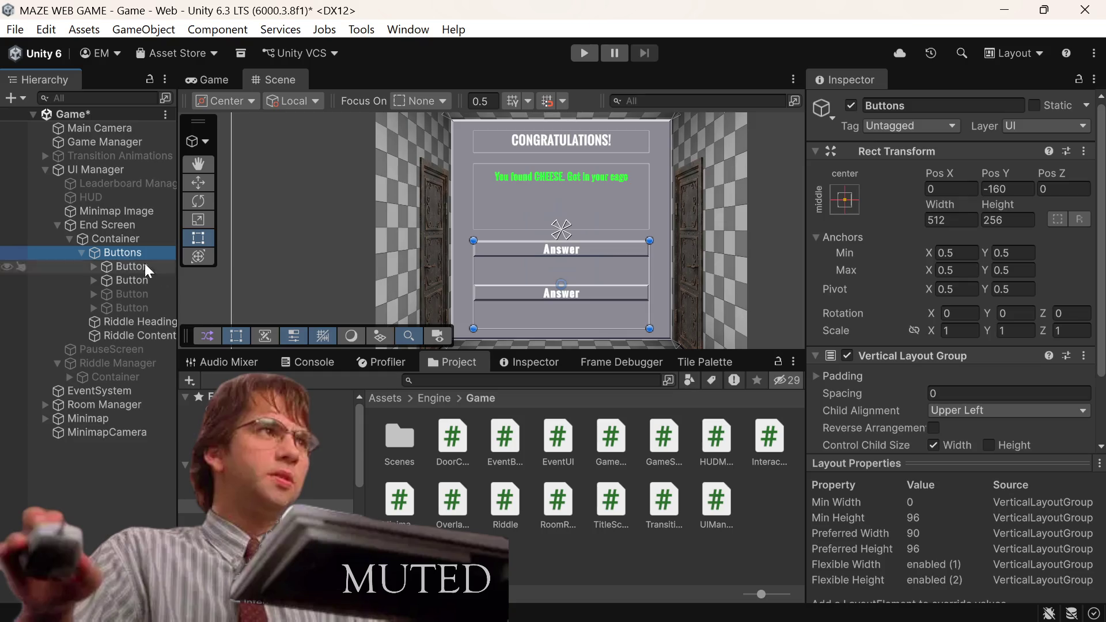
pyautogui.click(1018, 221)
pyautogui.click(1021, 175)
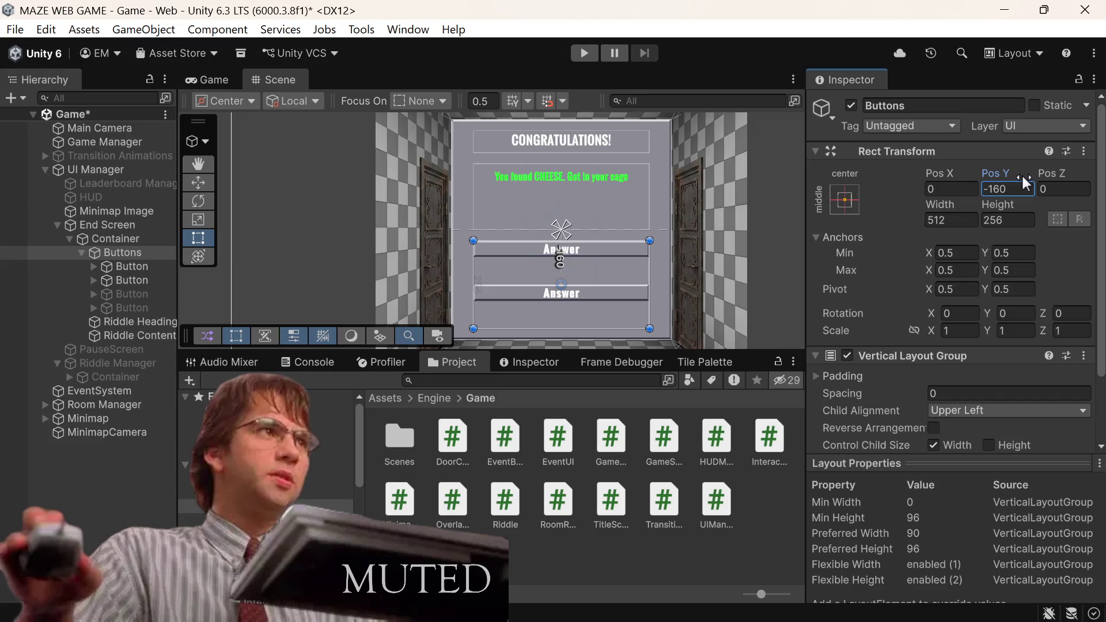
pyautogui.click(1022, 189)
pyautogui.press('BackSpace')
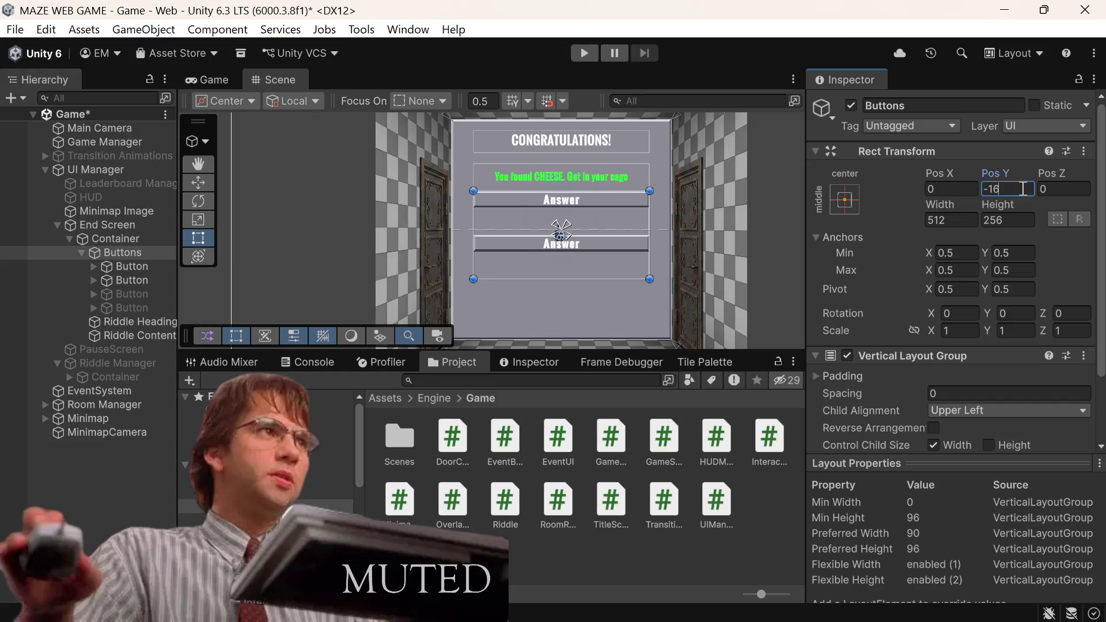
pyautogui.press('BackSpace')
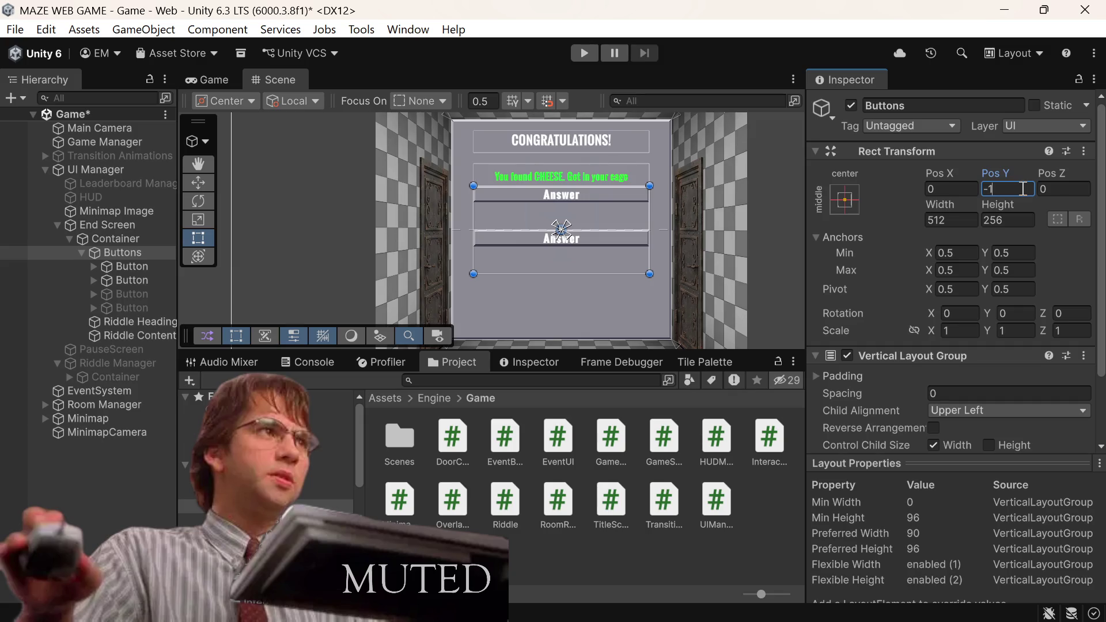
pyautogui.press('BackSpace')
pyautogui.press('BackSpace')
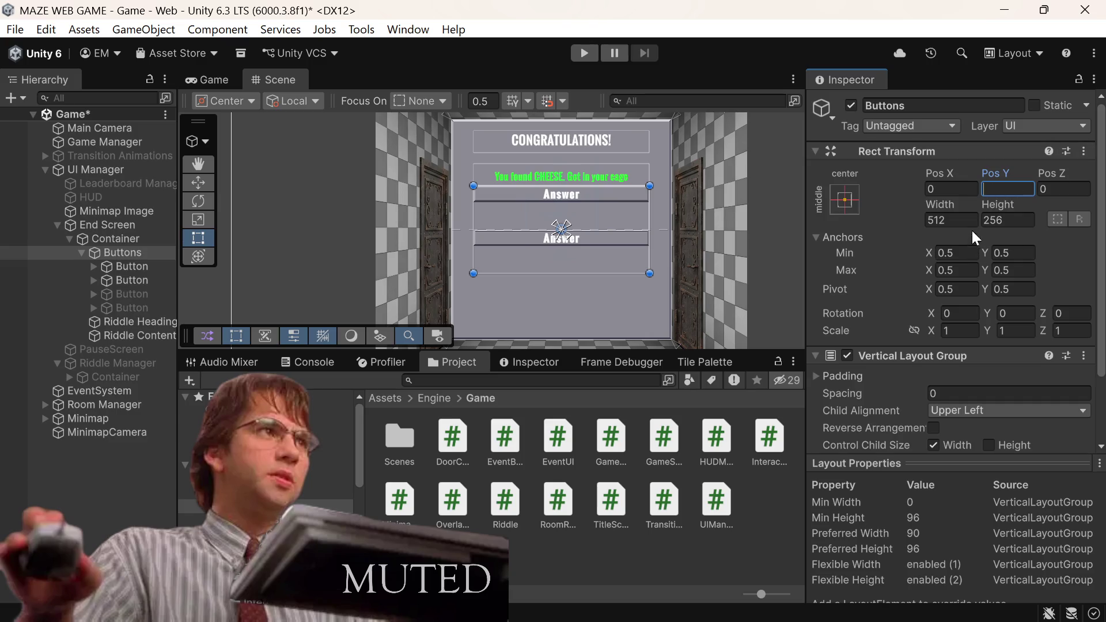
pyautogui.click(1019, 219)
pyautogui.click(1019, 220)
pyautogui.write('/2')
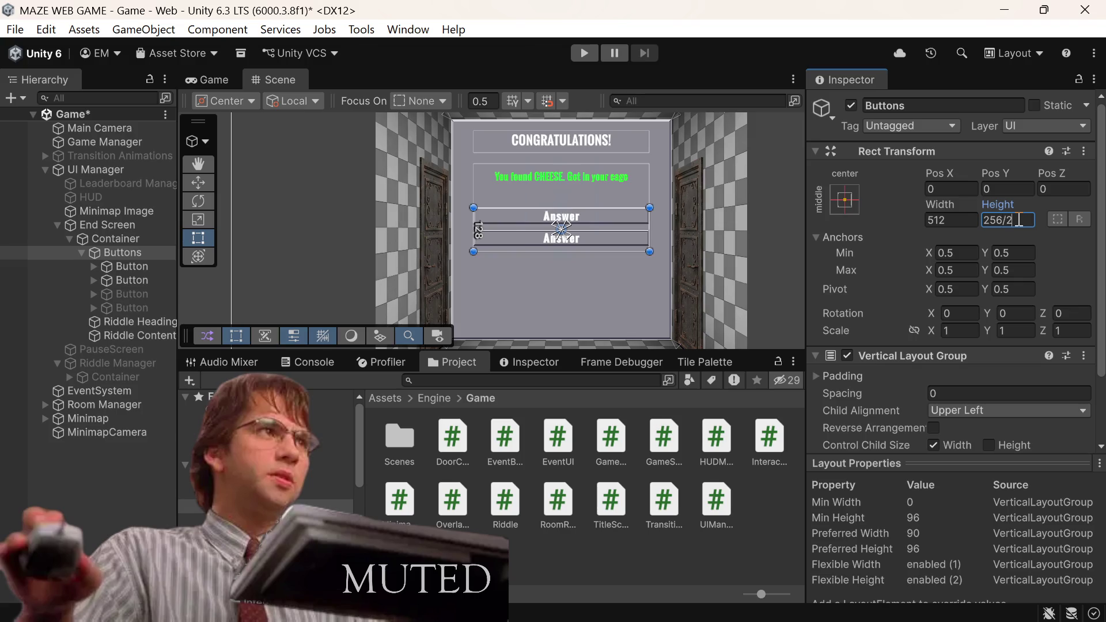
pyautogui.press('Return')
pyautogui.scroll(-3, 921, 210)
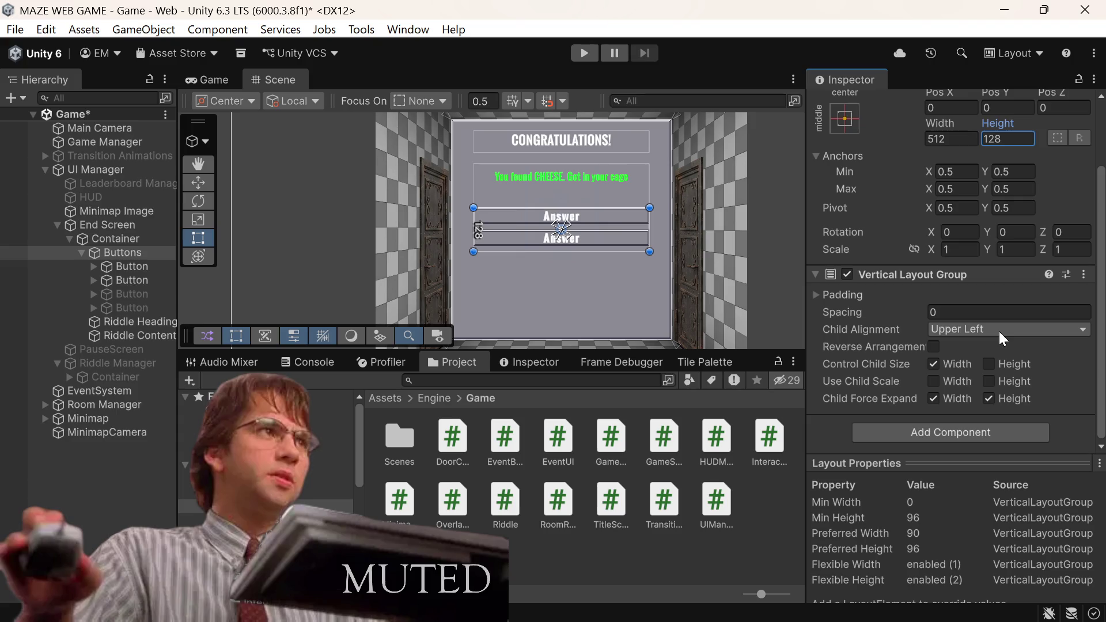
# Step: Centre the Buttons group's child alignment and anchor it to the bottom centre
pyautogui.click(999, 332)
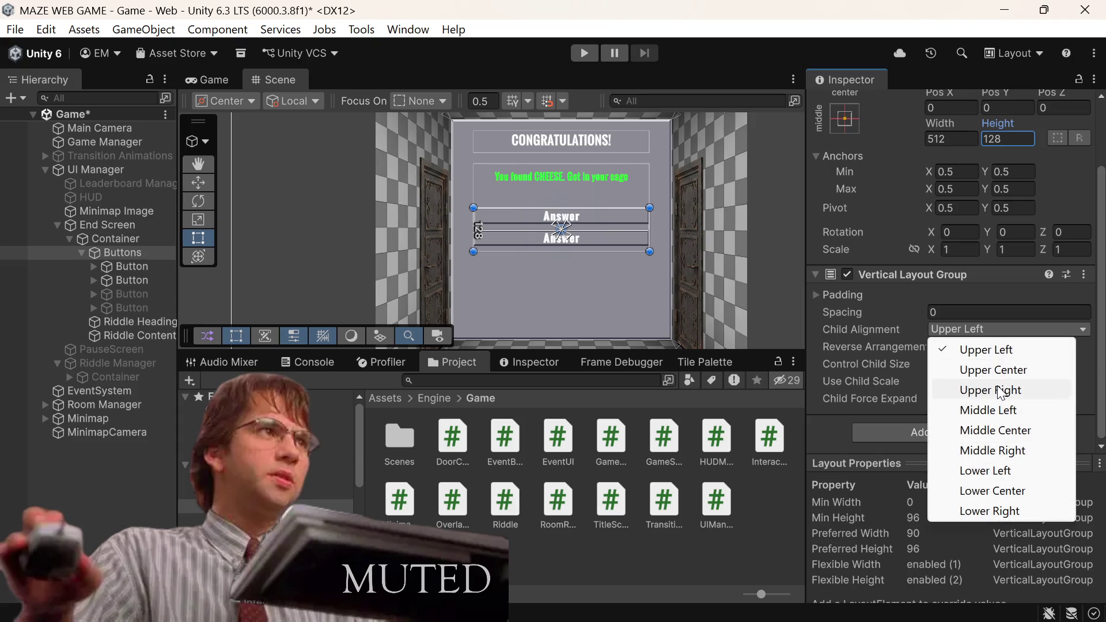
pyautogui.click(1015, 431)
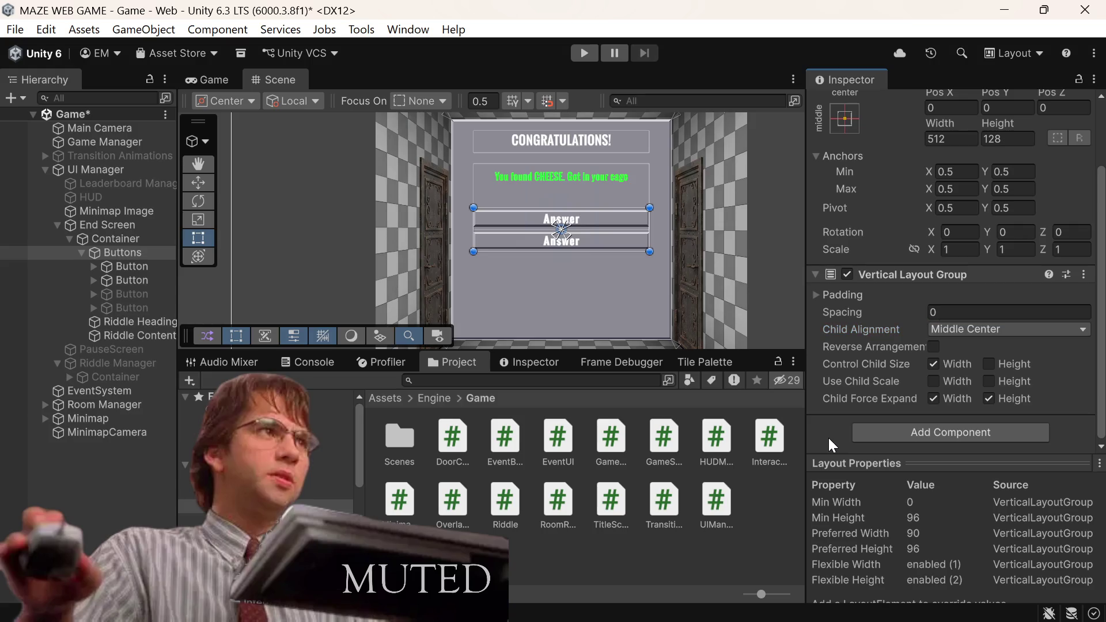
pyautogui.scroll(1, 672, 246)
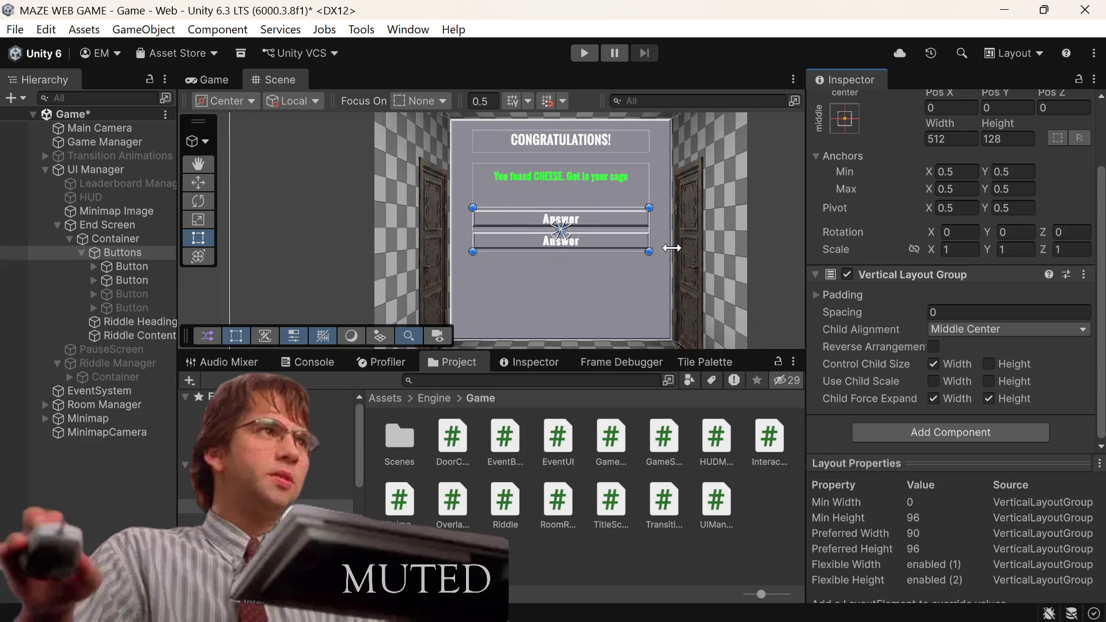
pyautogui.scroll(-2, 671, 248)
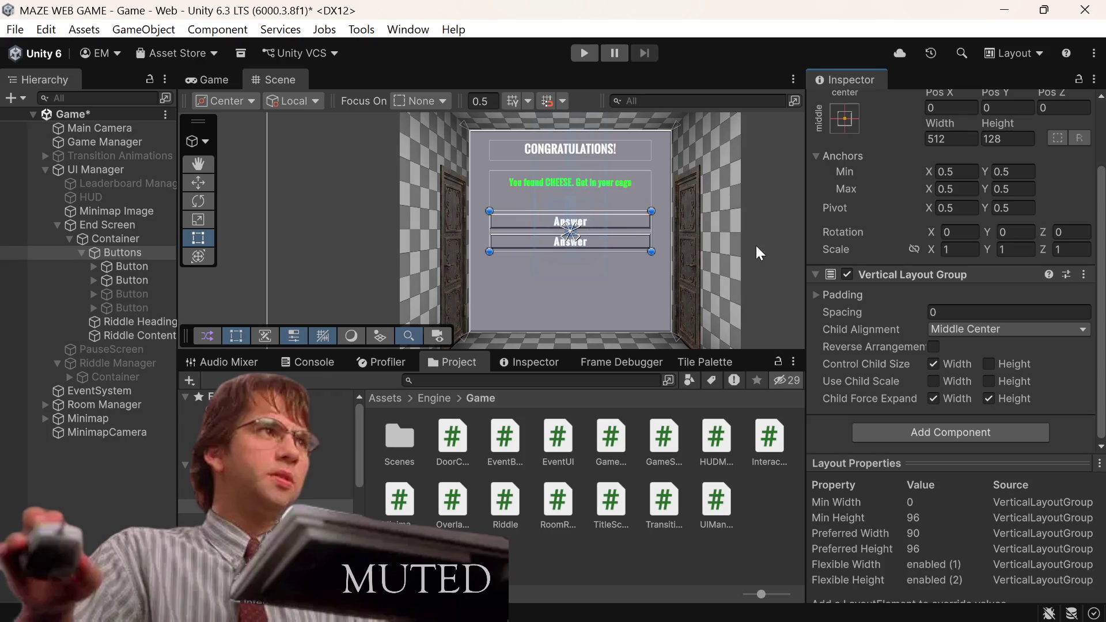
pyautogui.click(852, 128)
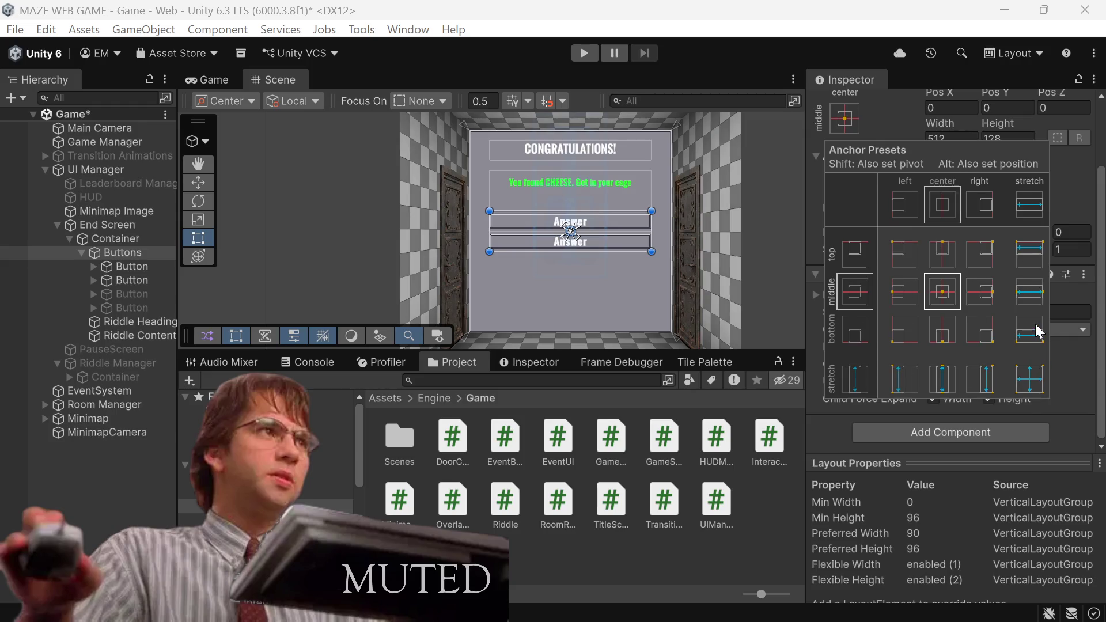
pyautogui.keyDown('alt'); pyautogui.click(943, 337); pyautogui.keyUp('alt')
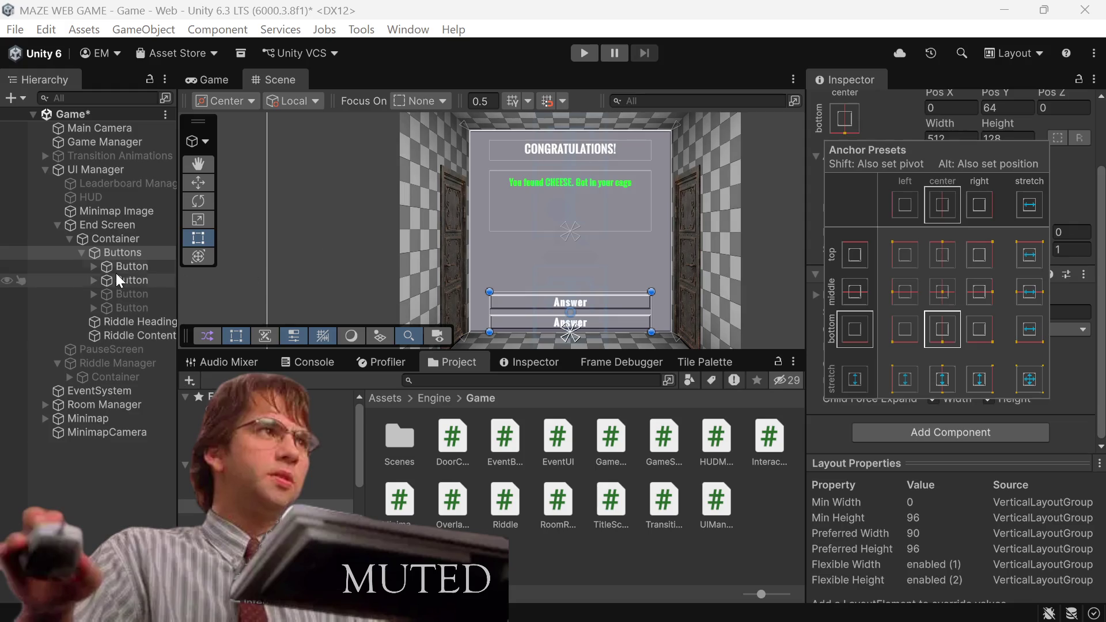
# Step: Raise the Buttons group to Pos Y 96 using 64+32
pyautogui.click(1002, 108)
pyautogui.click(1002, 108)
pyautogui.write('+64')
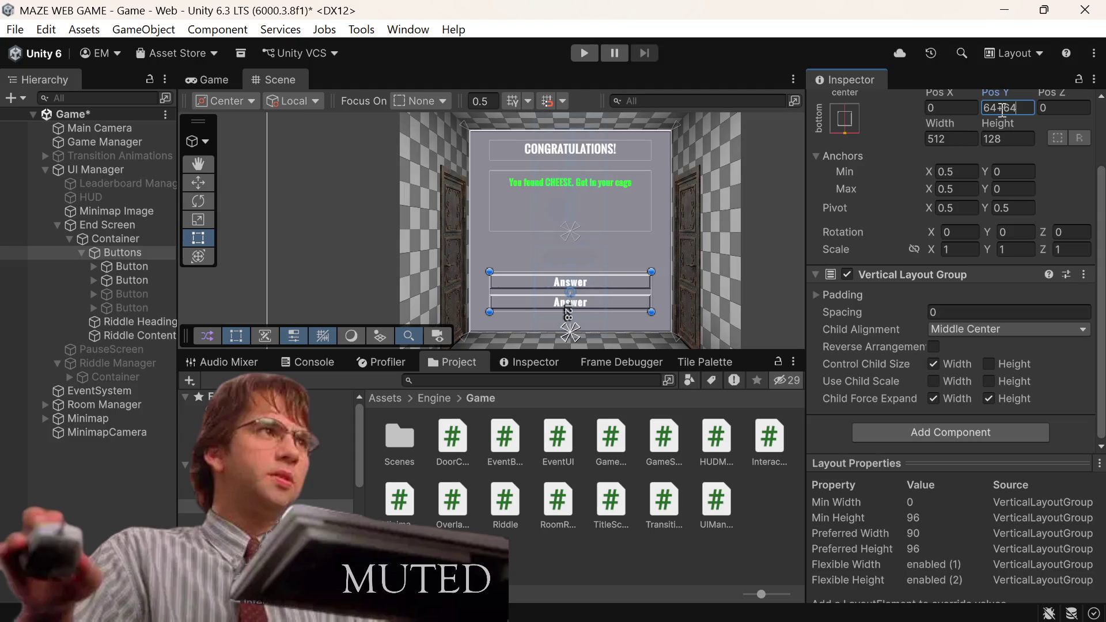
pyautogui.press('BackSpace')
pyautogui.press('BackSpace')
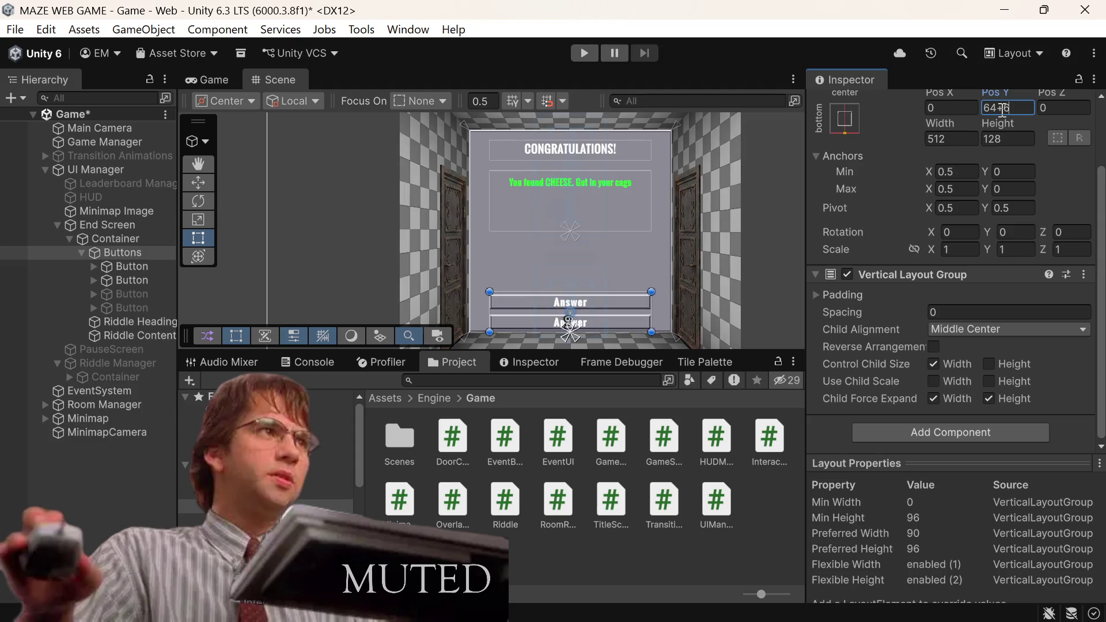
pyautogui.write('32')
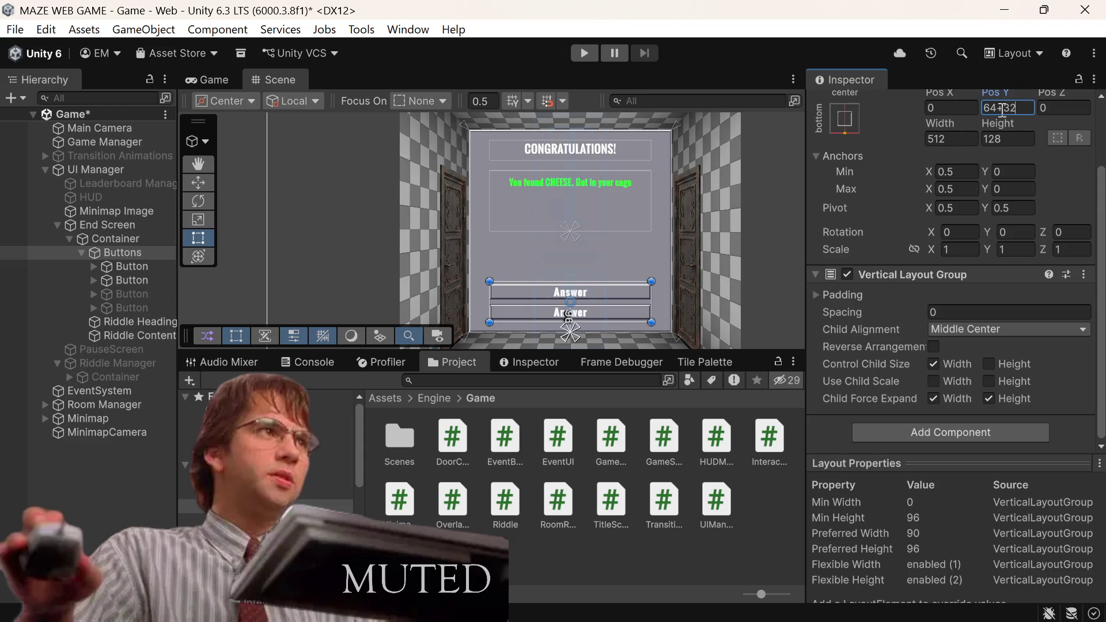
pyautogui.press('Return')
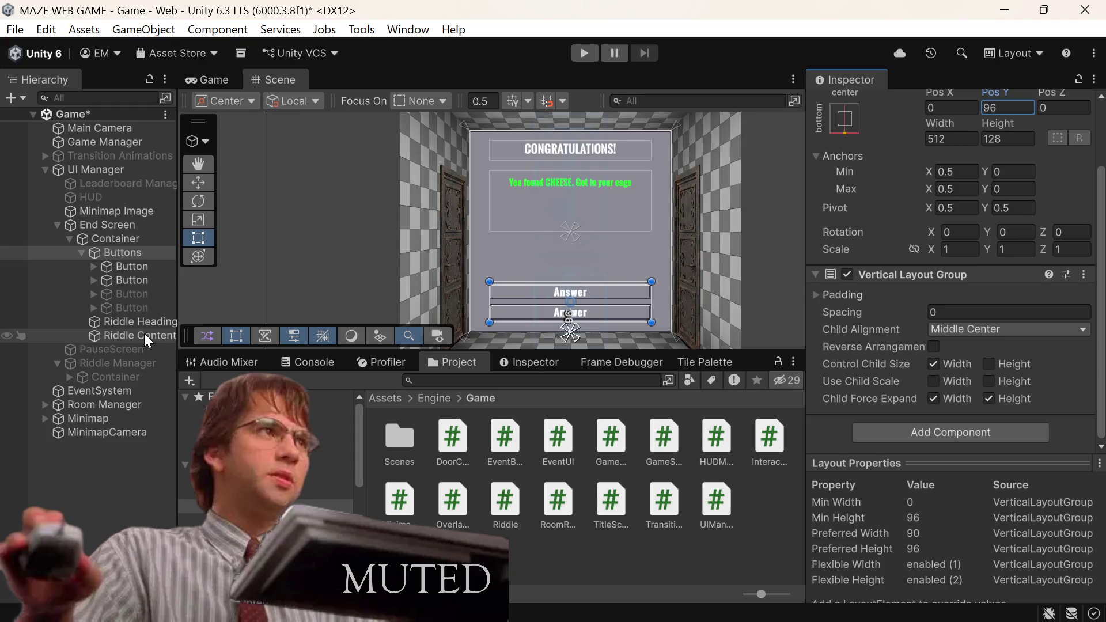
pyautogui.click(144, 333)
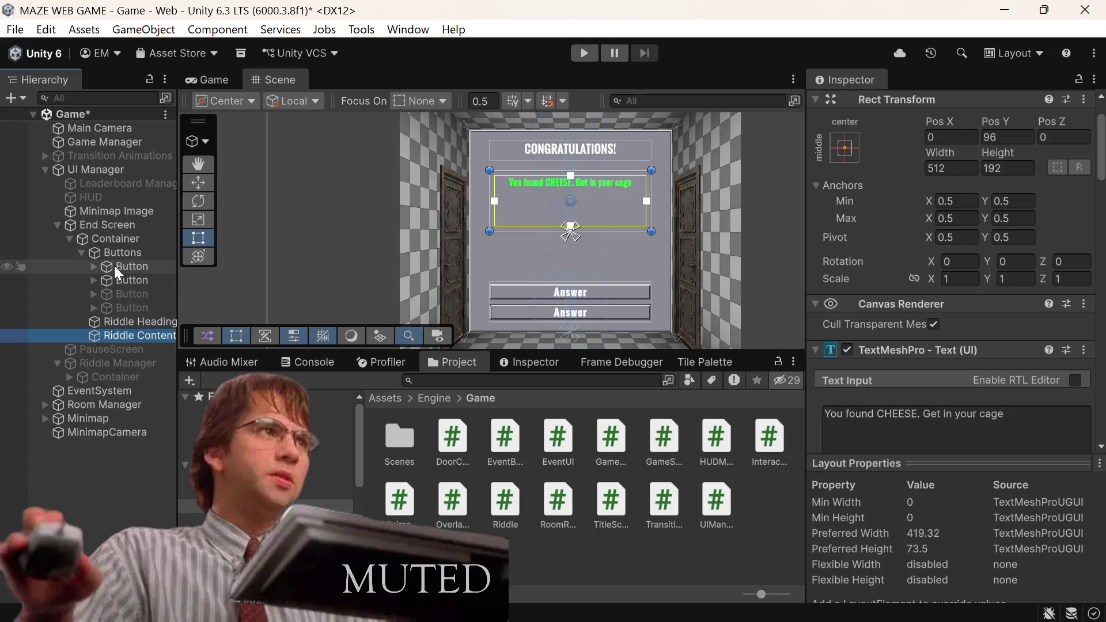
# Step: Collapse and deactivate the Buttons group
pyautogui.click(130, 256)
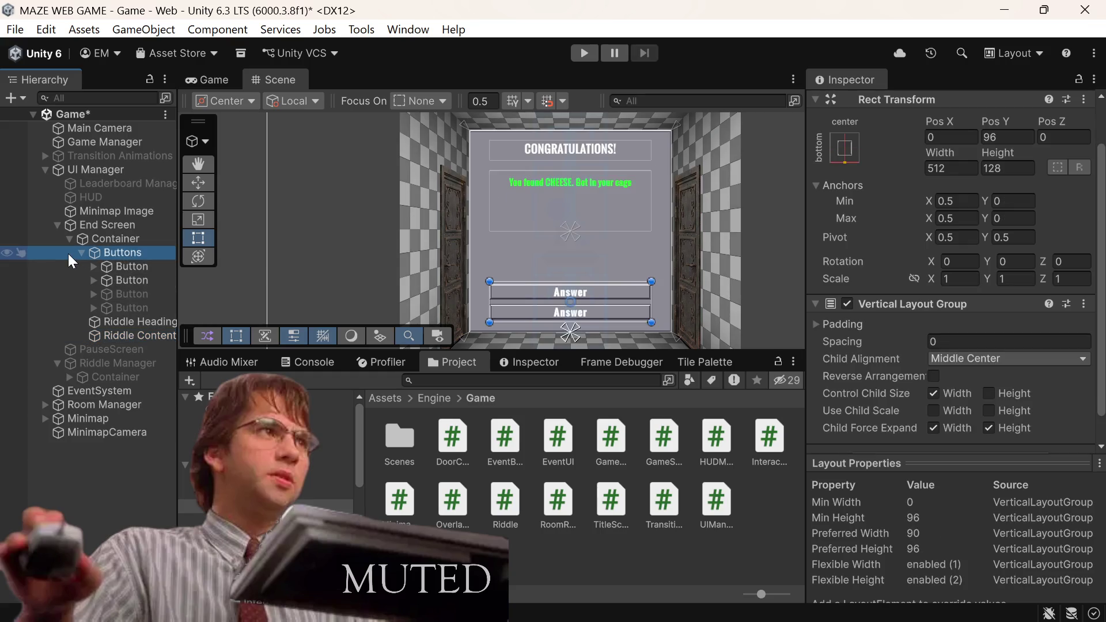
pyautogui.click(81, 253)
pyautogui.rightClick(99, 252)
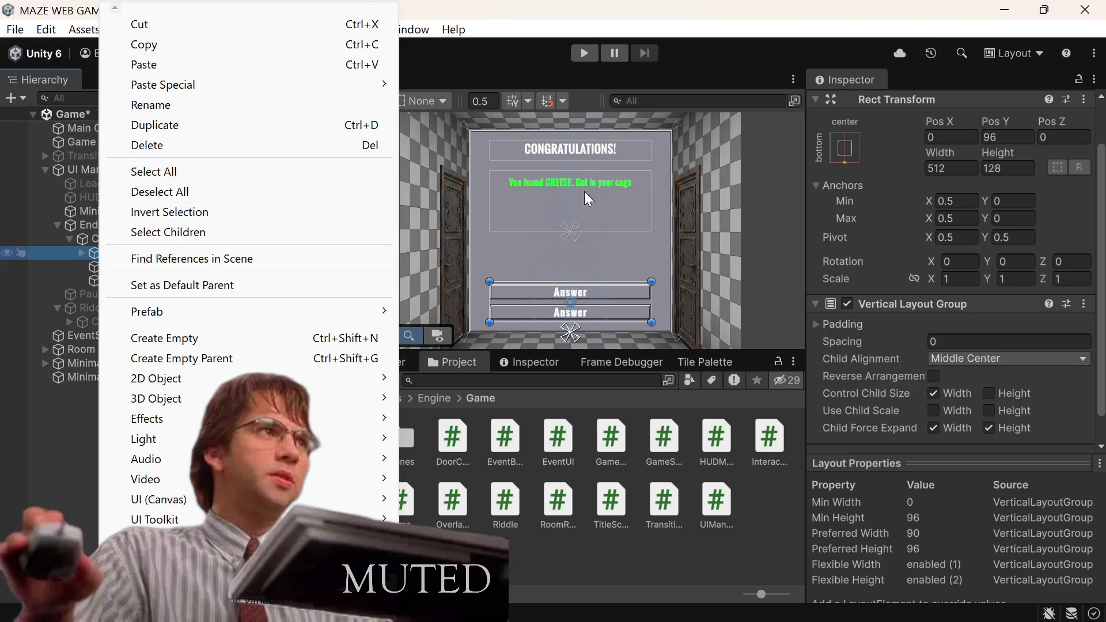
pyautogui.click(939, 105)
pyautogui.scroll(2, 900, 116)
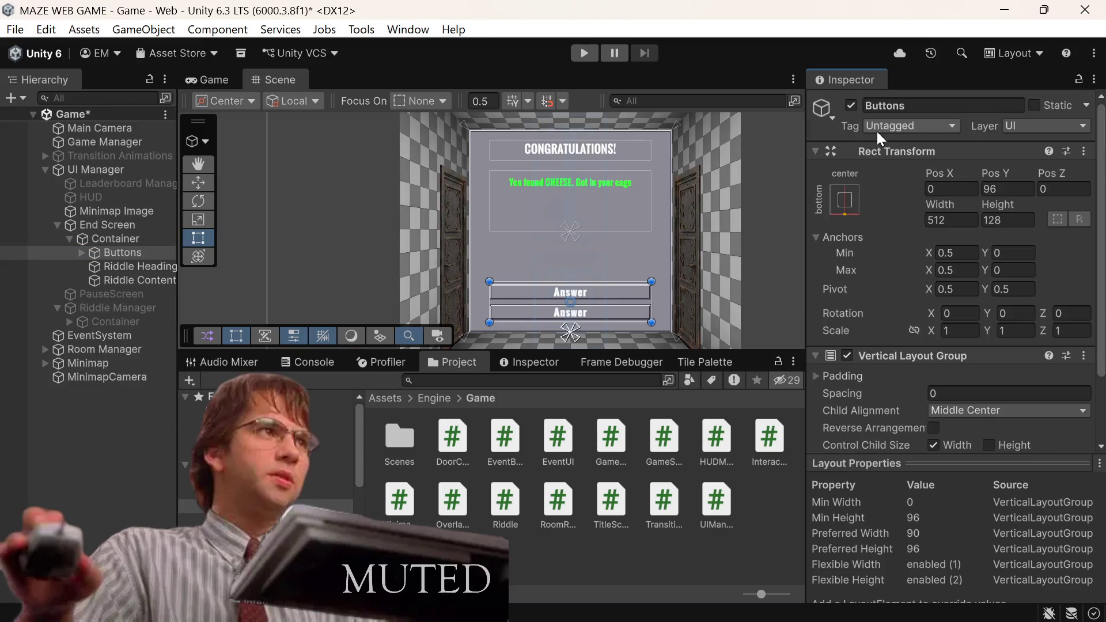
pyautogui.click(851, 105)
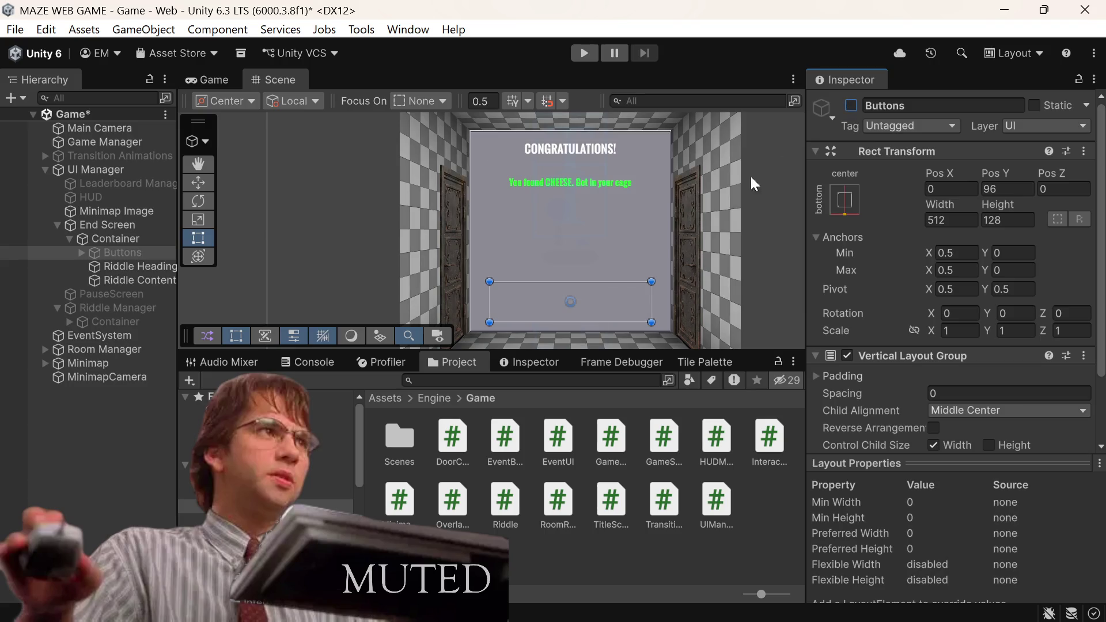
# Step: Deactivate Riddle Heading and Riddle Content together, then bring up Container's context menu
pyautogui.click(141, 265)
pyautogui.keyDown('shift'); pyautogui.click(142, 285); pyautogui.keyUp('shift')
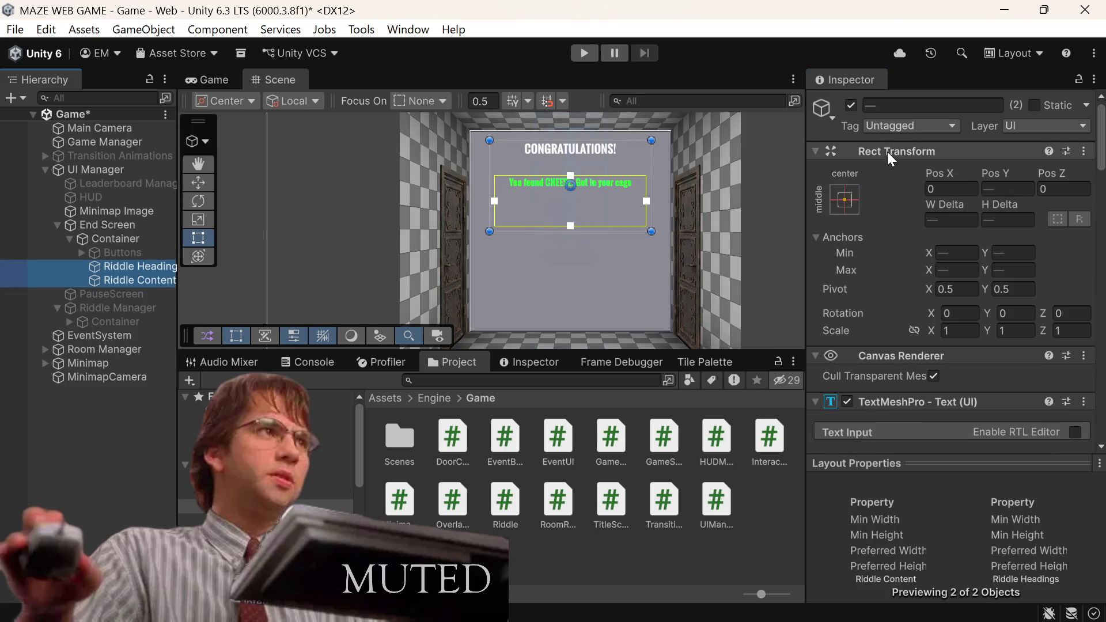
pyautogui.click(851, 105)
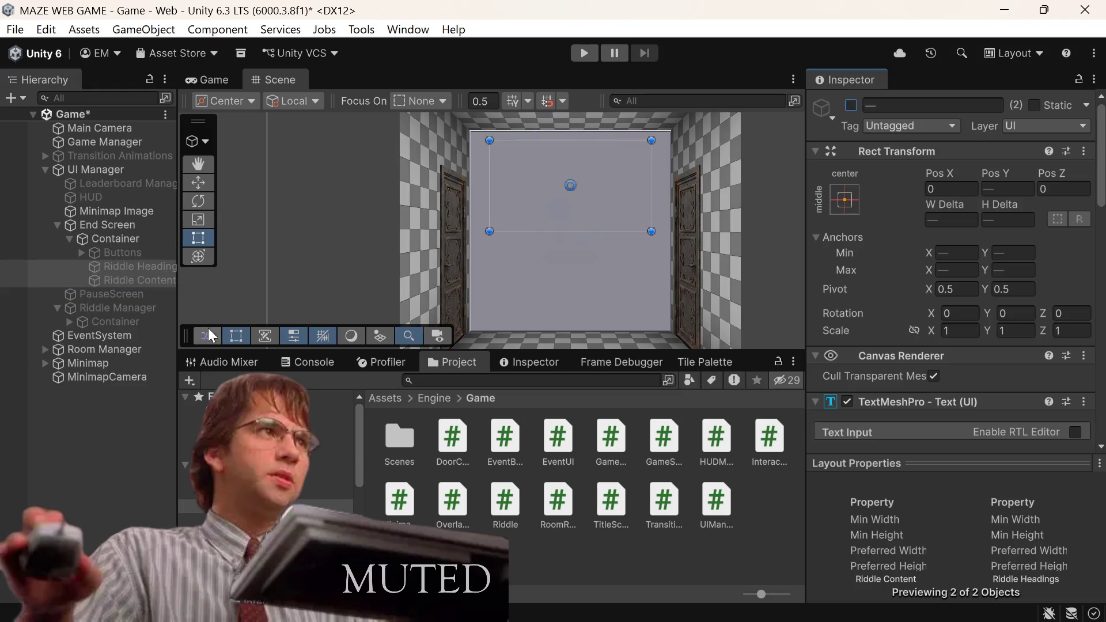
pyautogui.click(136, 236)
pyautogui.rightClick(136, 235)
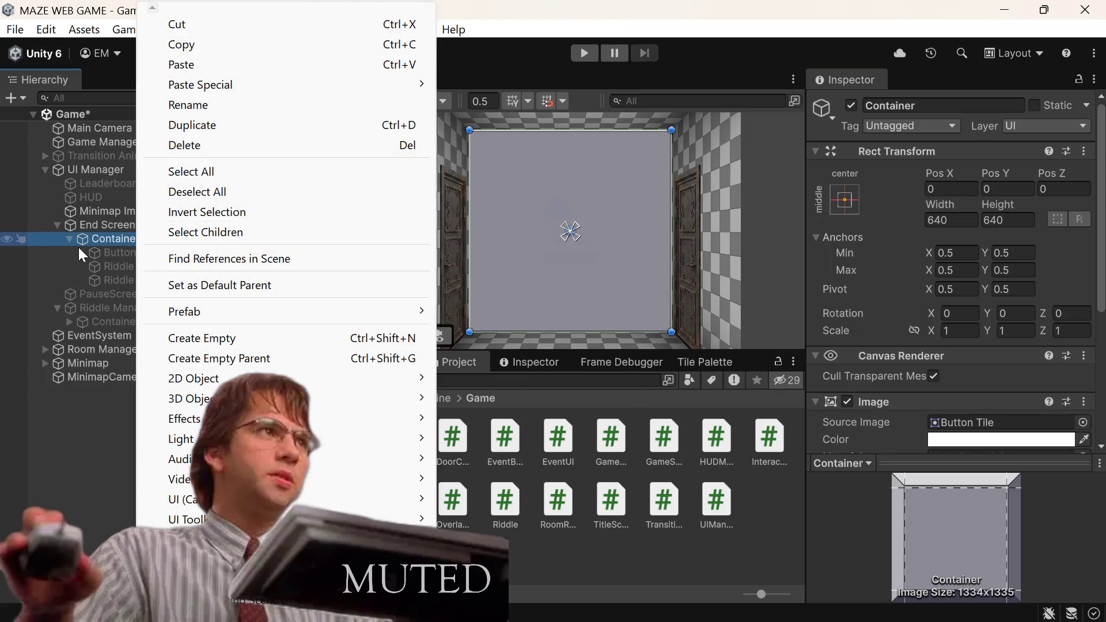
pyautogui.rightClick(95, 242)
pyautogui.rightClick(95, 242)
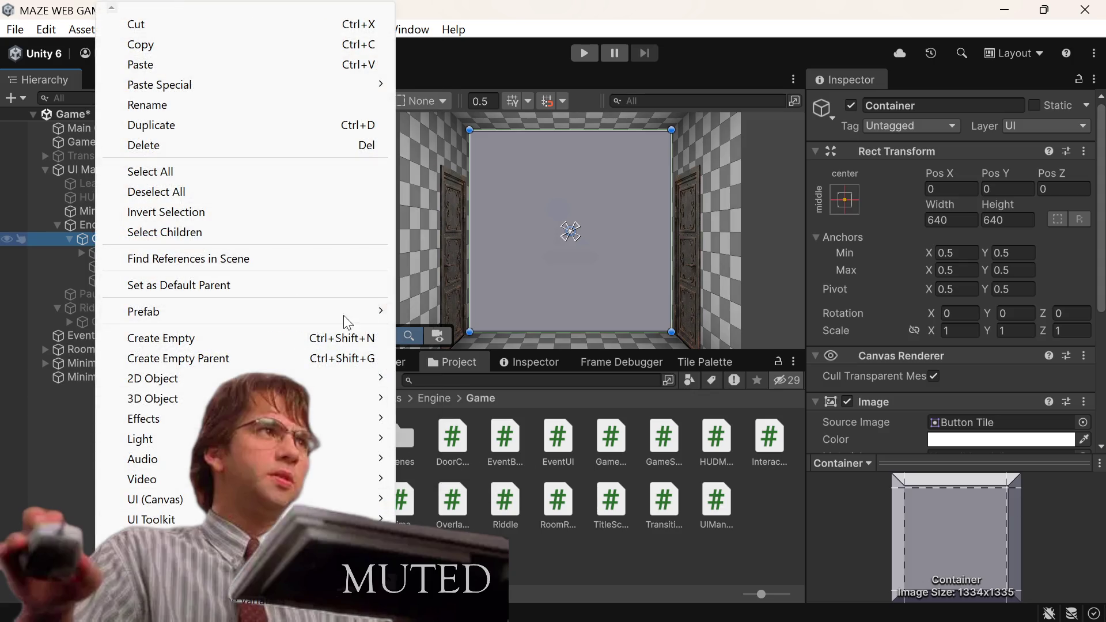
# Step: Create an empty child of Container with a Vertical Layout Group, anchored centre-stretch
pyautogui.click(203, 337)
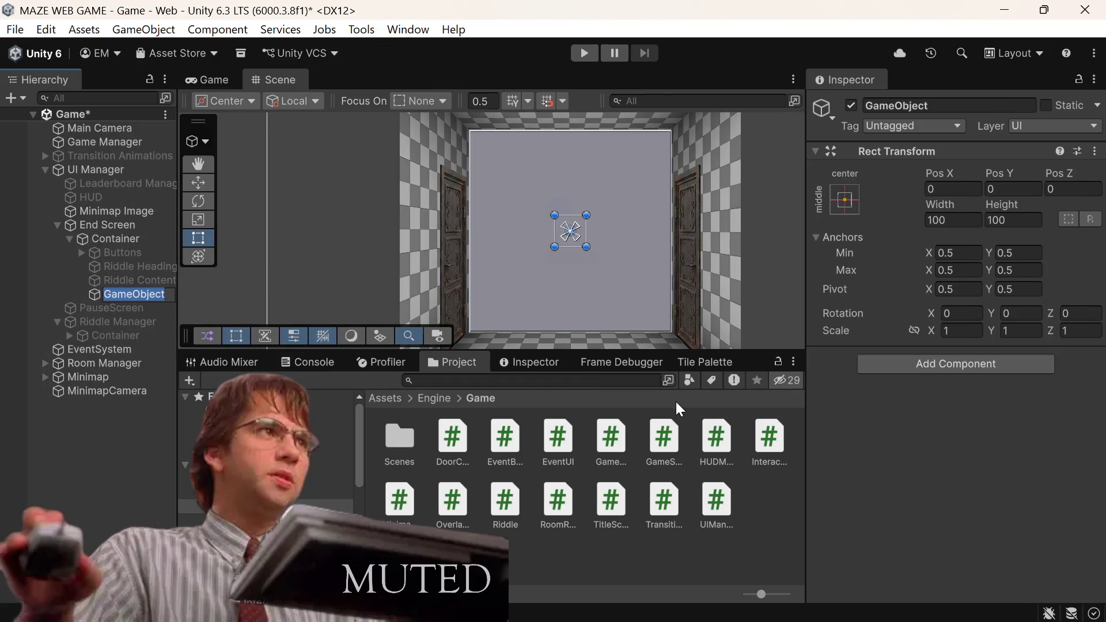
pyautogui.click(927, 367)
pyautogui.write('ver')
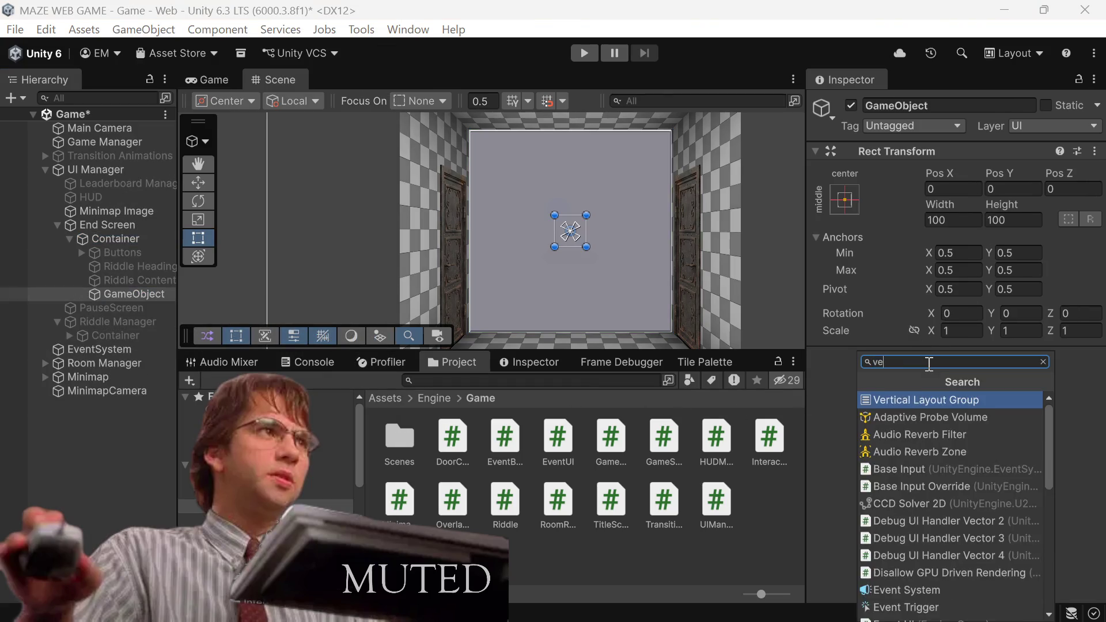
pyautogui.click(917, 399)
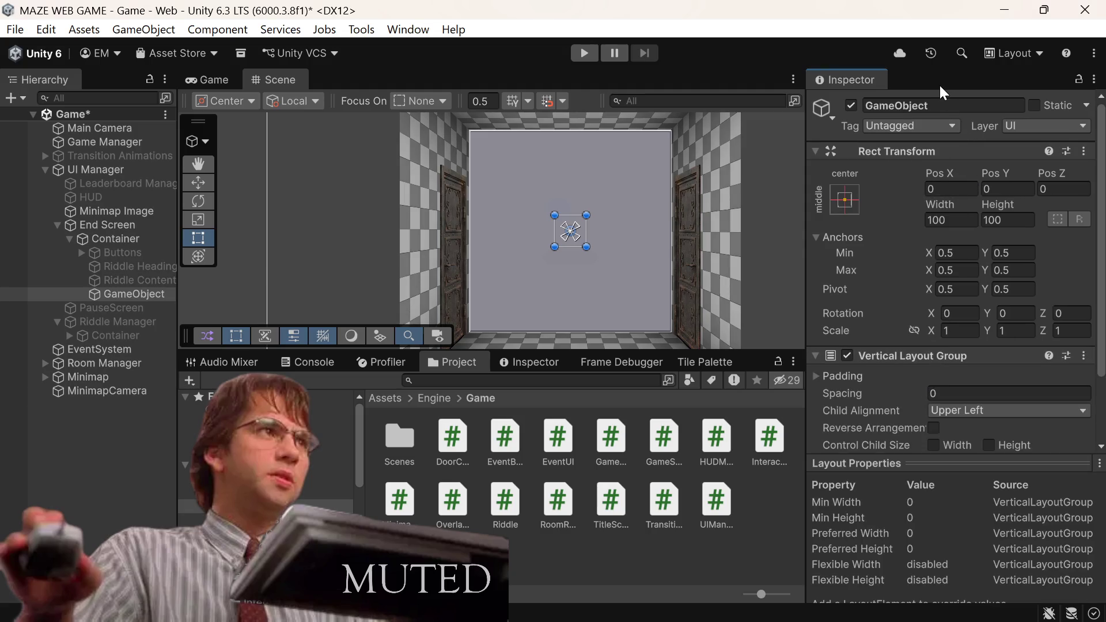
pyautogui.click(844, 203)
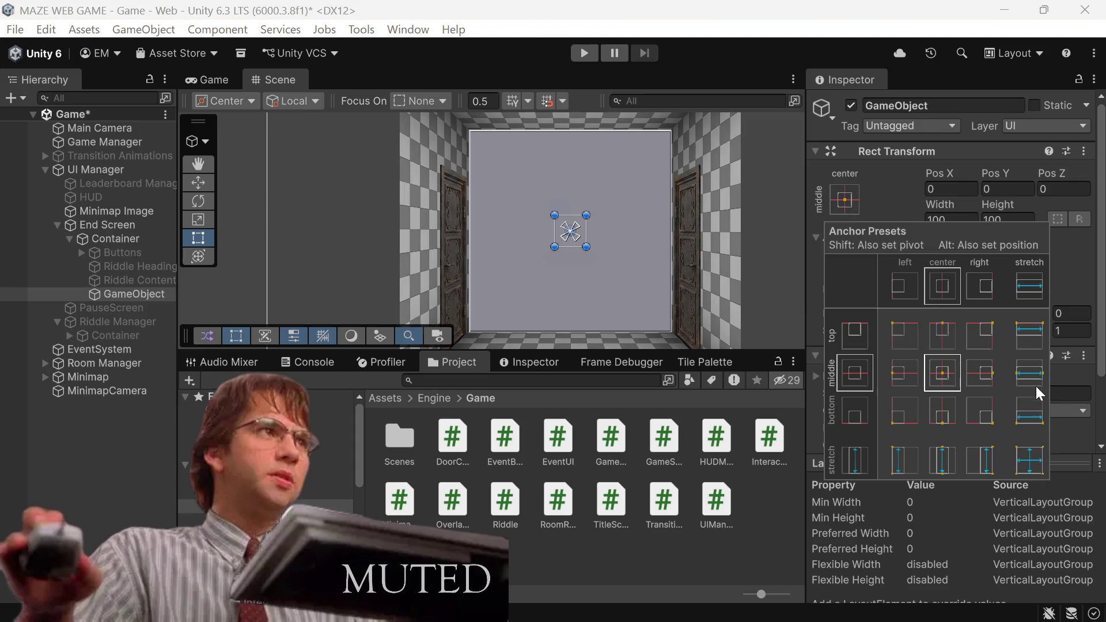
pyautogui.keyDown('alt'); pyautogui.click(941, 463); pyautogui.keyUp('alt')
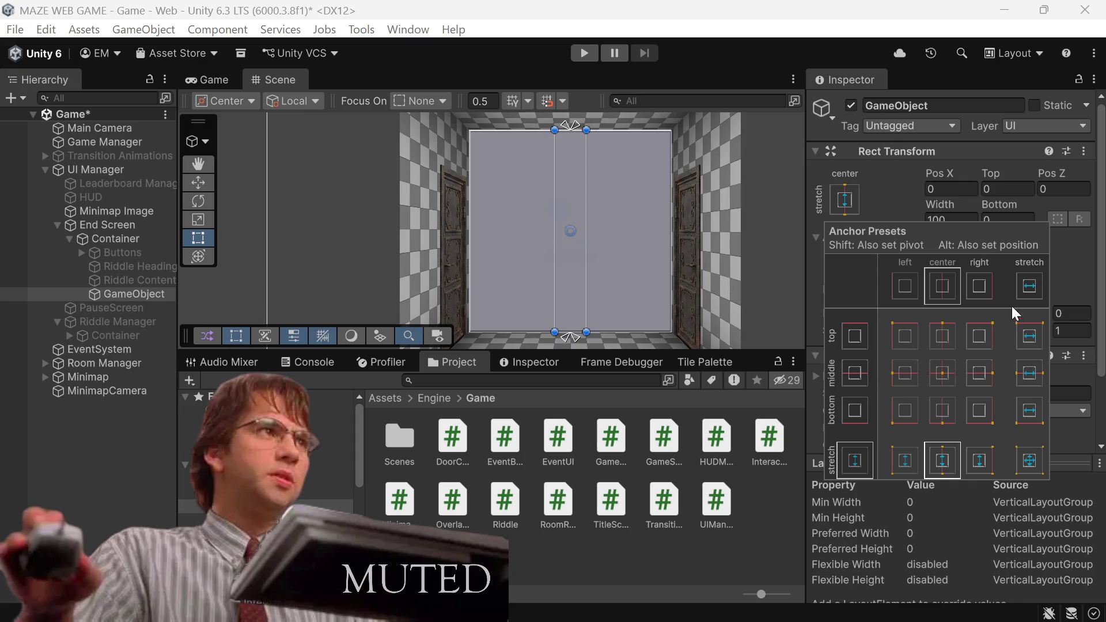
# Step: Set the new layout object's Width to 320 in the Rect Transform
pyautogui.click(965, 221)
pyautogui.click(965, 220)
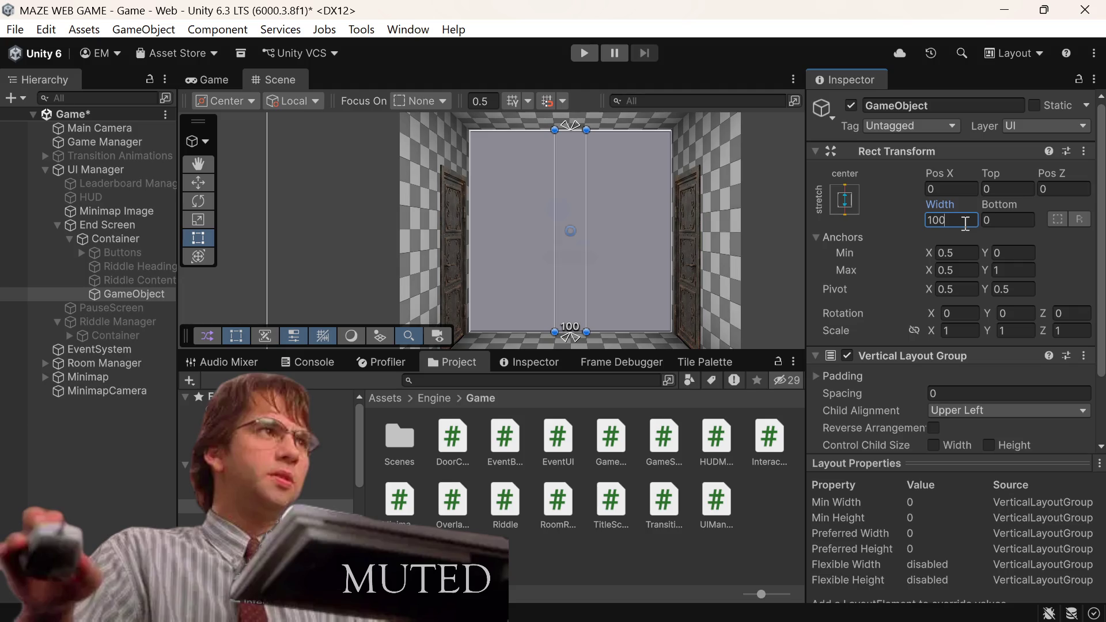
pyautogui.write('*')
pyautogui.write('32')
pyautogui.press('Return')
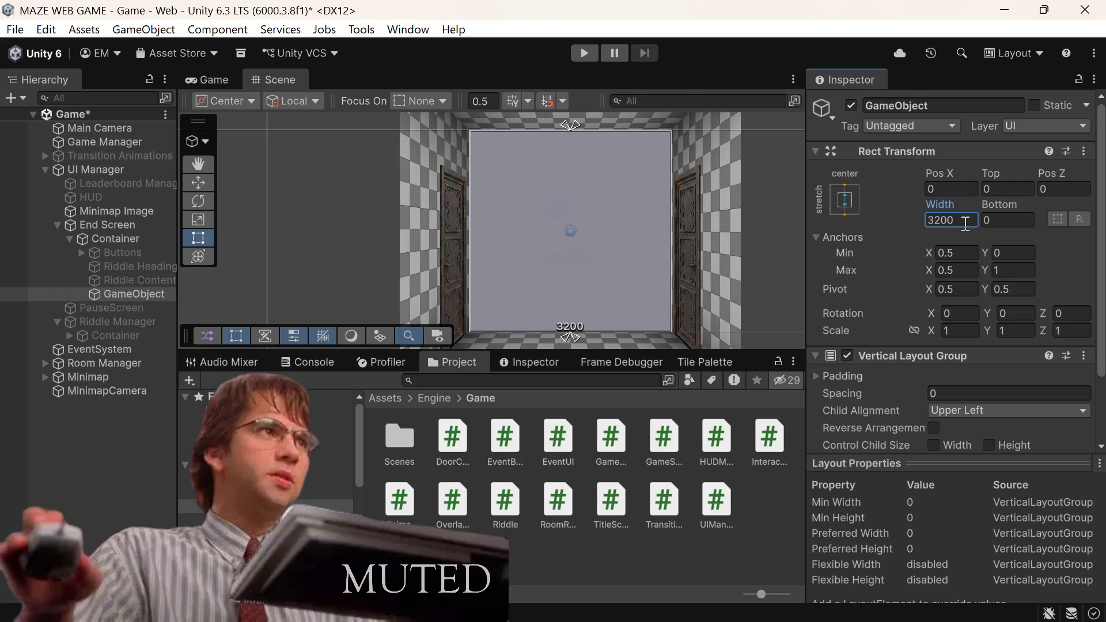
pyautogui.click(964, 223)
pyautogui.click(964, 223)
pyautogui.write('/10')
pyautogui.press('Return')
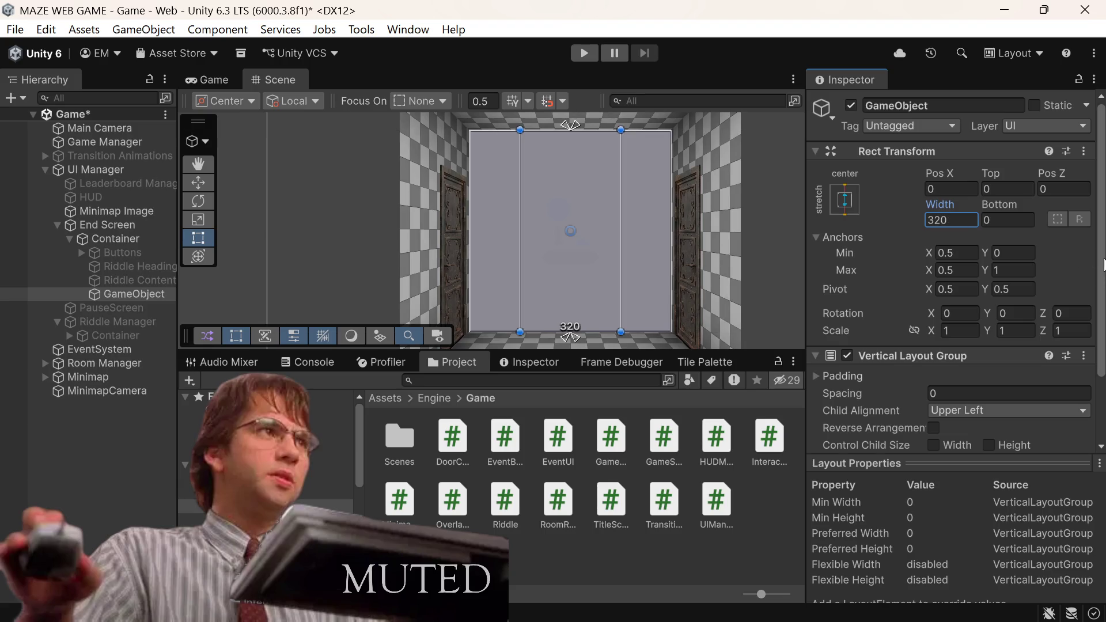
pyautogui.click(963, 224)
pyautogui.click(963, 223)
pyautogui.write('/2')
pyautogui.press('Return')
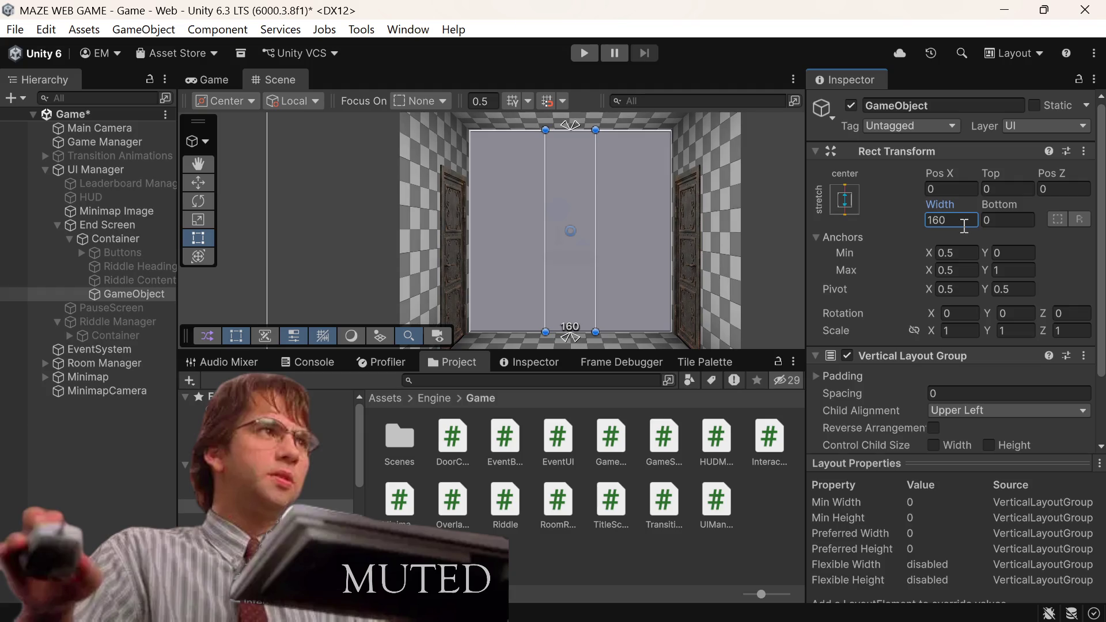
pyautogui.hotkey('ctrl', 'z')
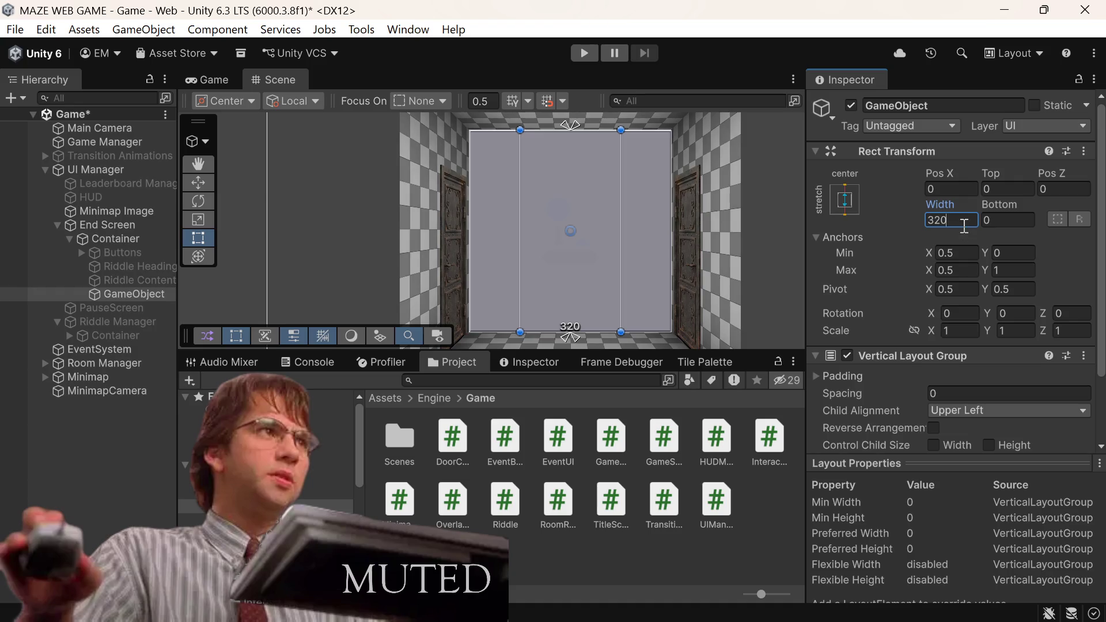
pyautogui.write('*')
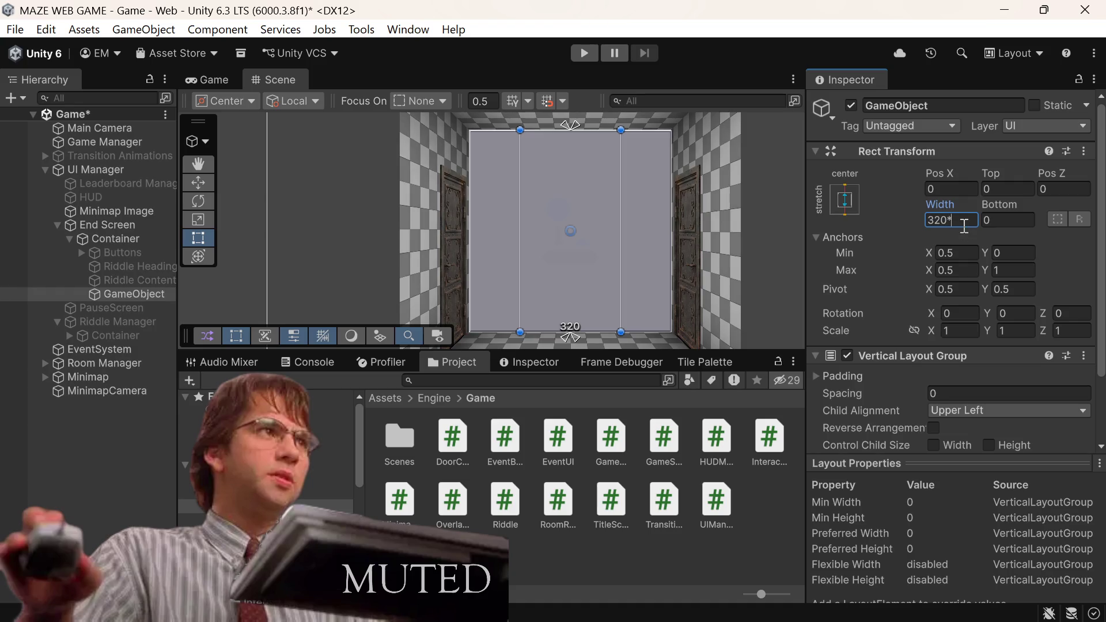